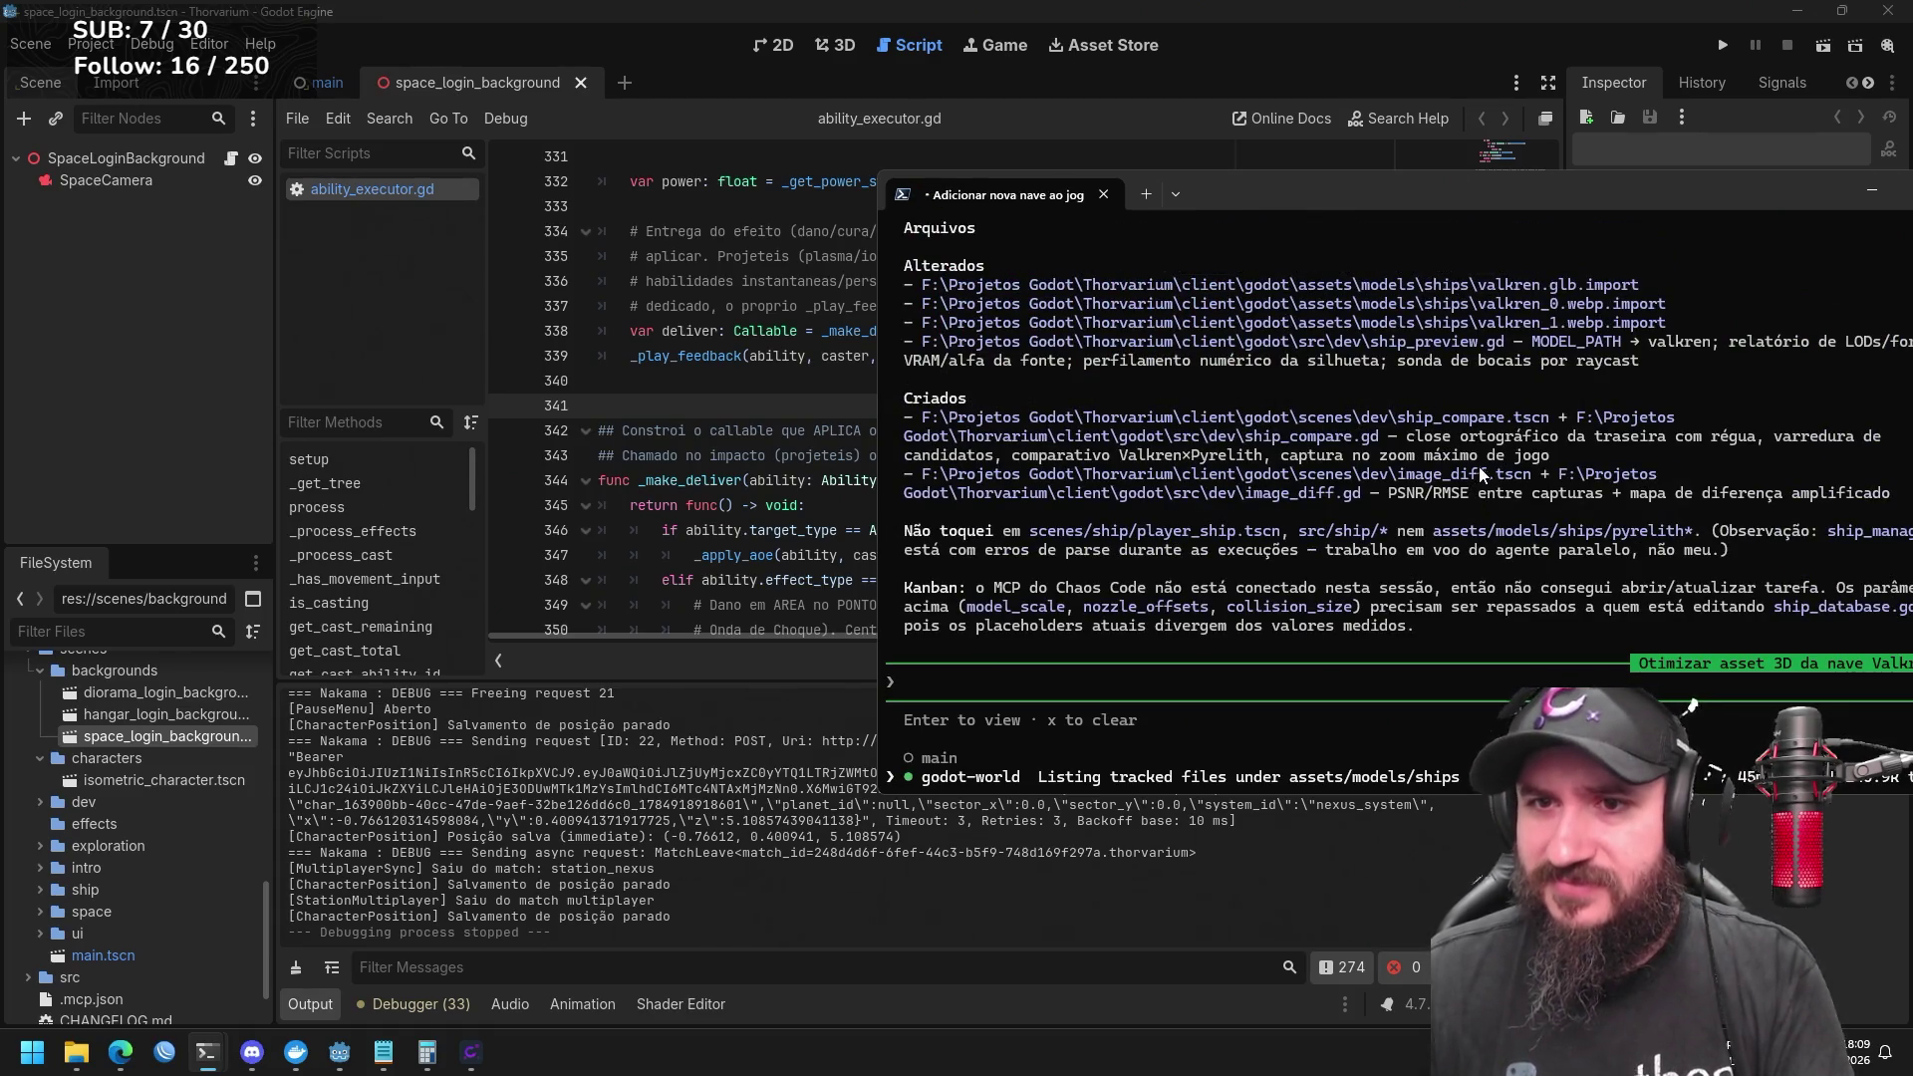
# Select 'main' in the background-task list to show the main session's transcript.
pyautogui.press('Up')
pyautogui.press('Return')
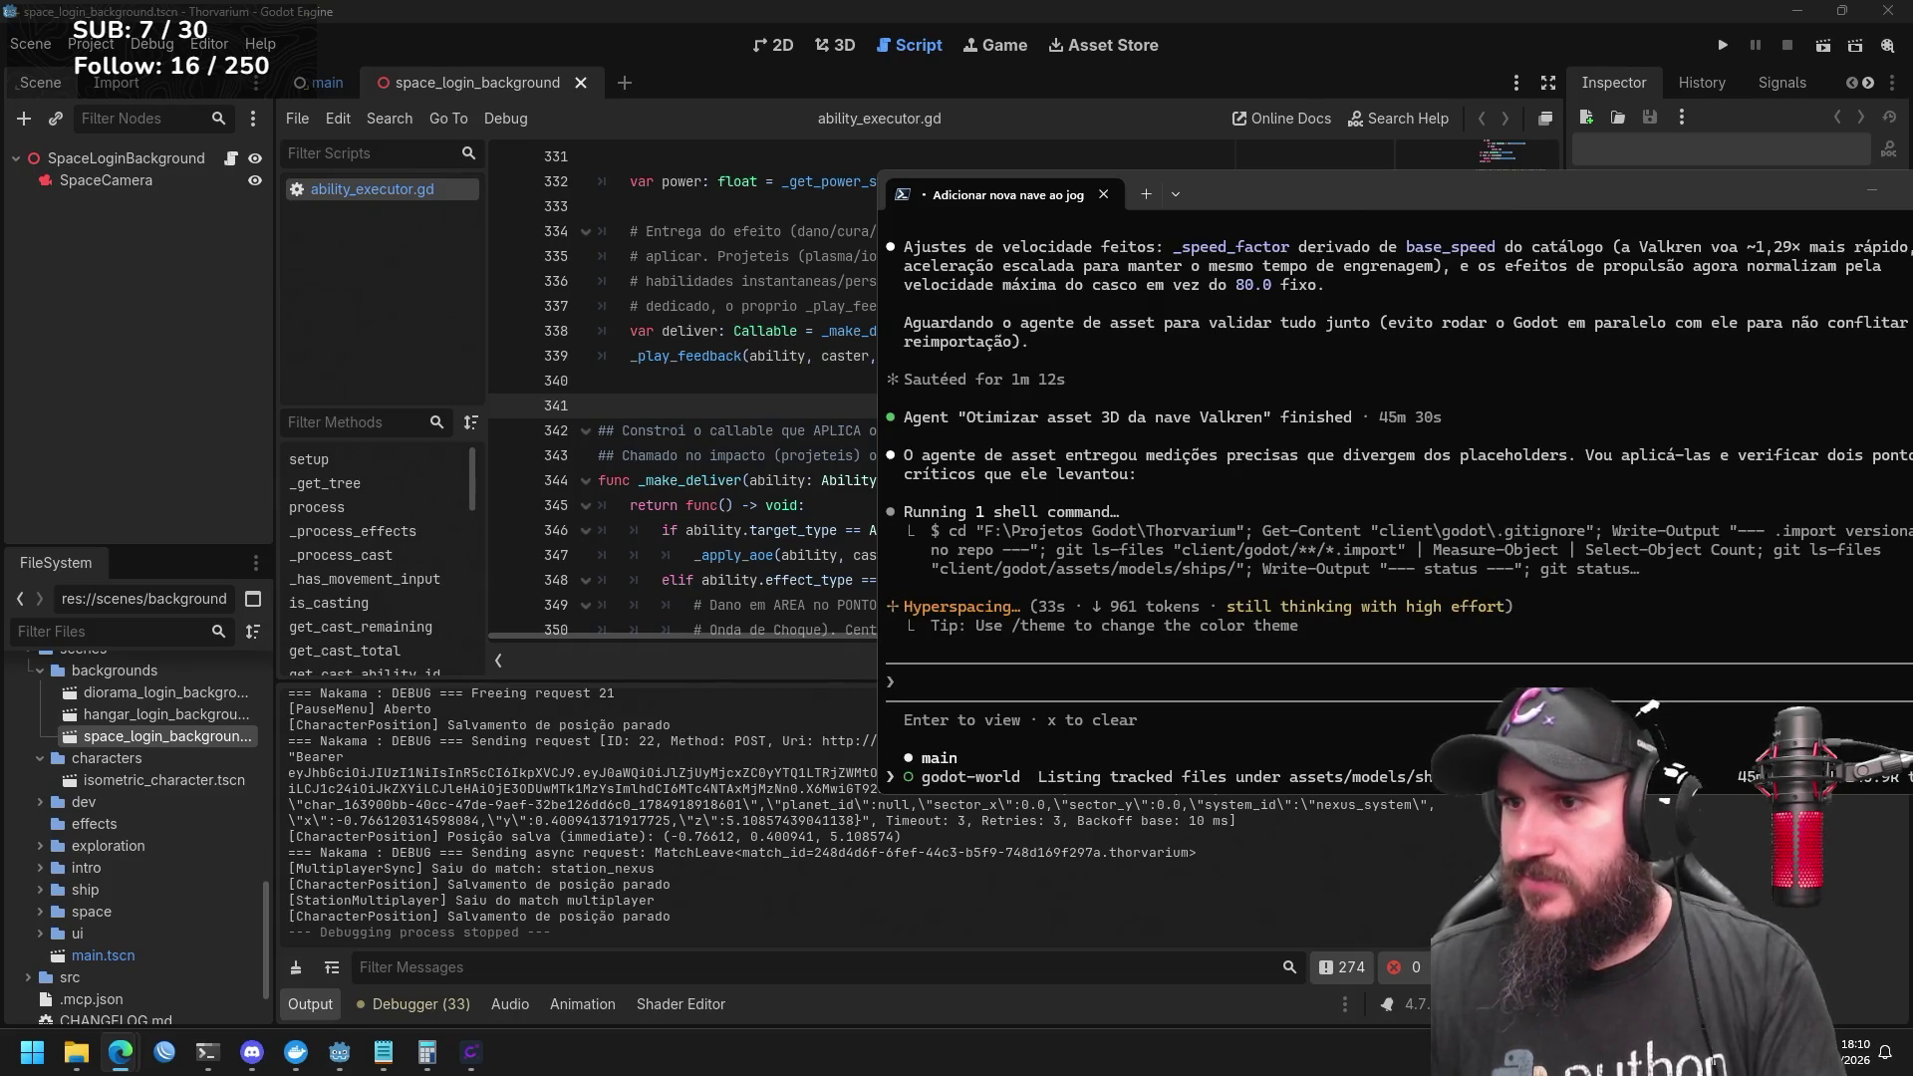
pyautogui.press('Up')
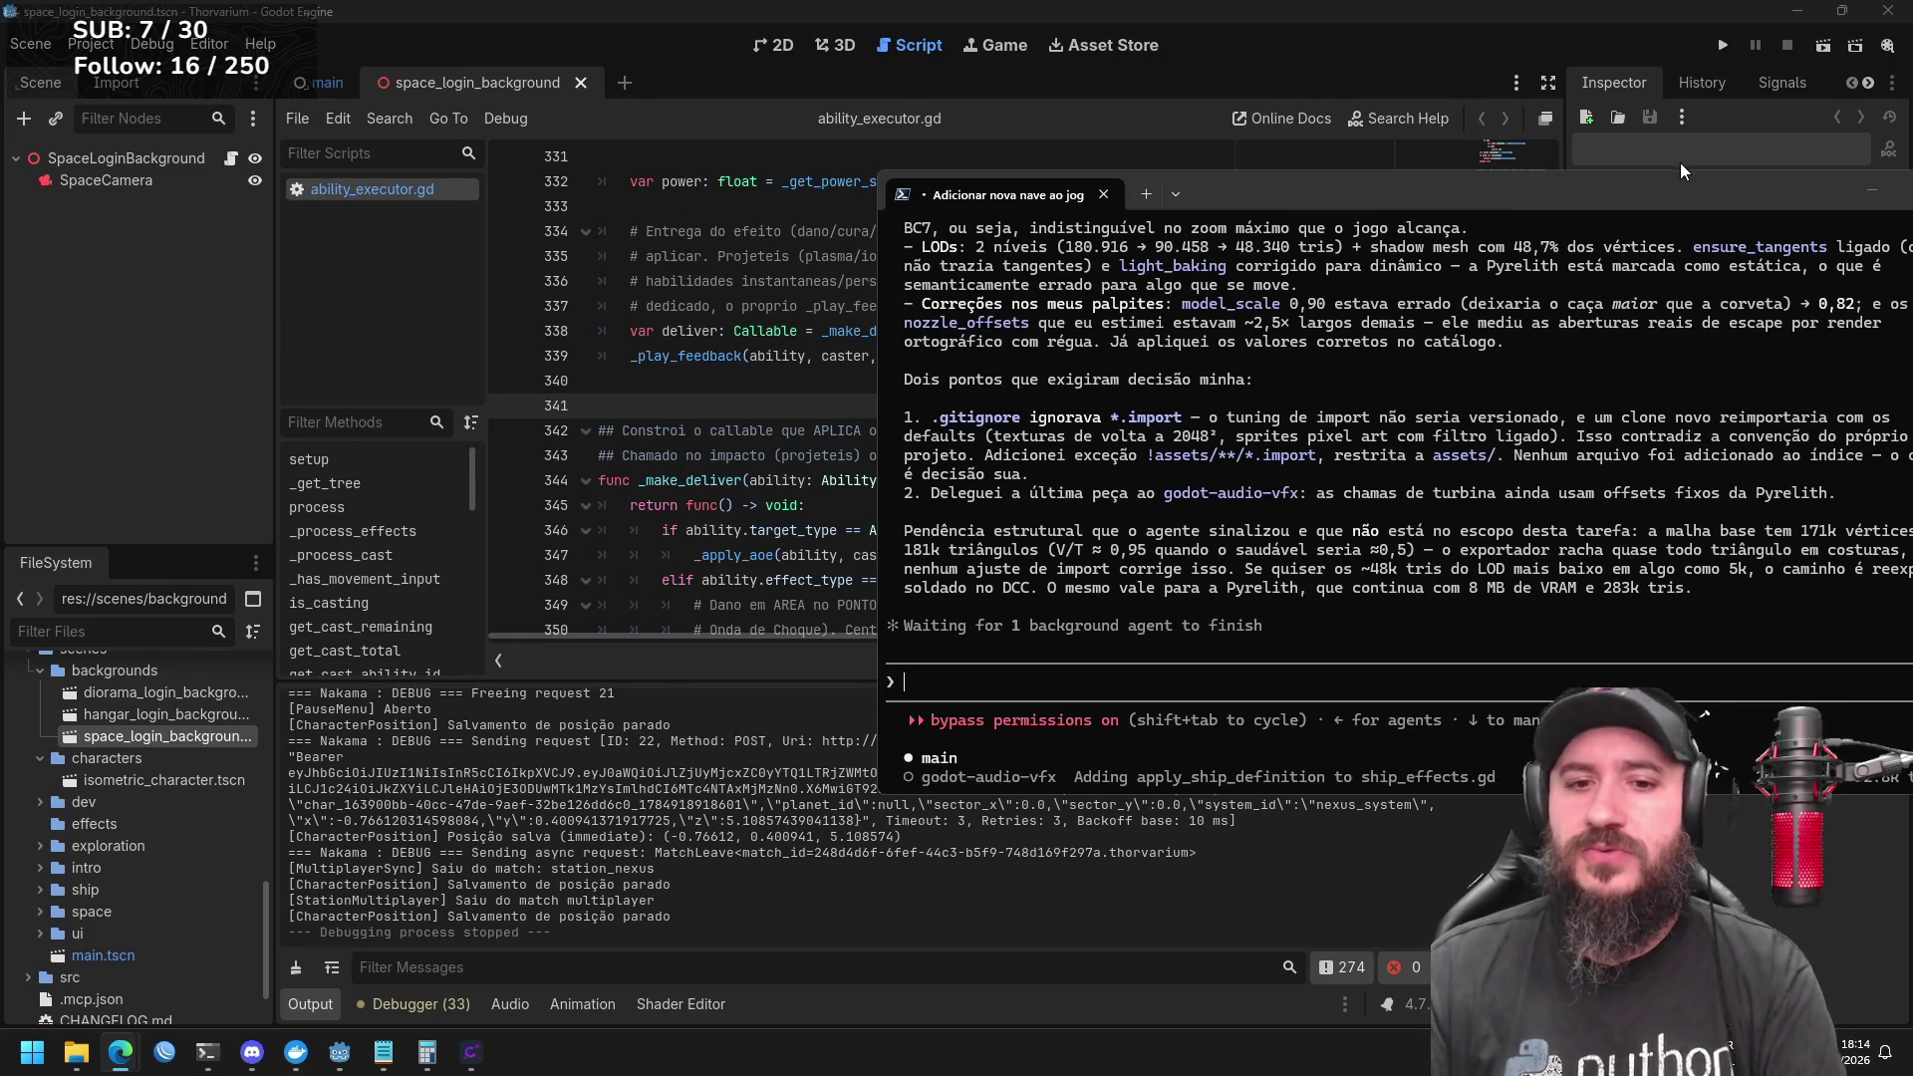
# Bring the Godot editor window in front of the Claude Code terminal.
pyautogui.click(1724, 44)
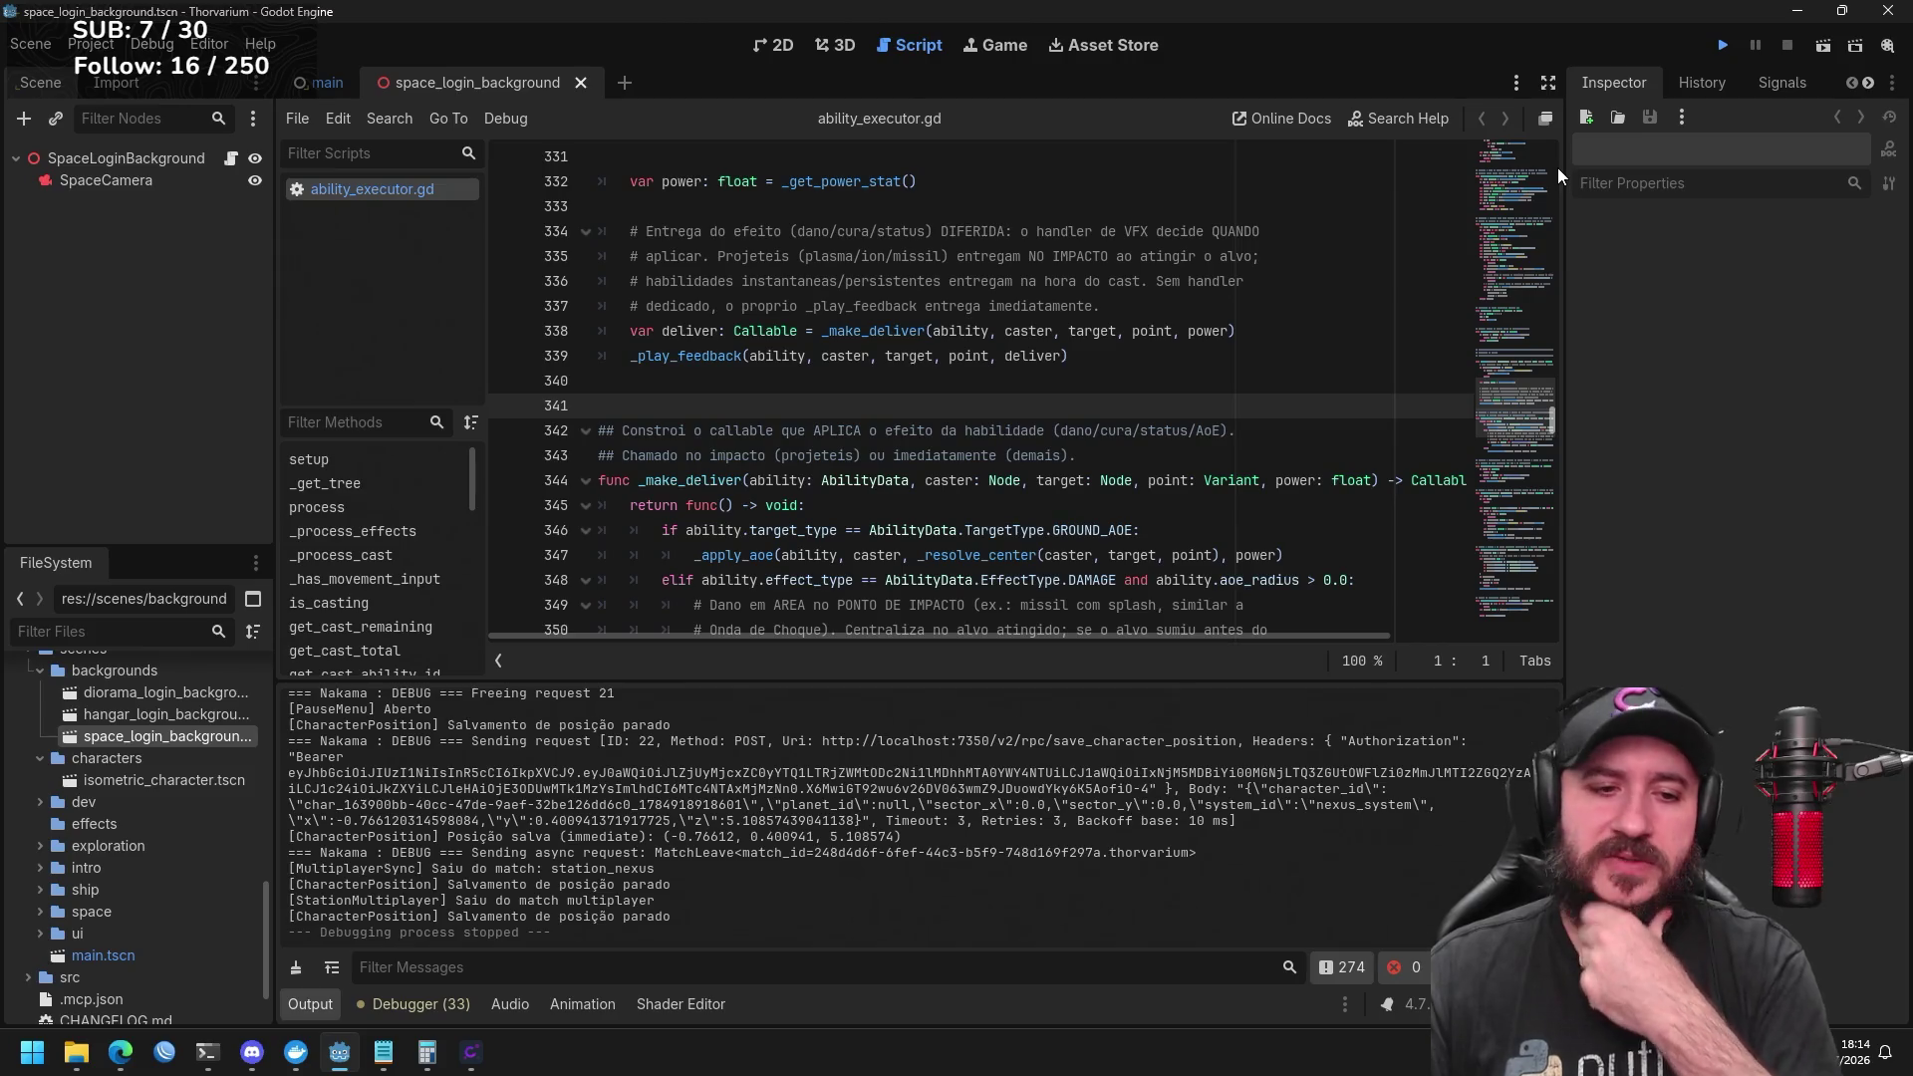
# Run the Thorvarium project and fill in the account e-mail on the login screen.
pyautogui.click(1723, 47)
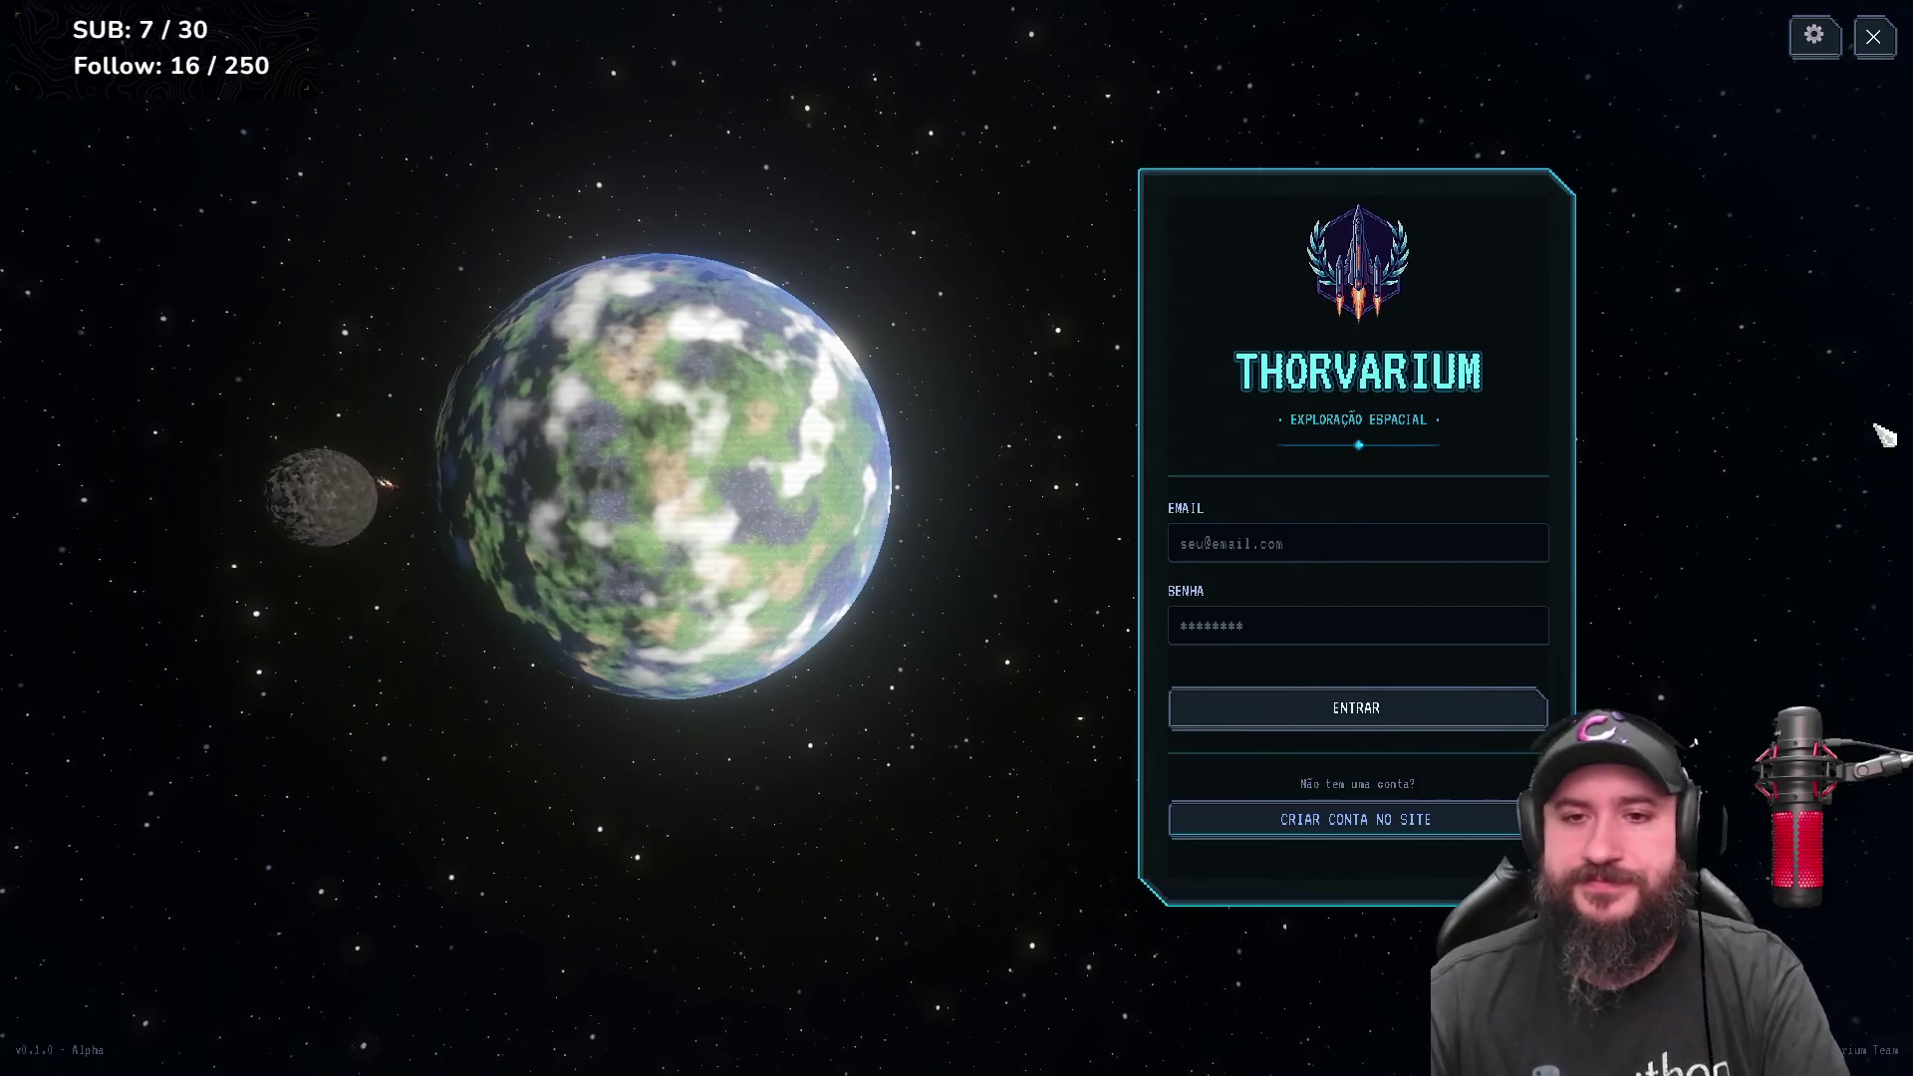
pyautogui.click(1280, 537)
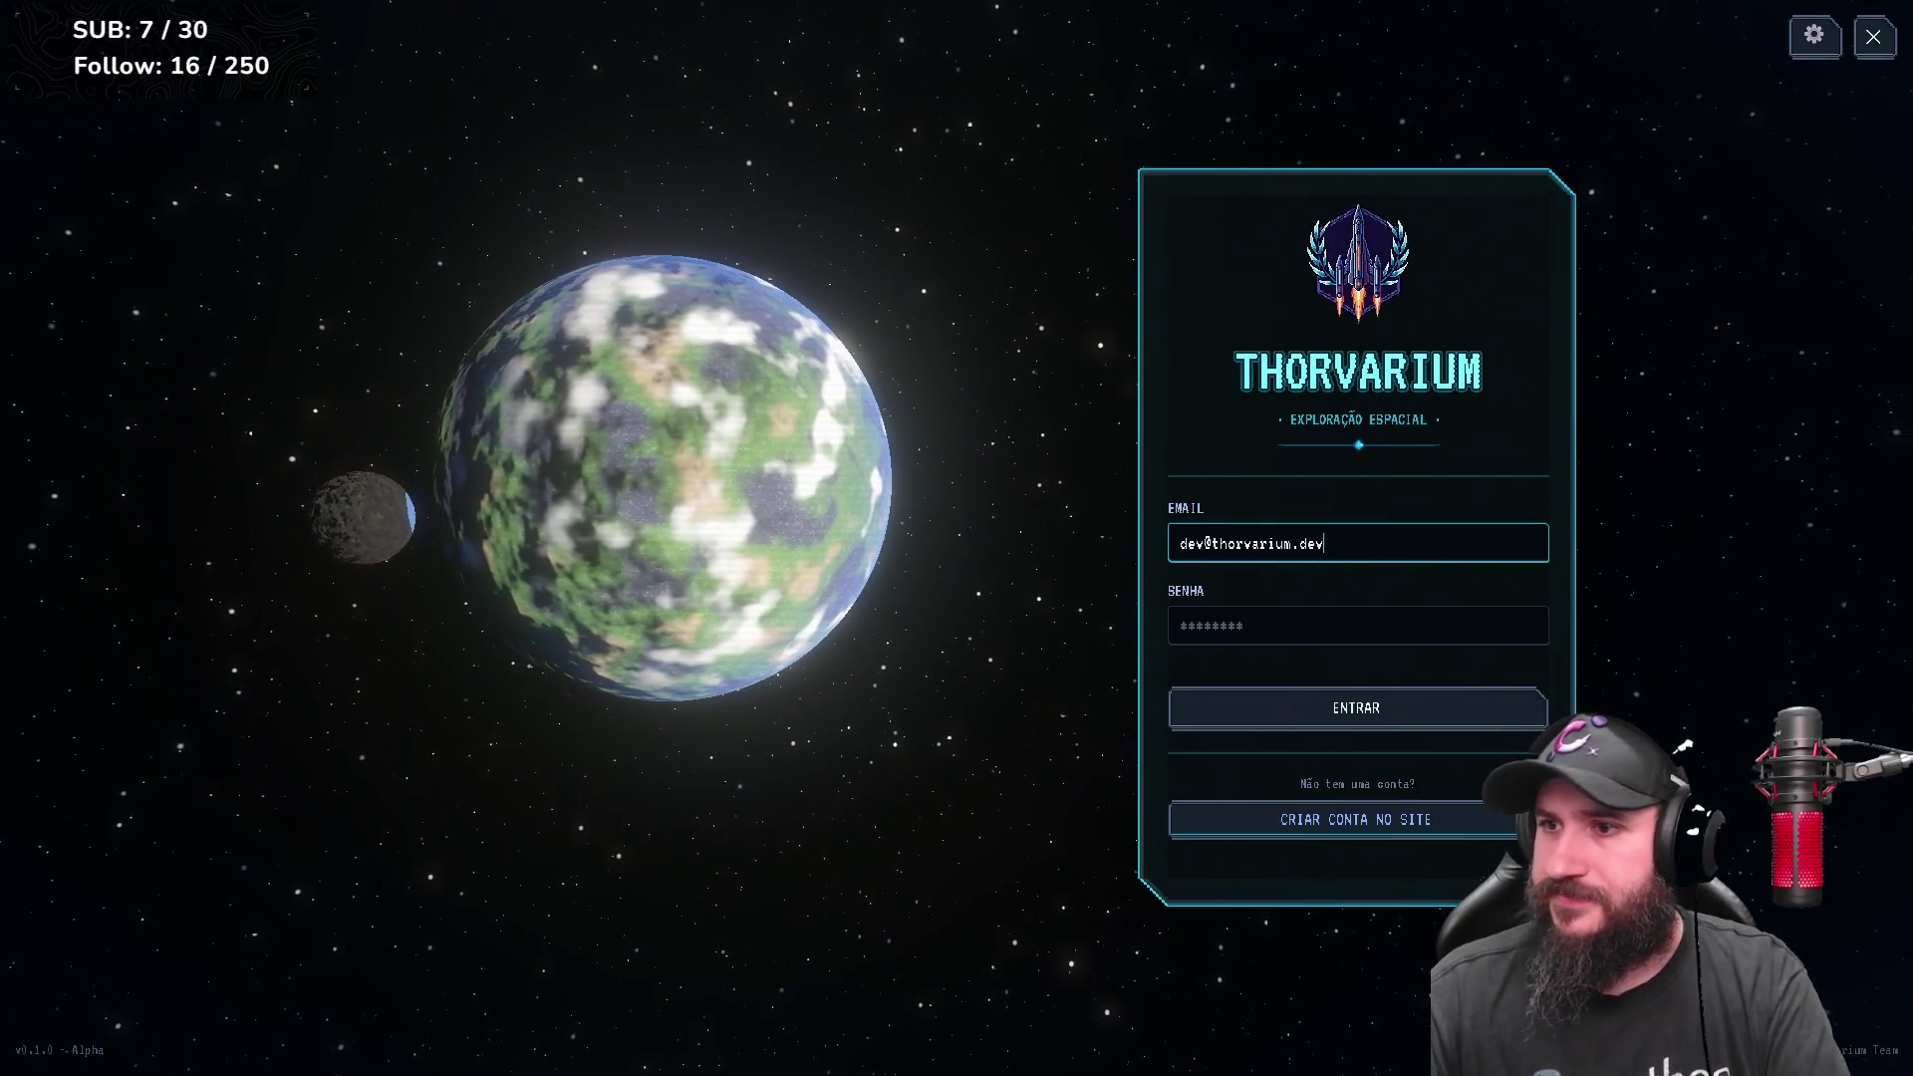
# Enter the account password, submit Entrar and confirm the sign-in dialog.
pyautogui.click(1310, 612)
pyautogui.write('********')
pyautogui.click(1355, 708)
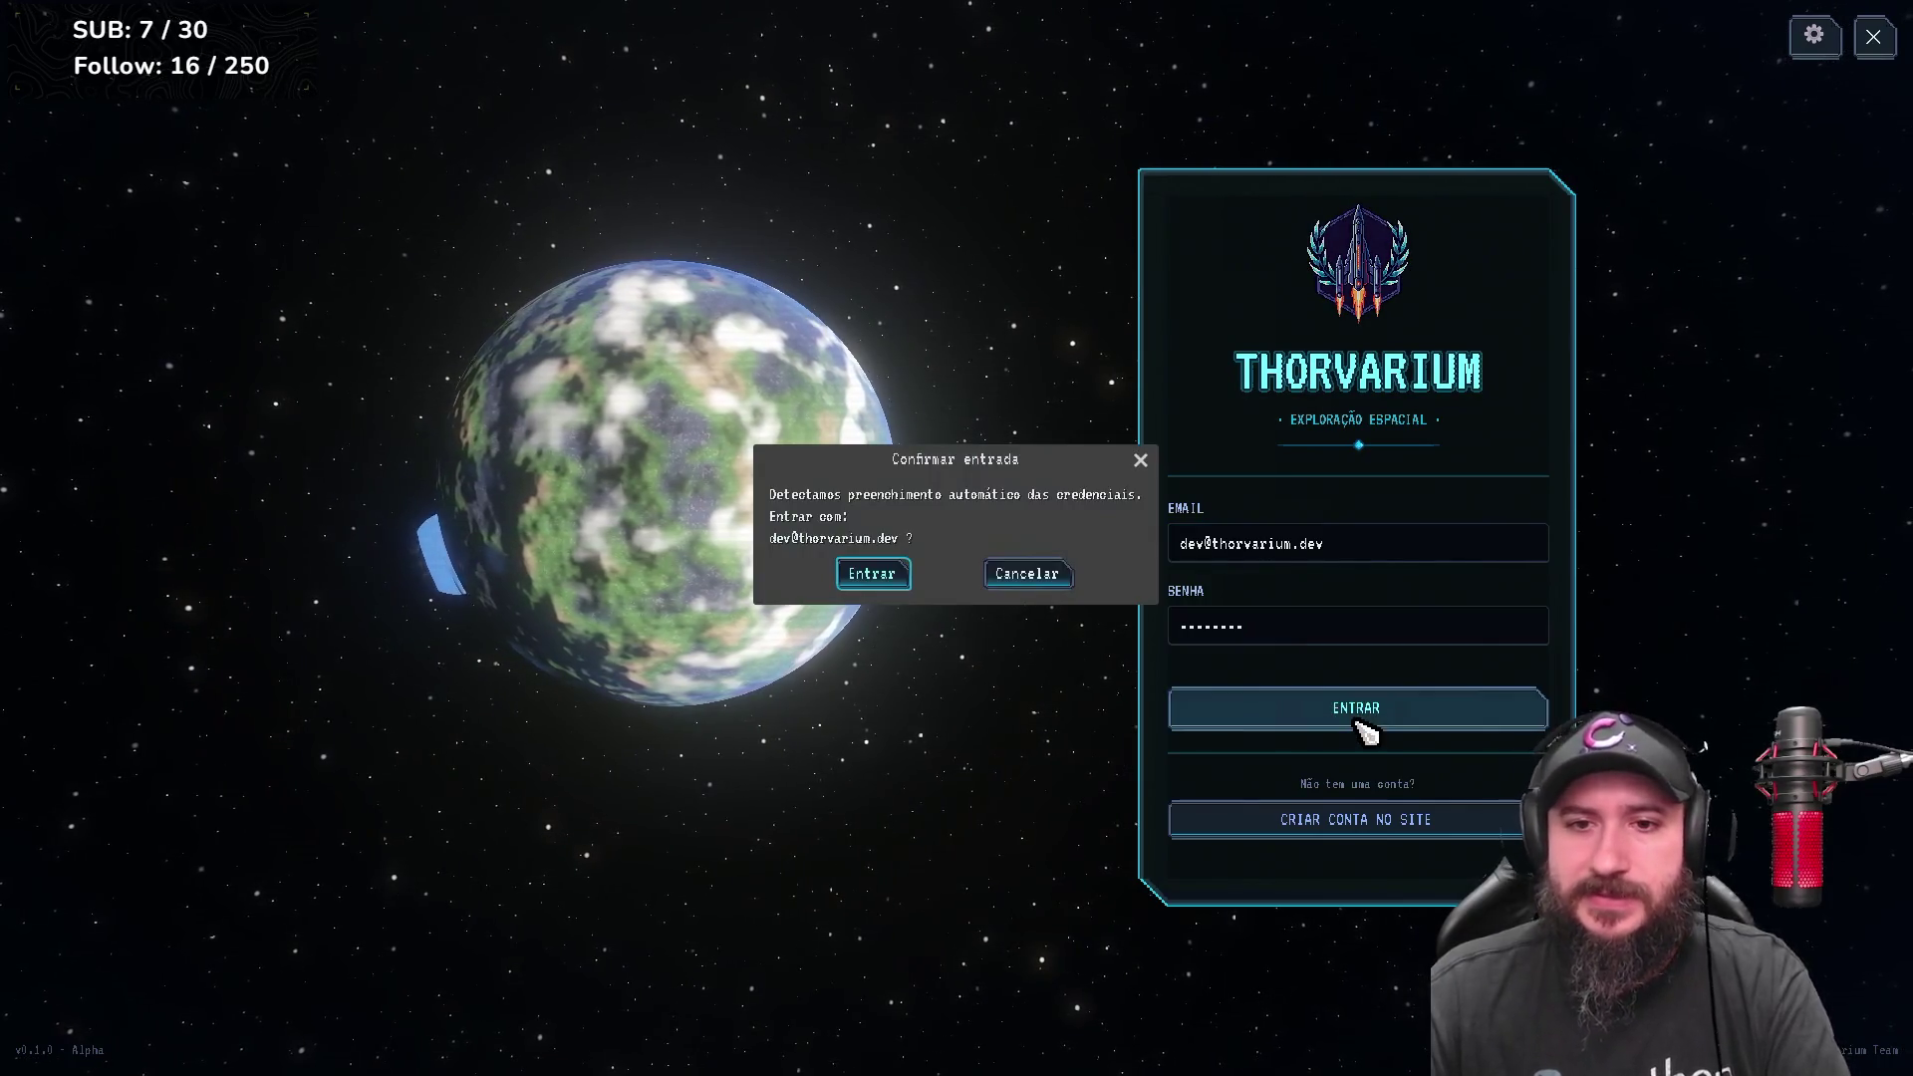
pyautogui.click(888, 578)
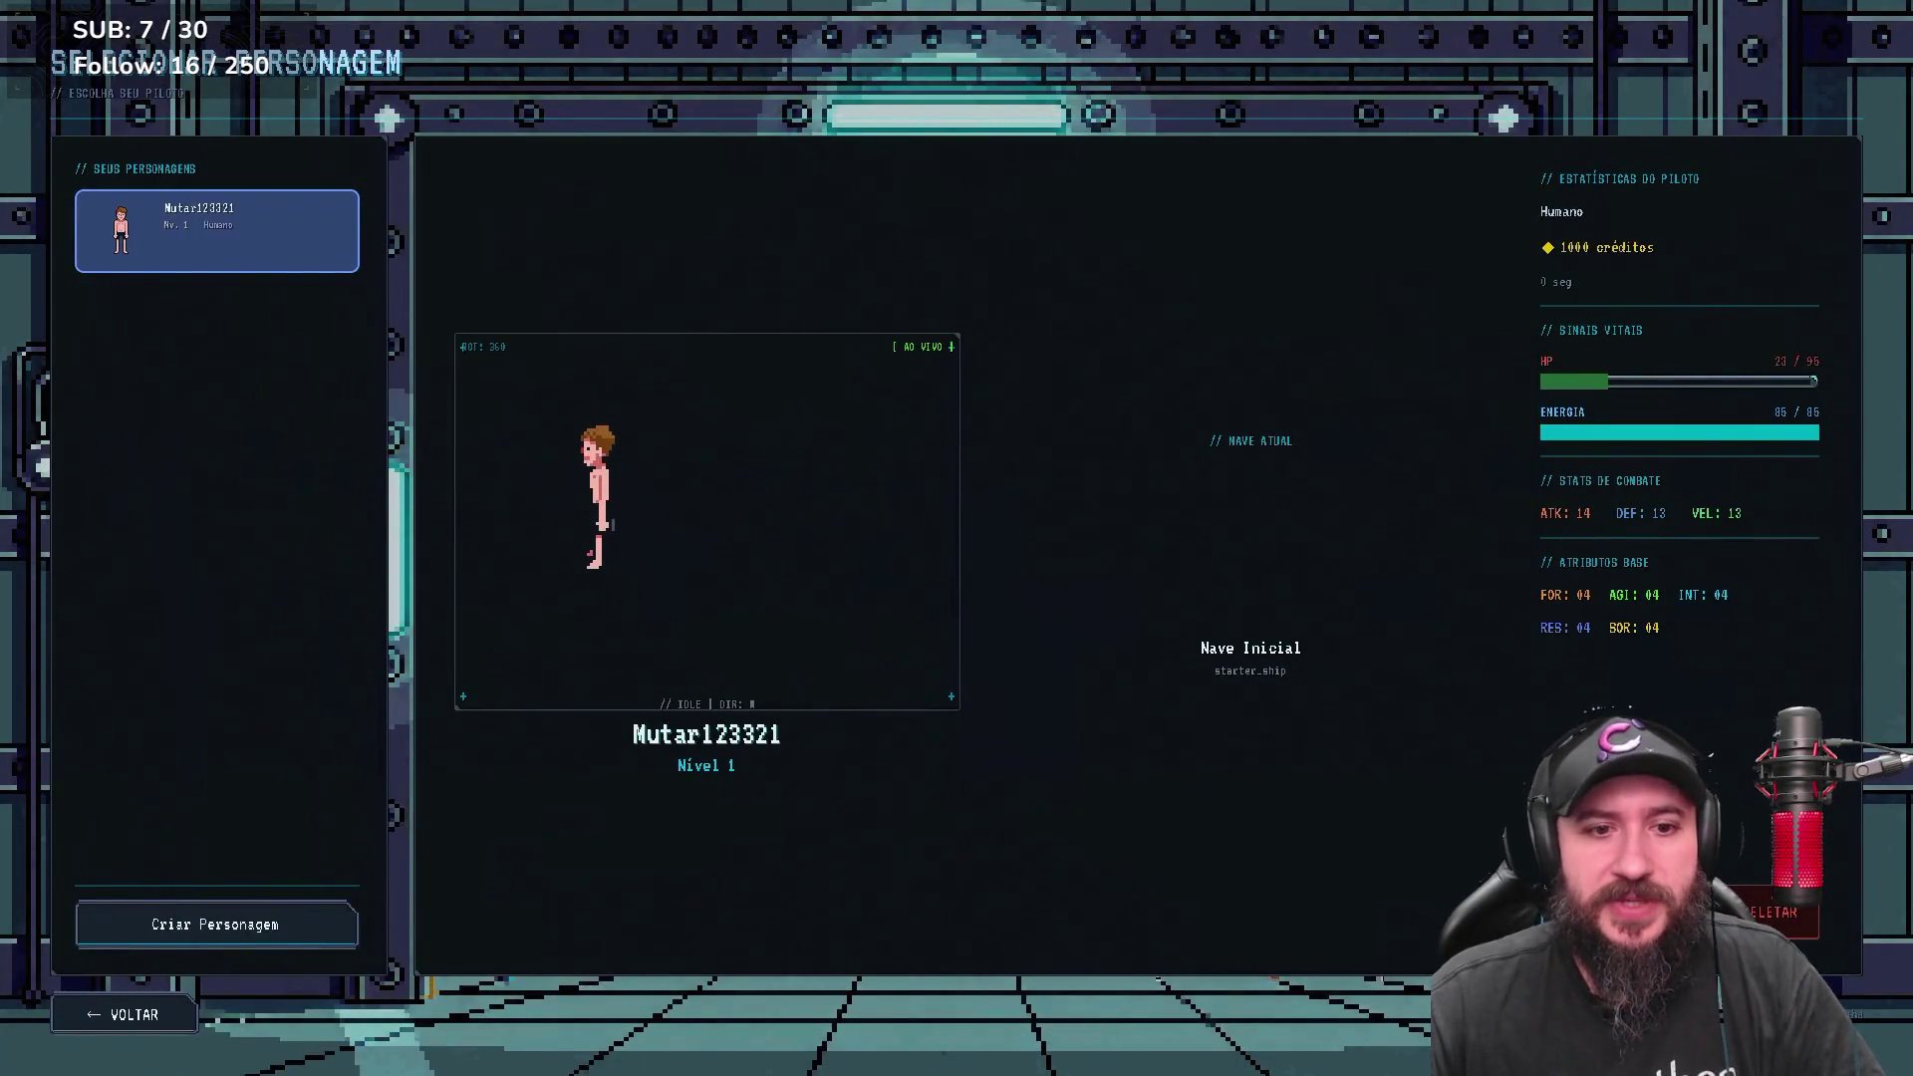
# Enter Estação Orbital Nexus with the existing pilot and run around the station.
pyautogui.click(1783, 911)
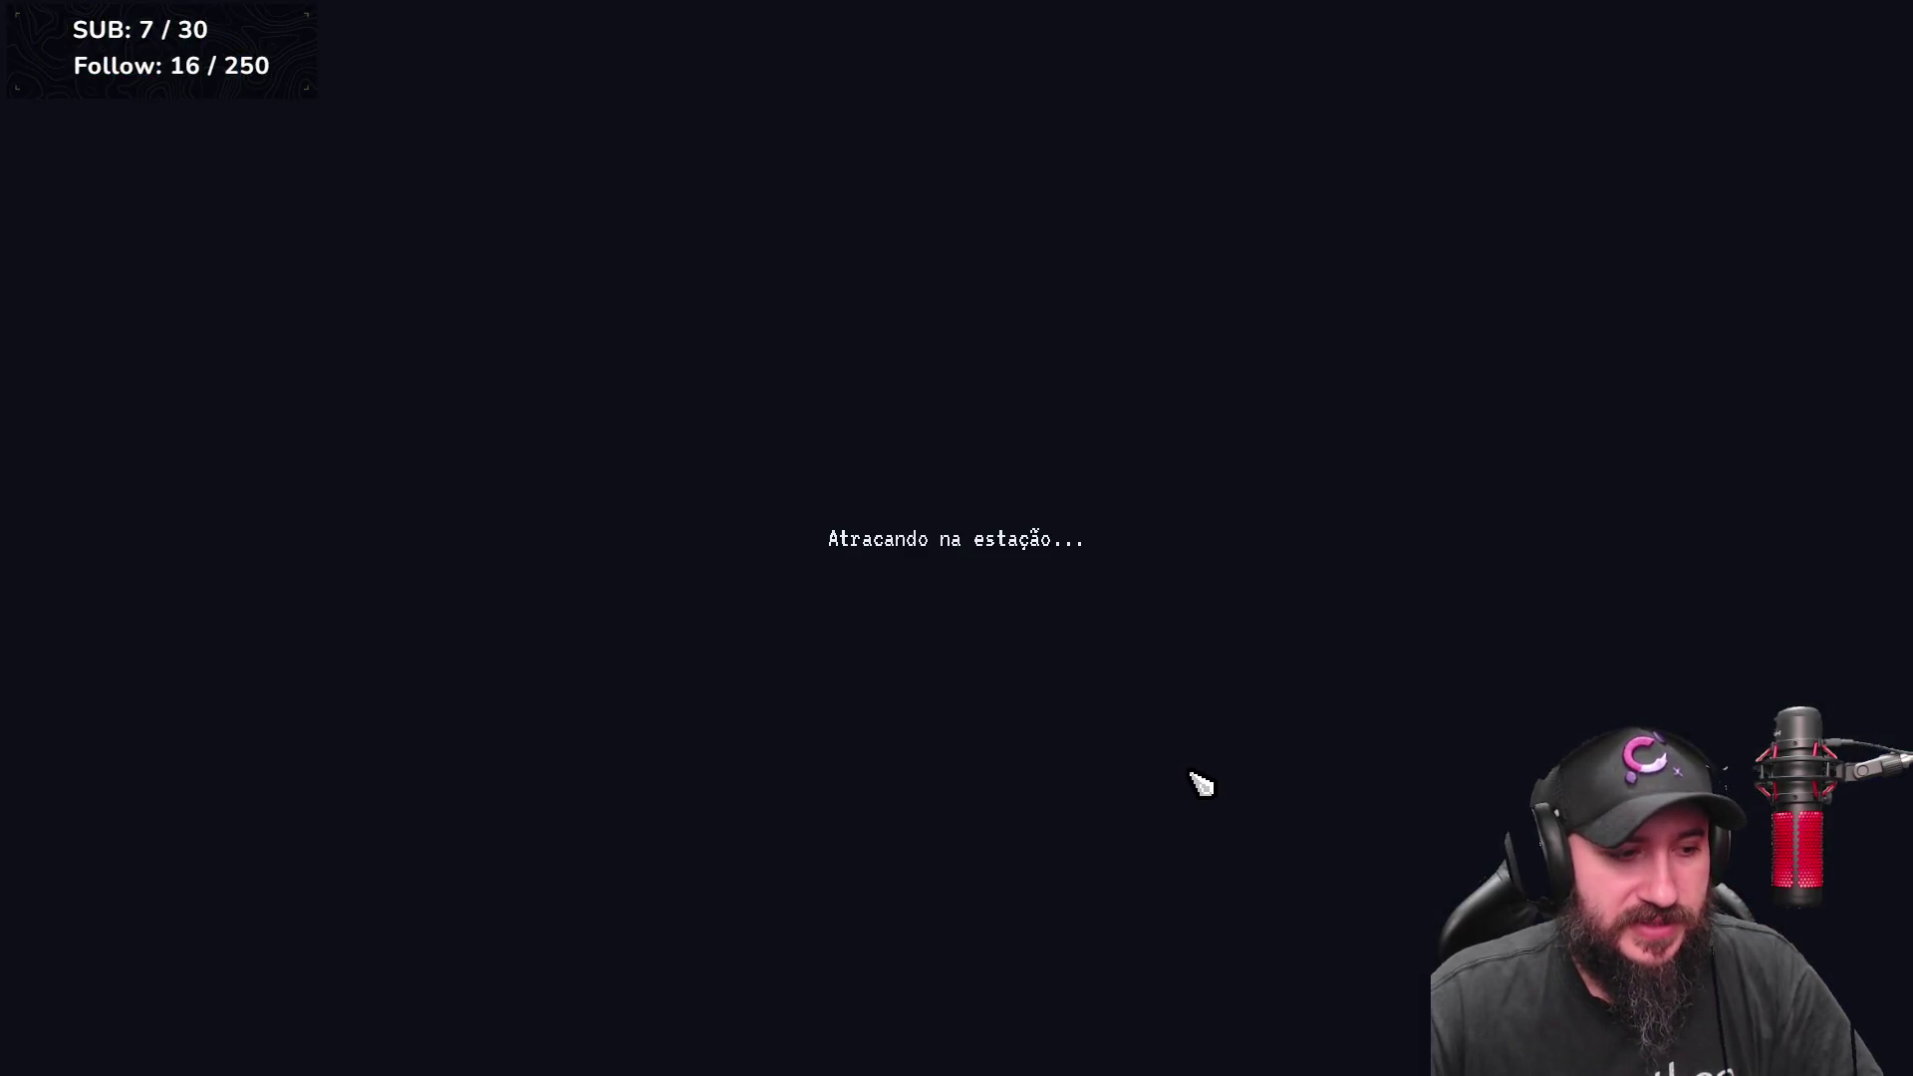
pyautogui.press('w')
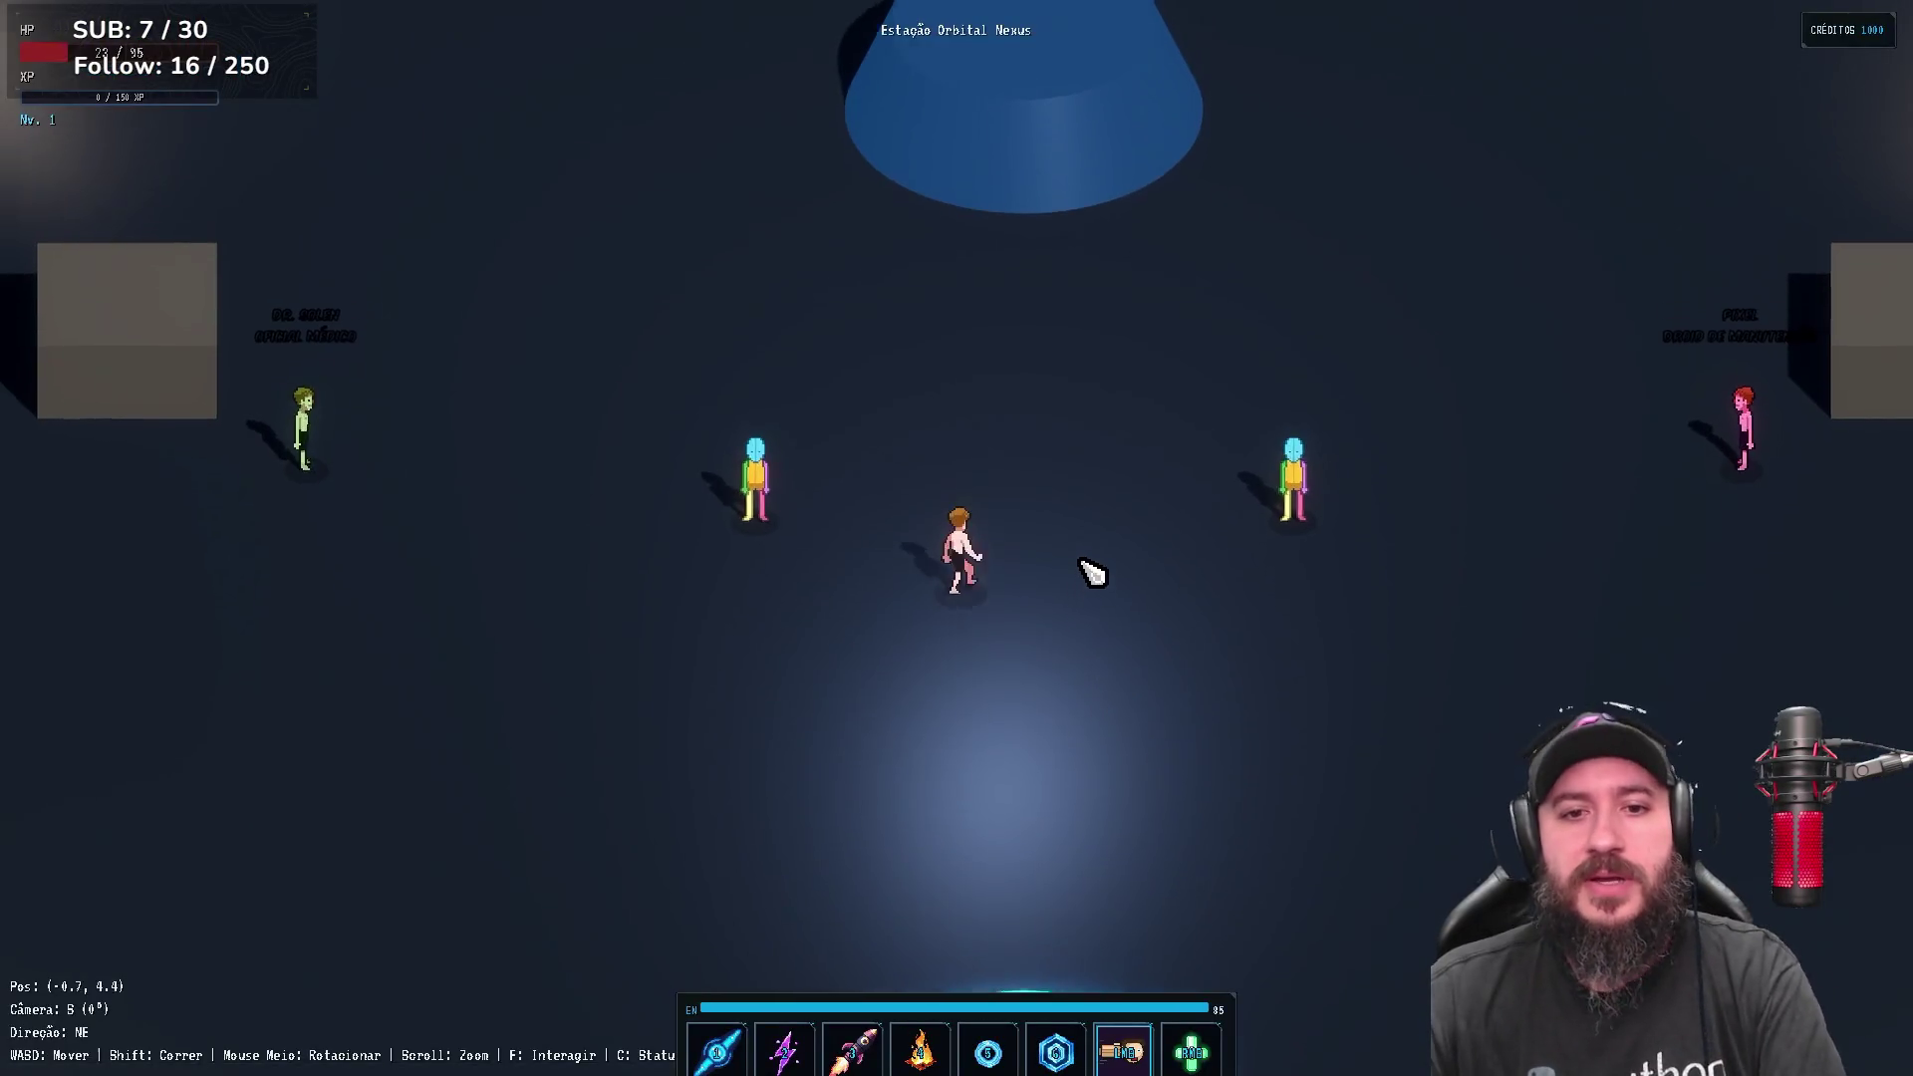
pyautogui.press('a')
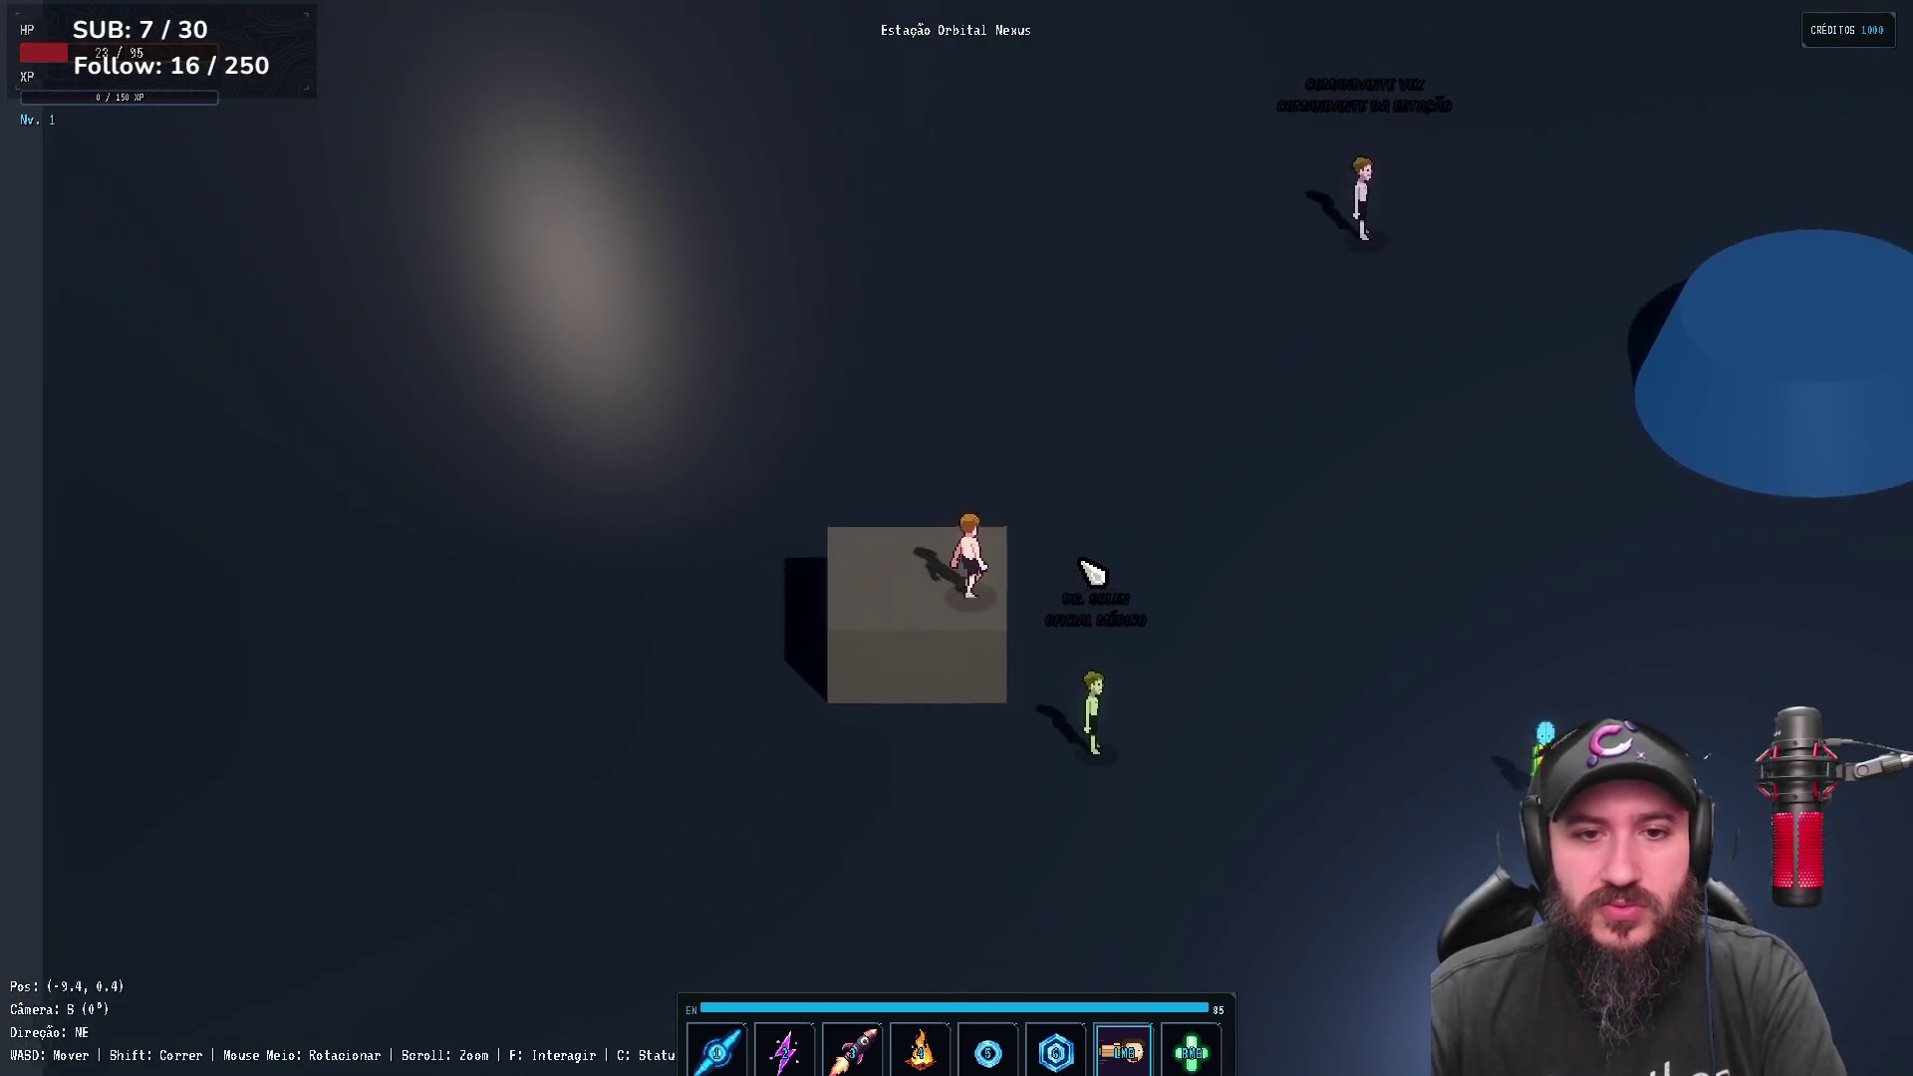
pyautogui.press('d')
pyautogui.press('d')
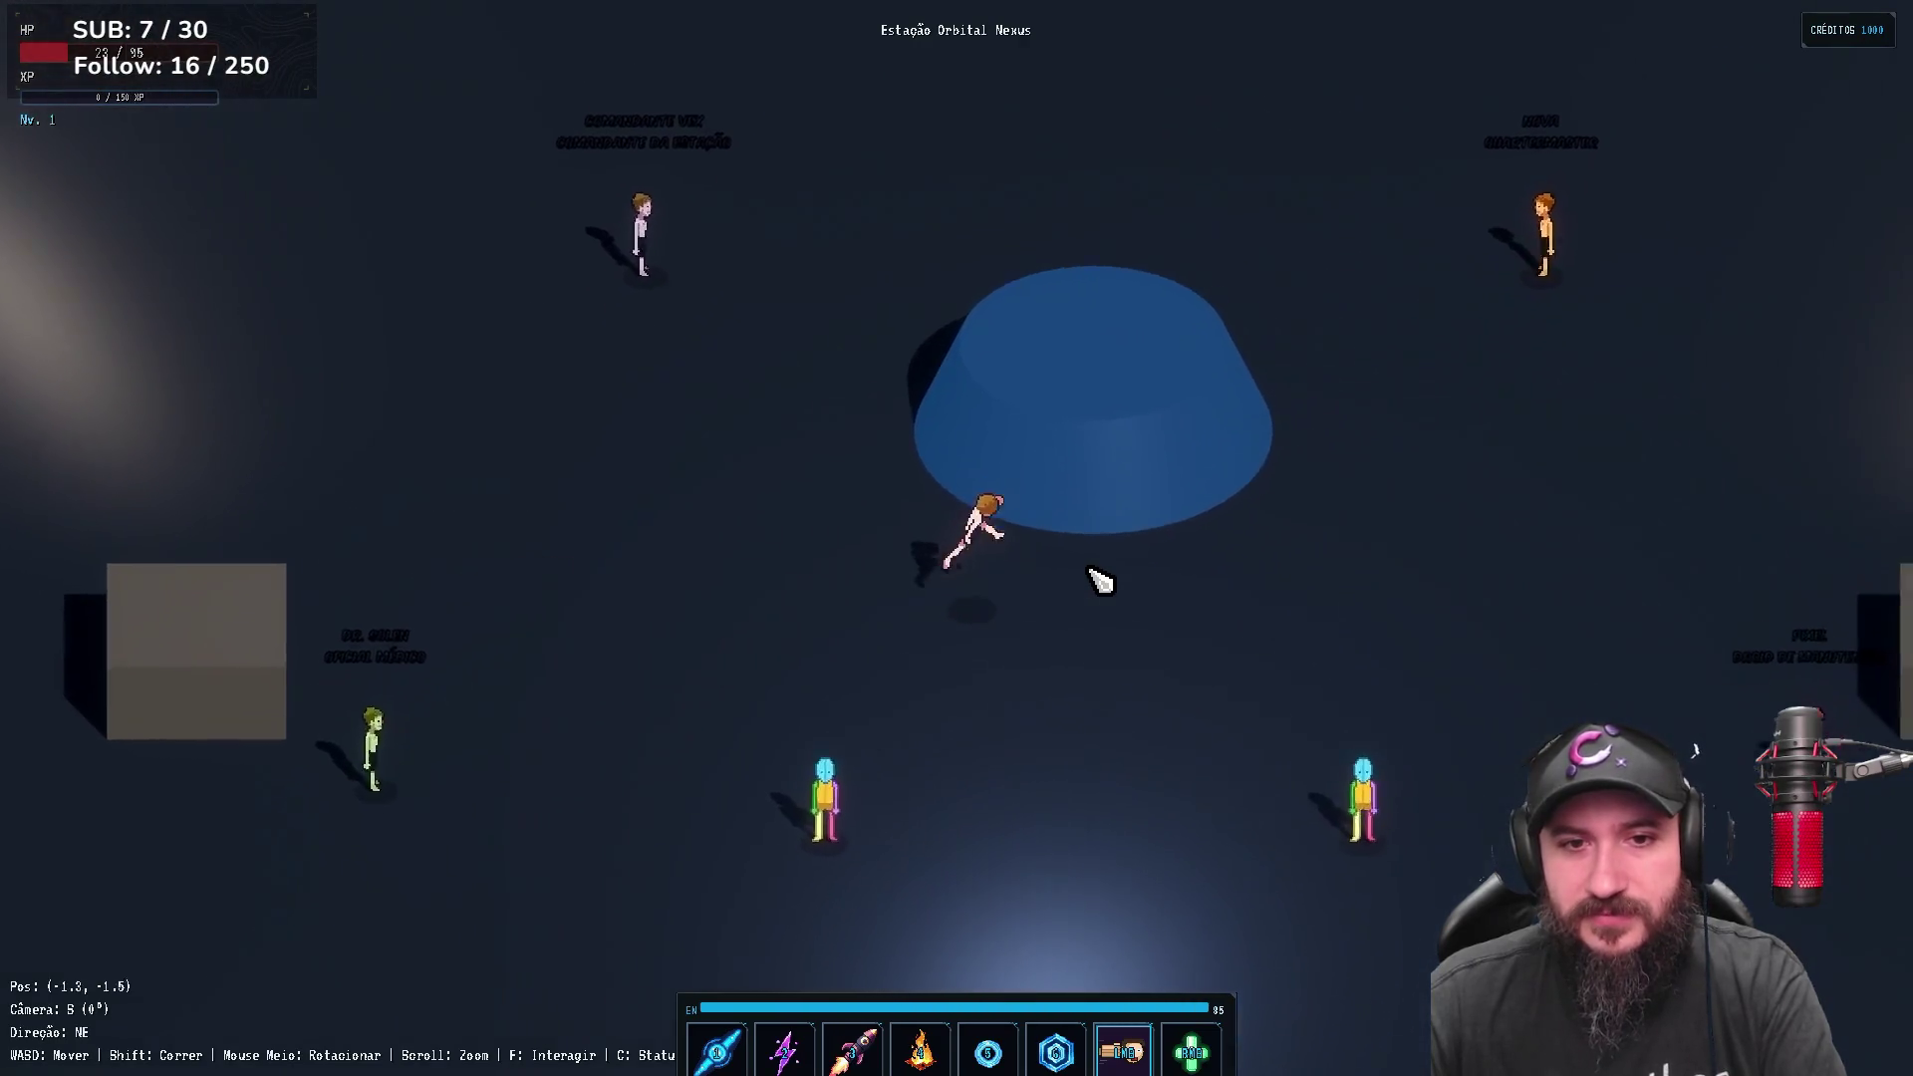
pyautogui.press('s')
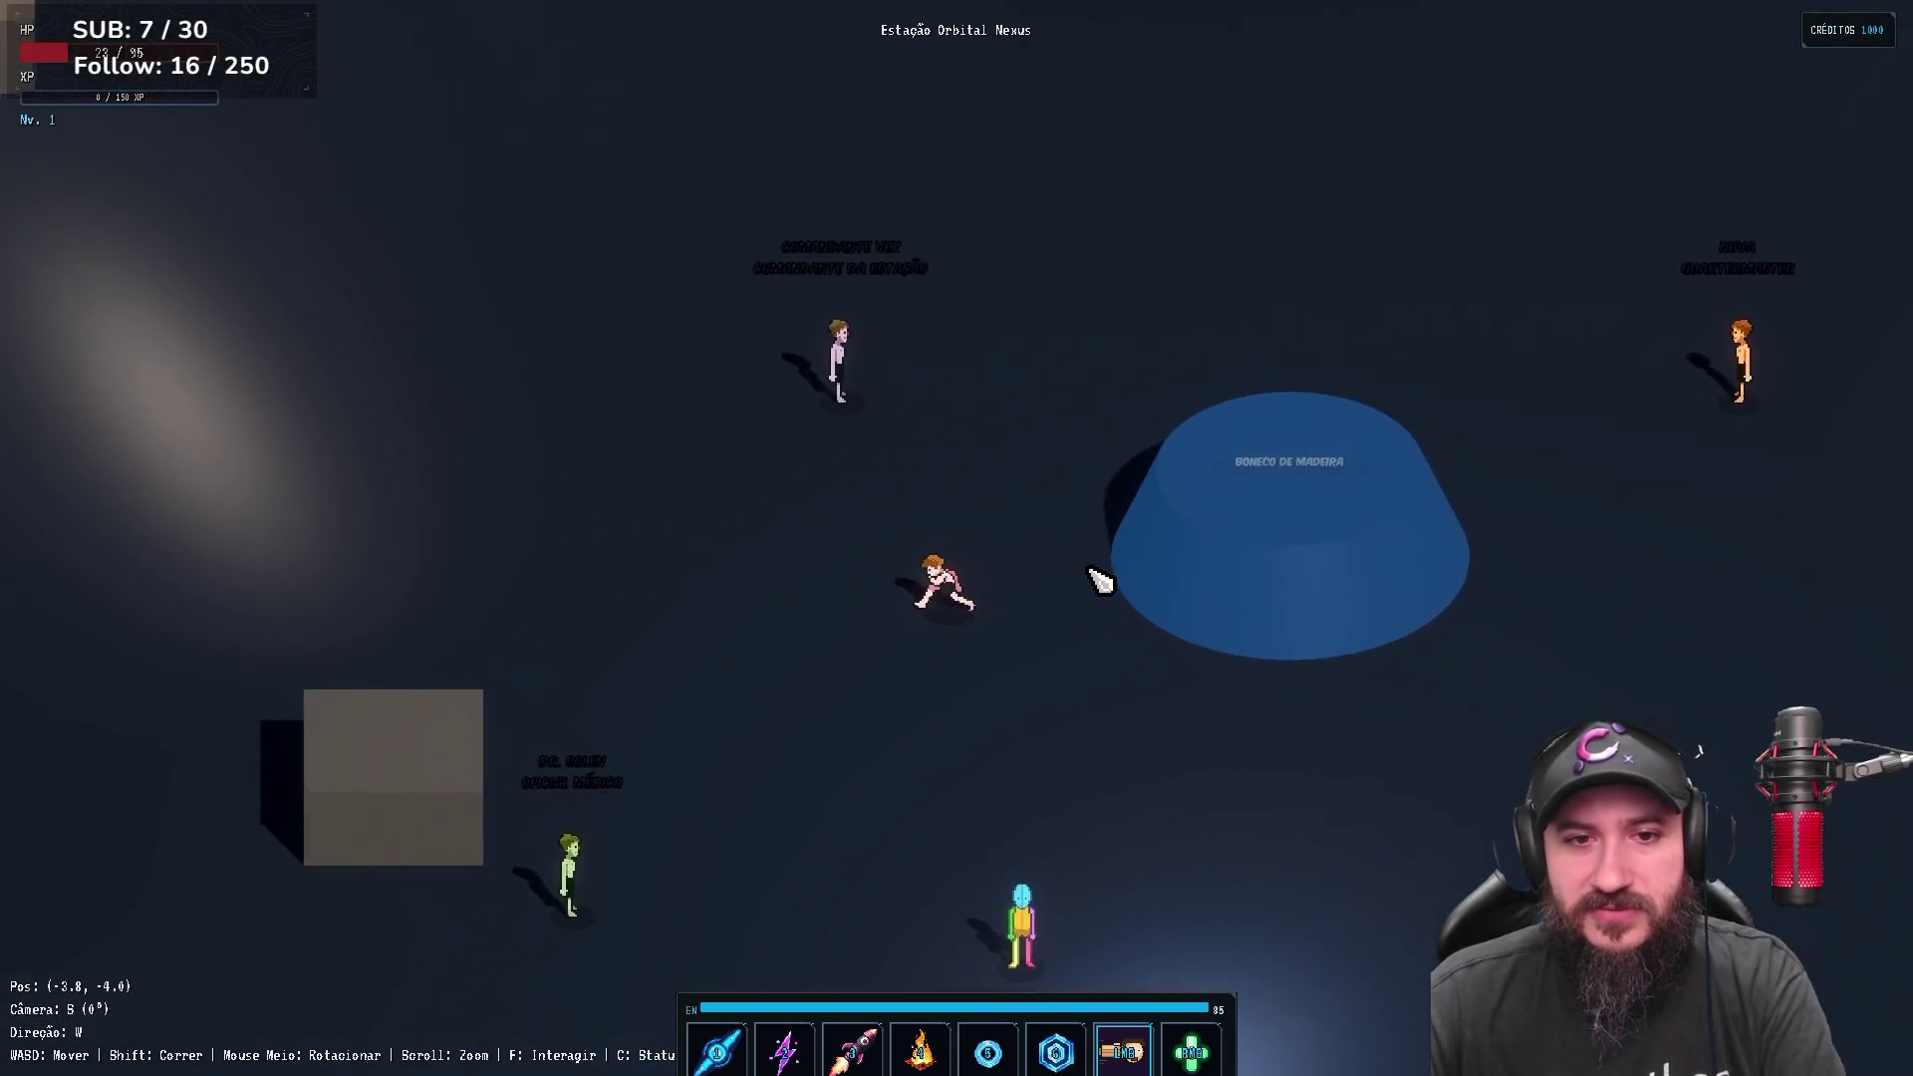
pyautogui.press('w')
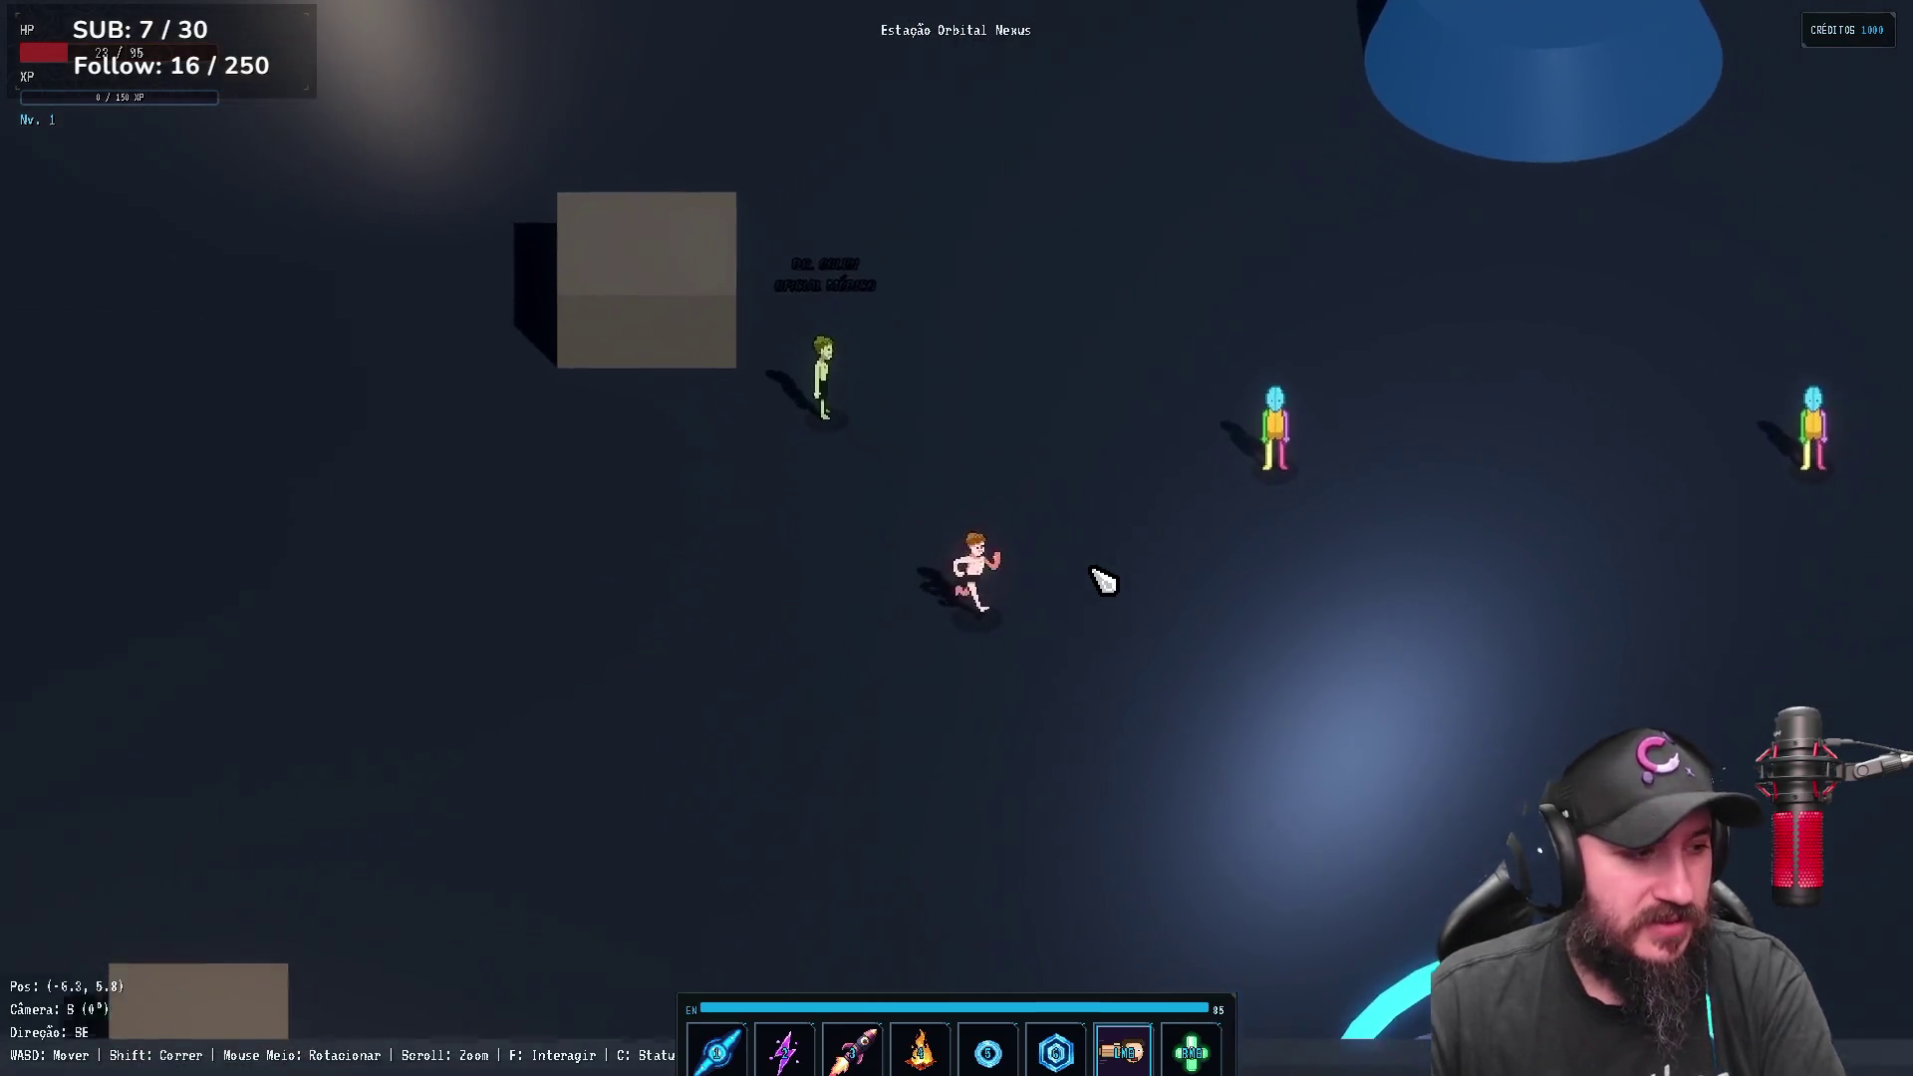
pyautogui.press('w')
pyautogui.press('s')
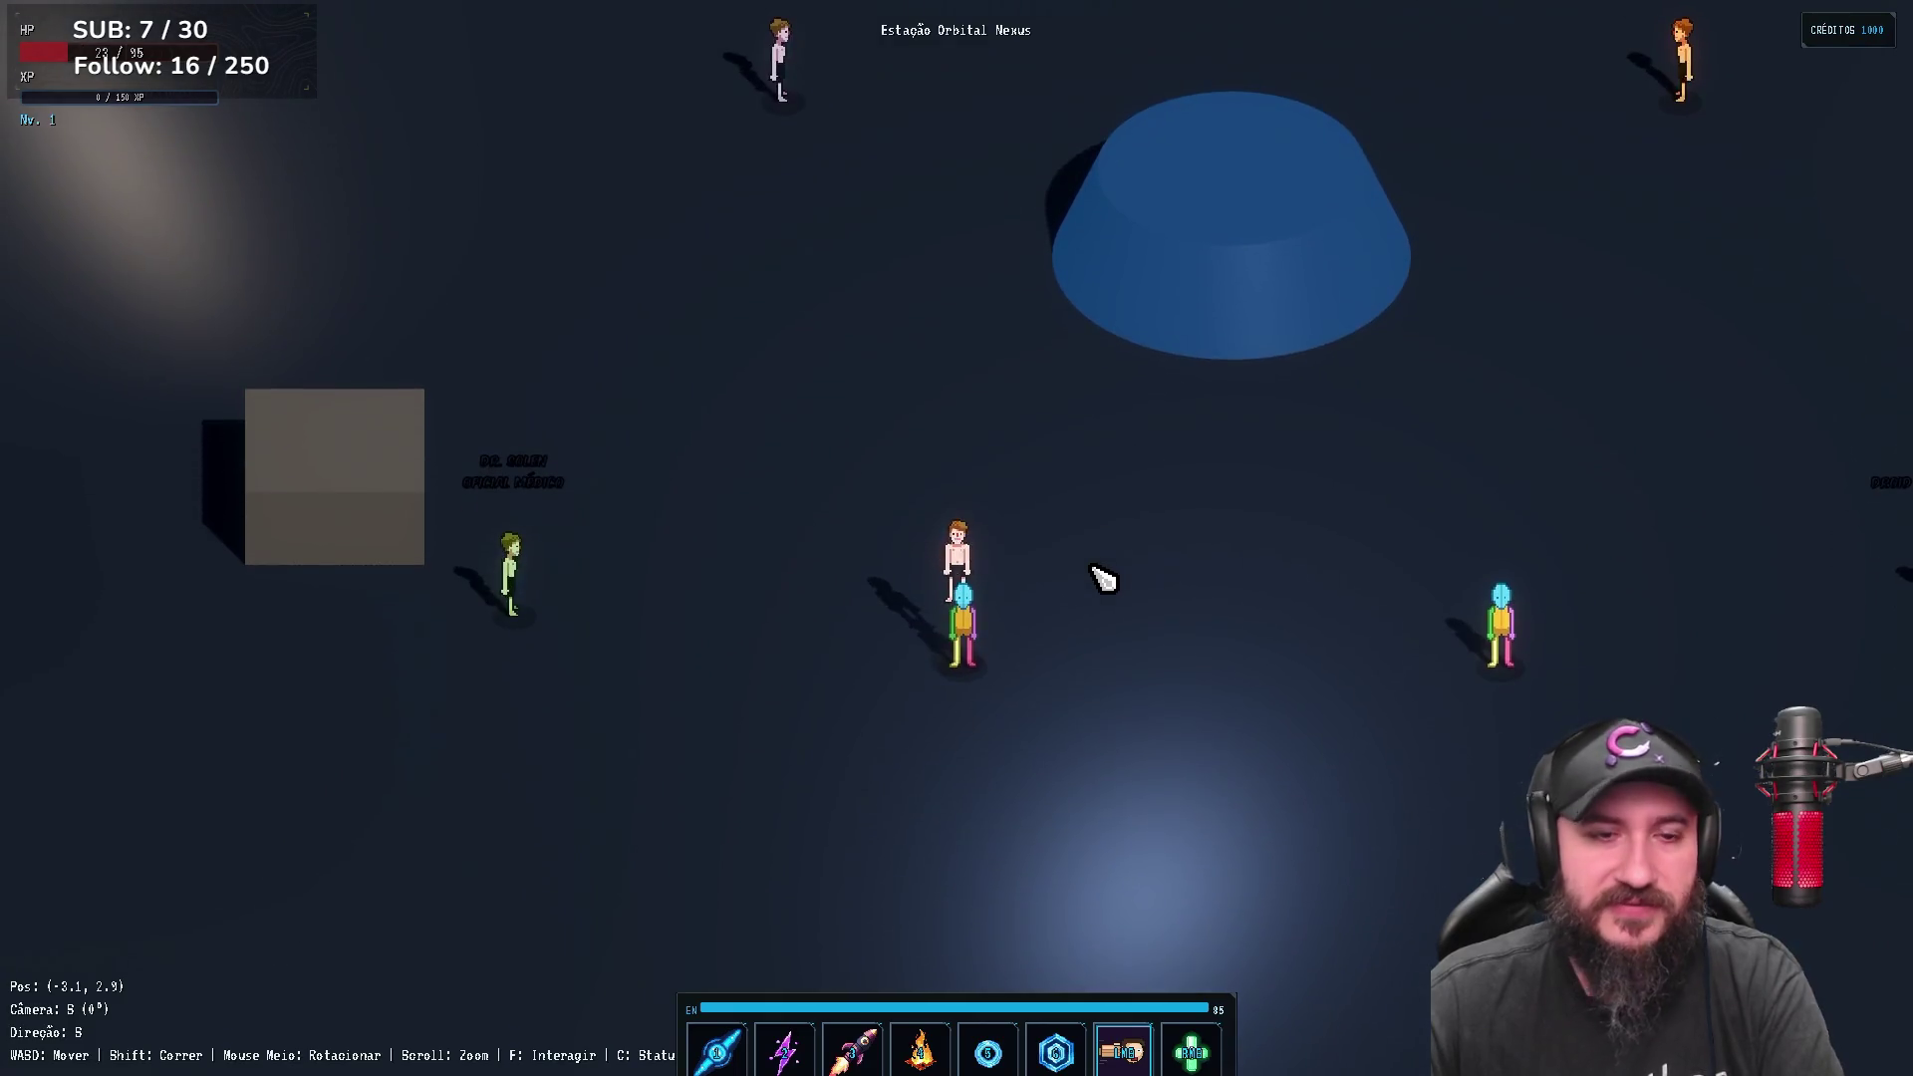
# Run east, west and south to the wooden training dummy and strike it.
pyautogui.press('d')
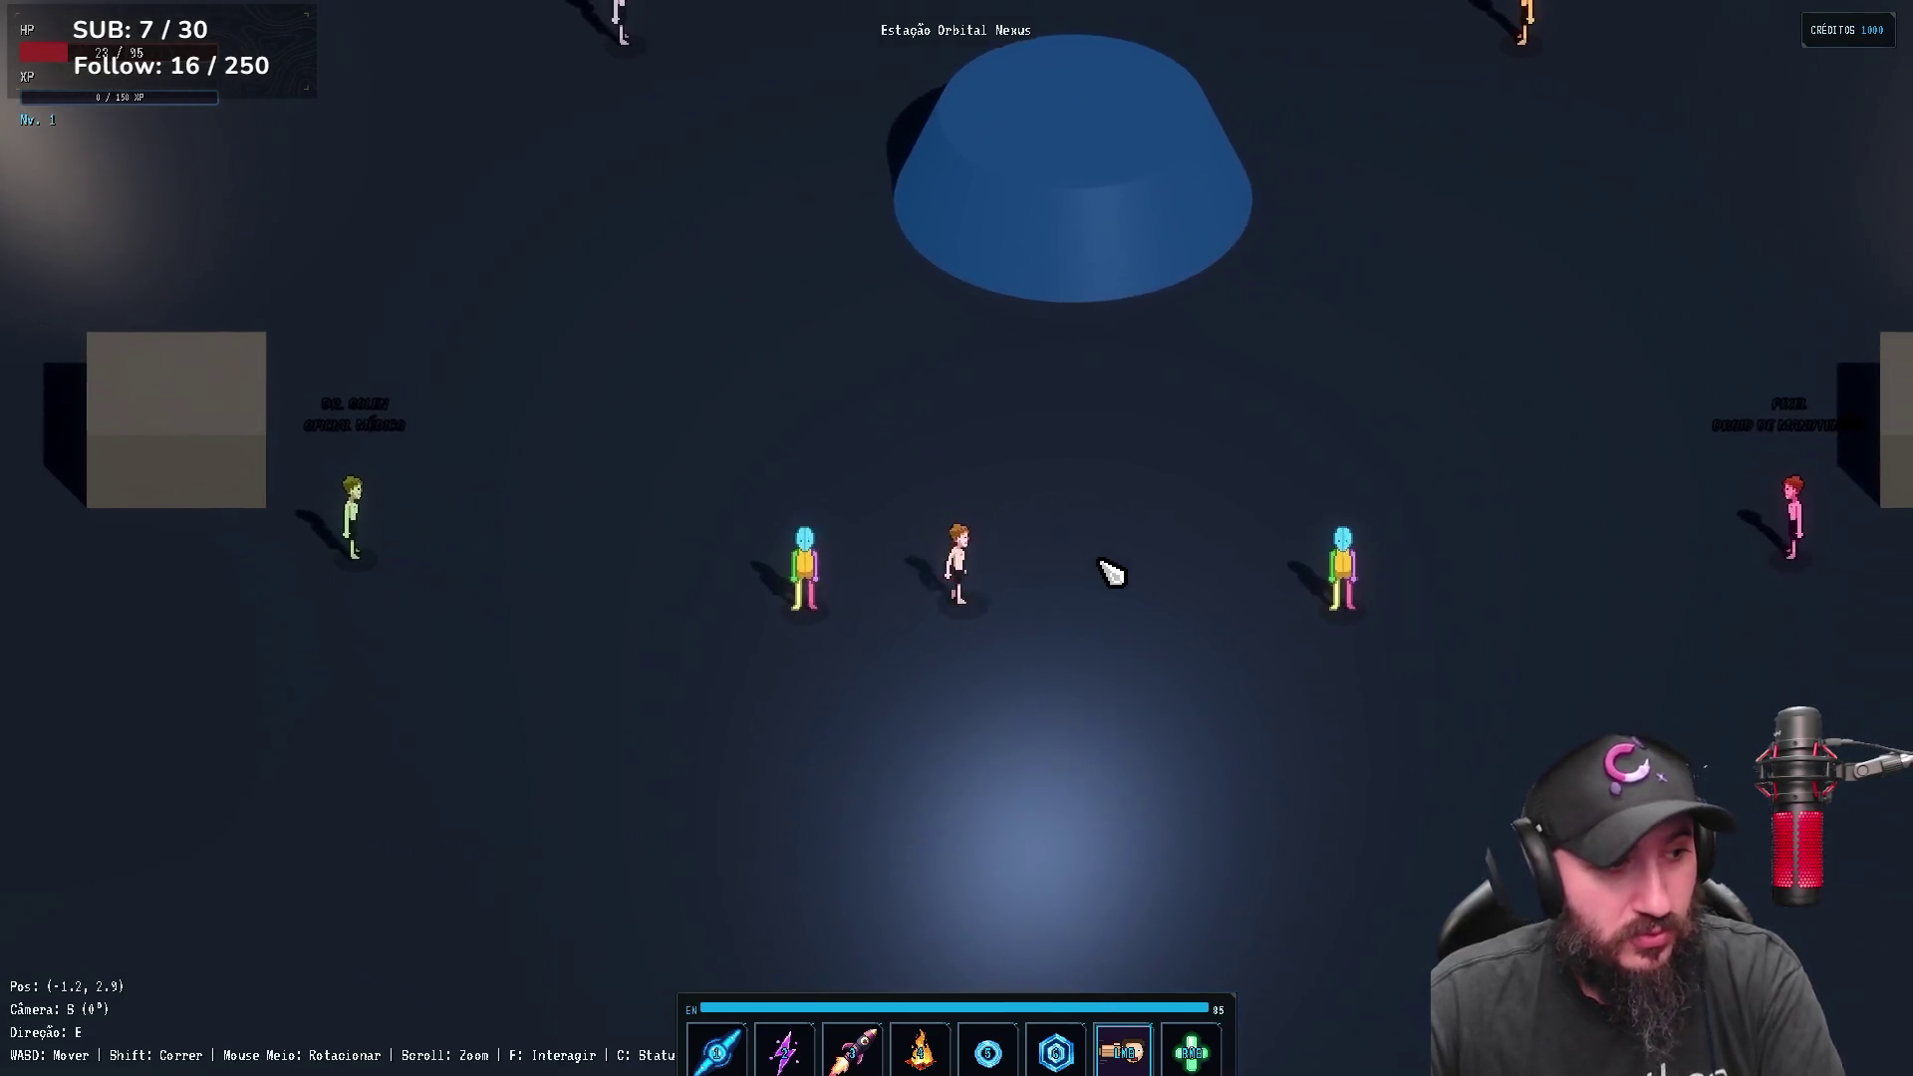
pyautogui.press('a')
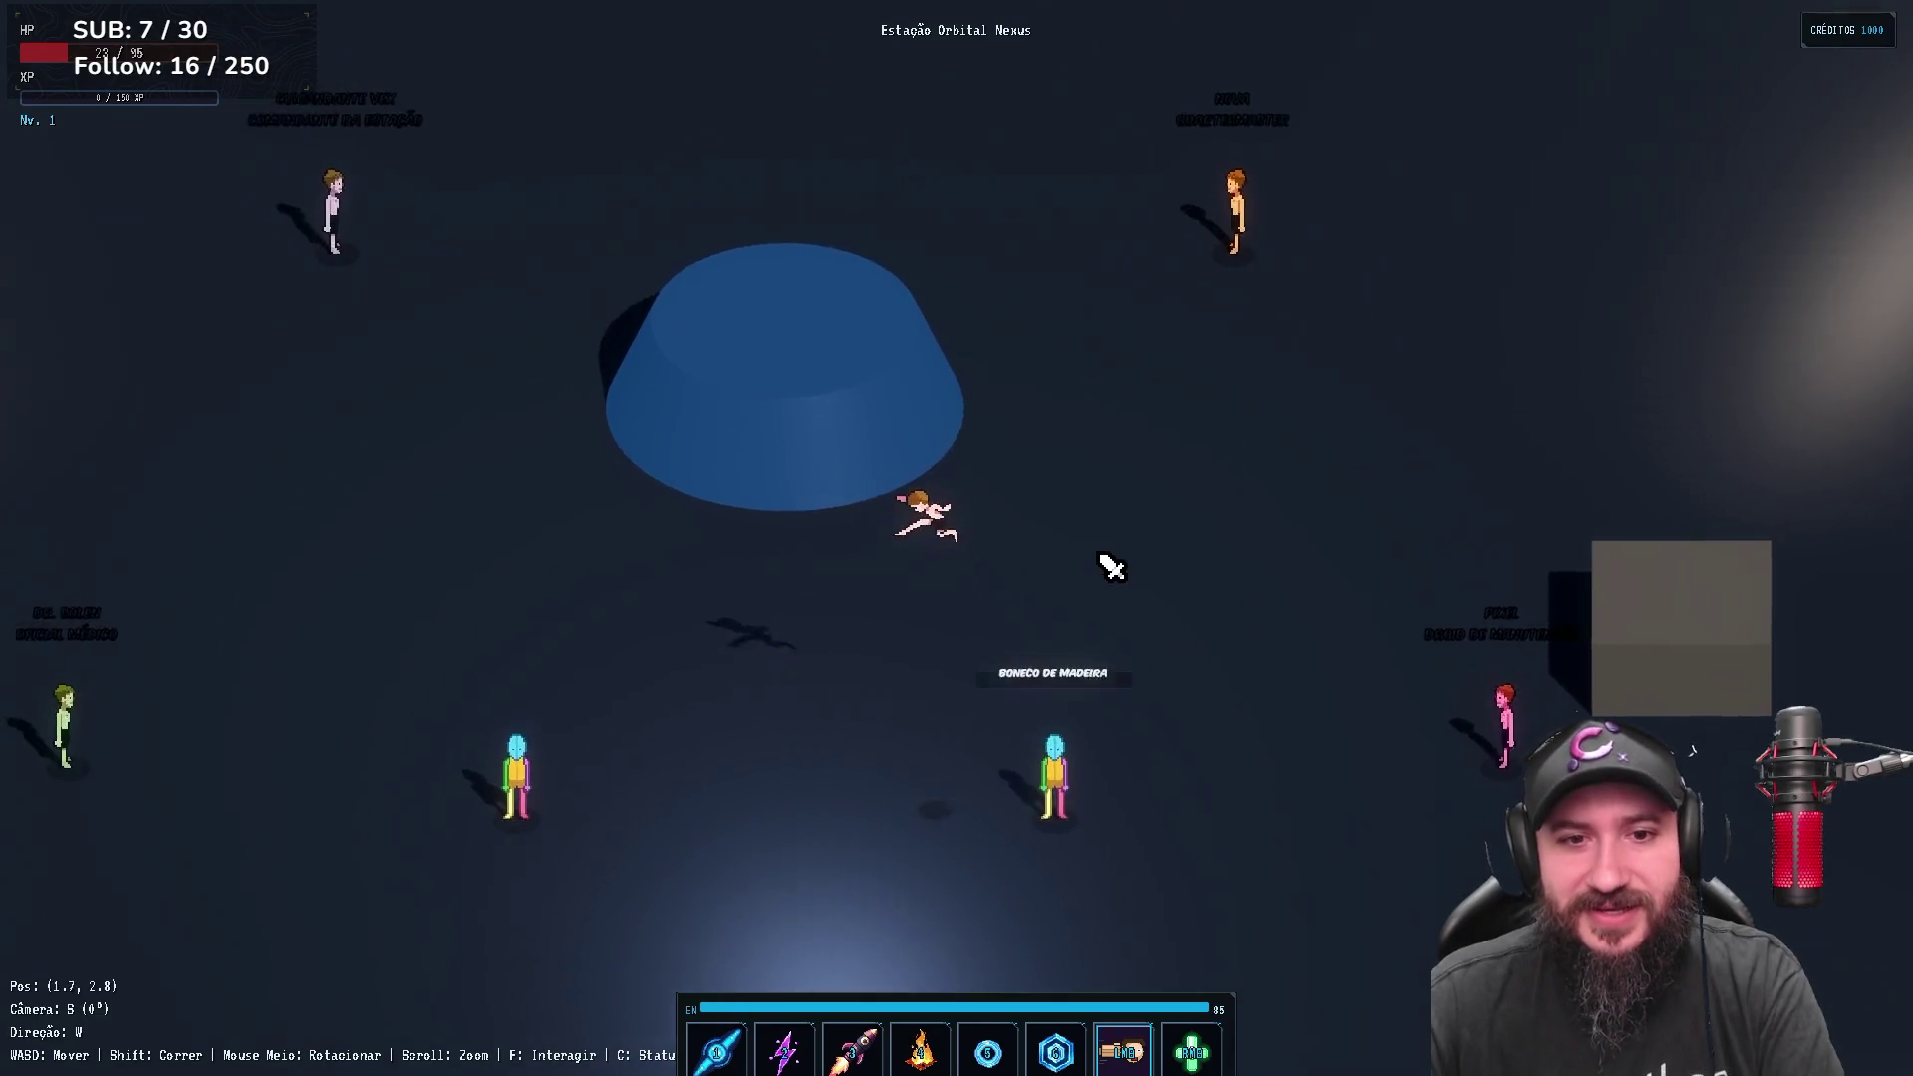
pyautogui.press('d')
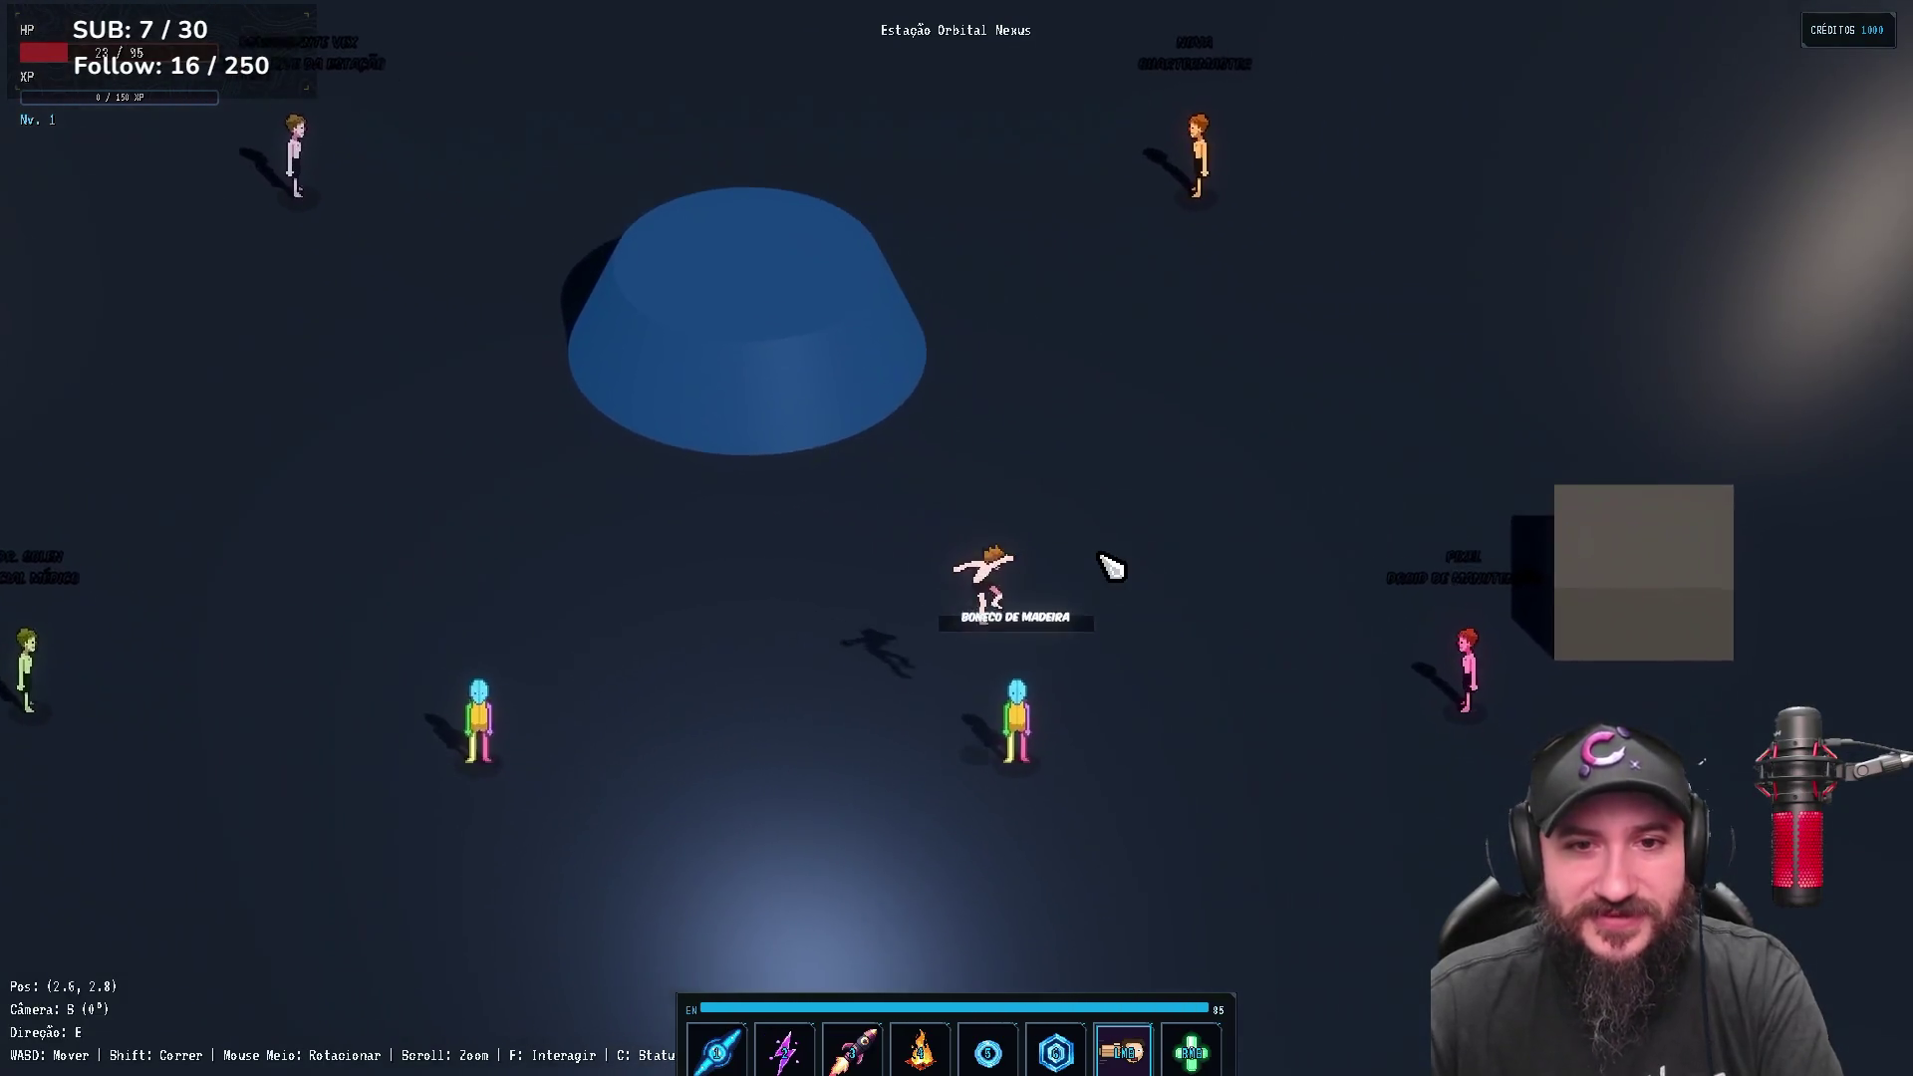
pyautogui.press('s')
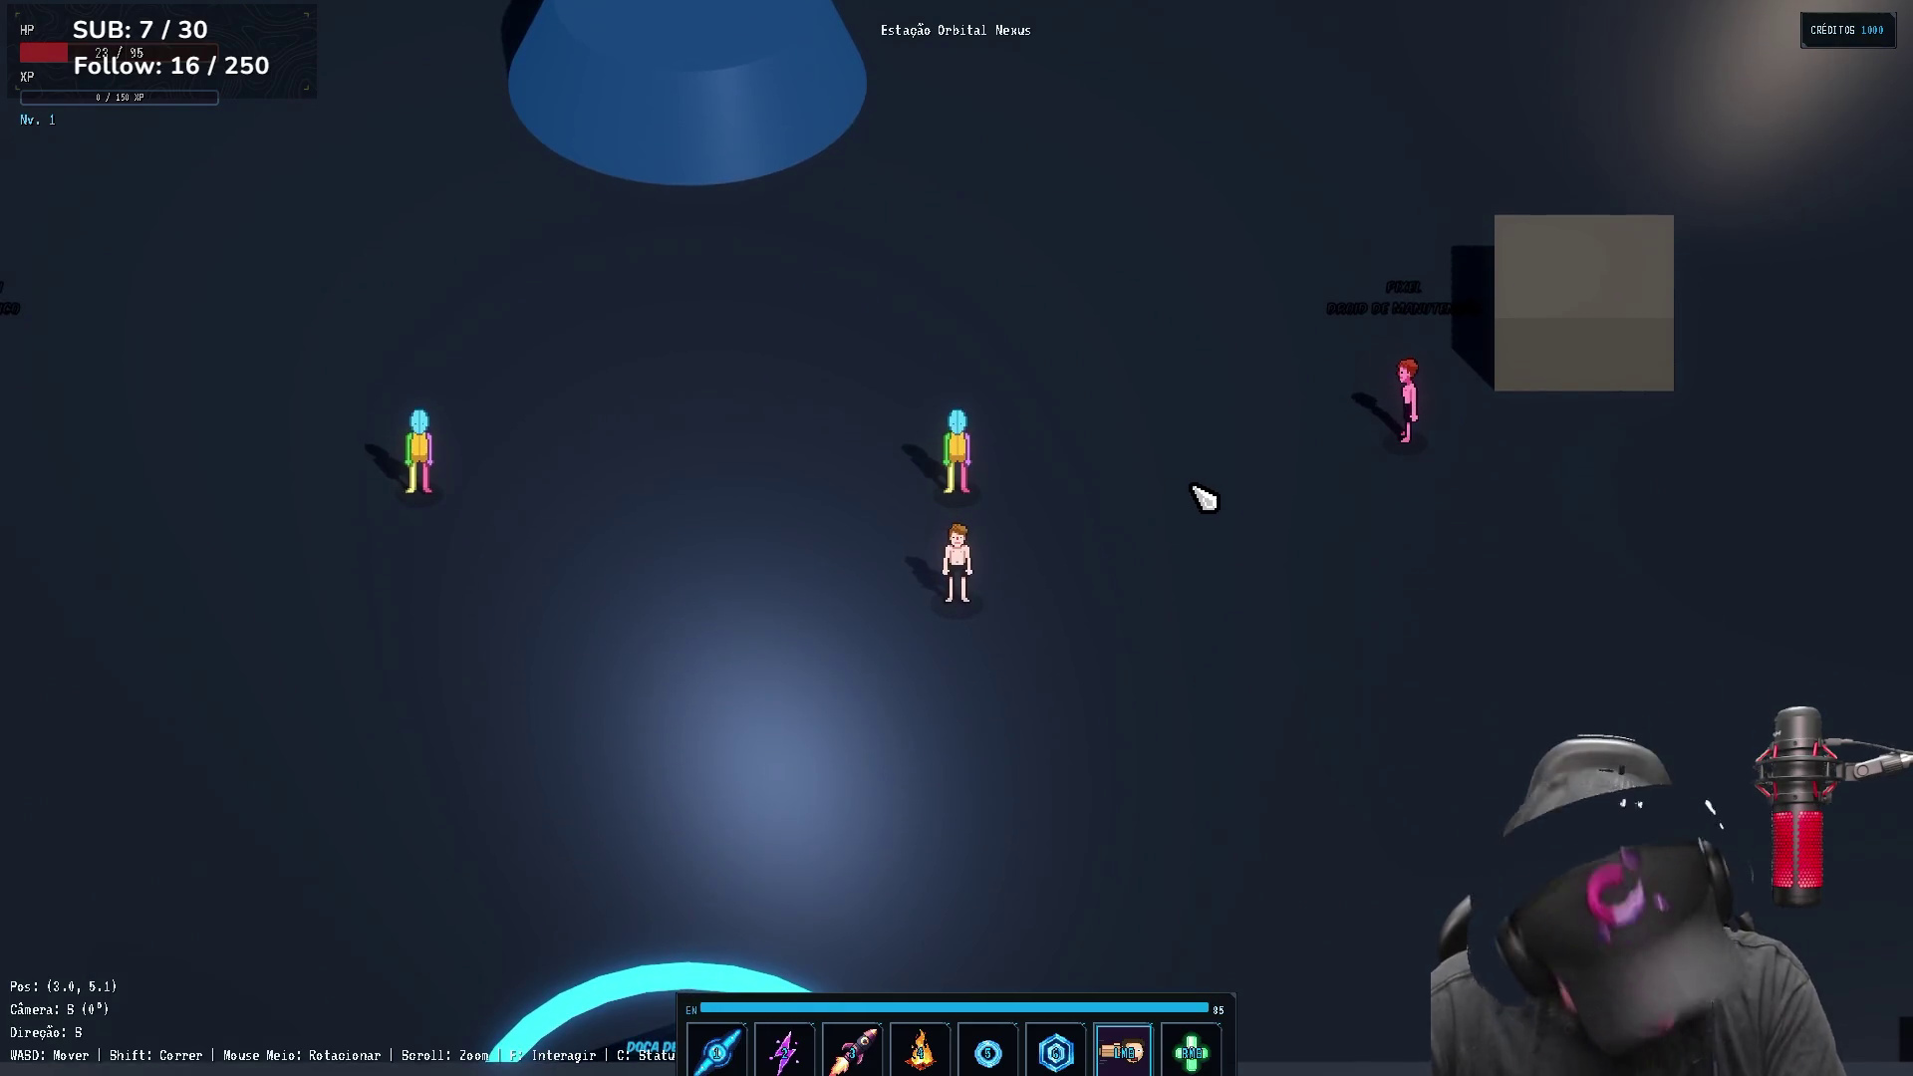
pyautogui.press('a')
pyautogui.press('w')
pyautogui.click(1026, 539)
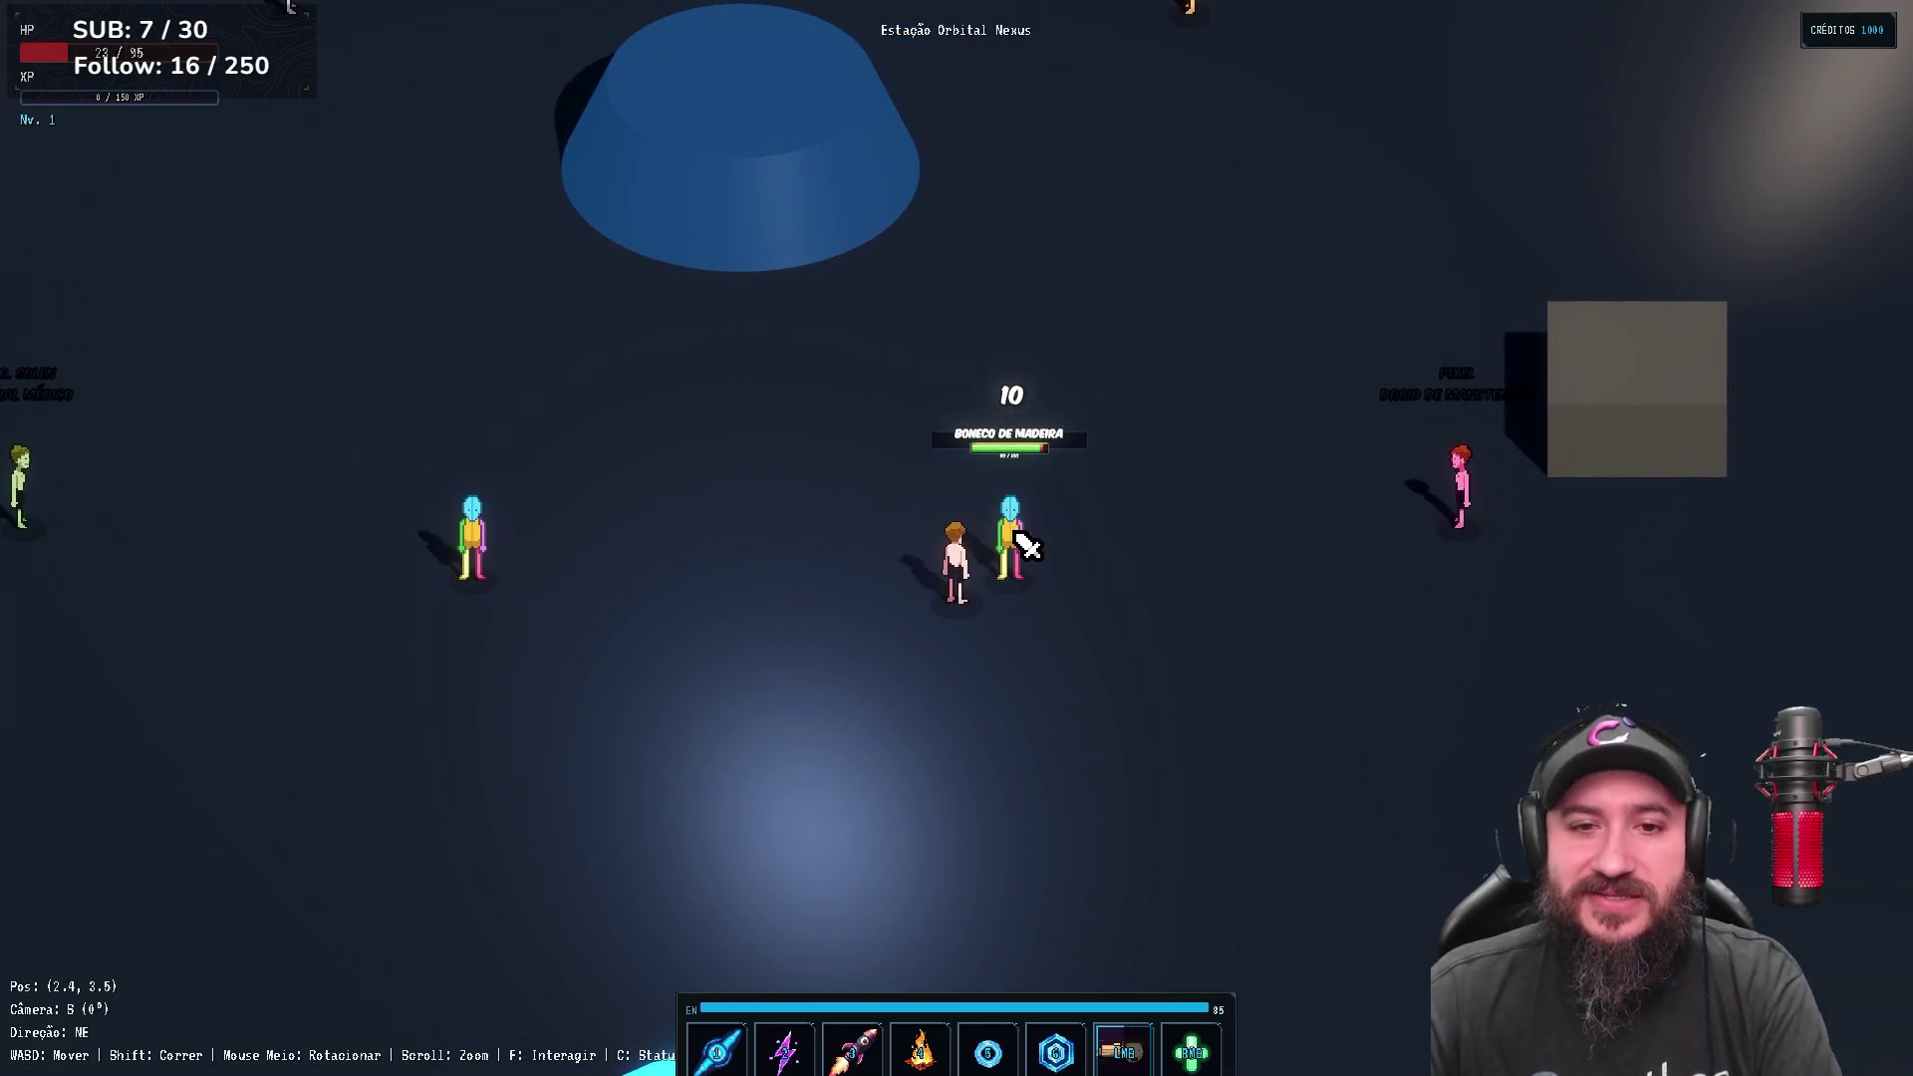
# Hit the Boneco de Madeira dummy repeatedly to finish it off.
pyautogui.click(1032, 552)
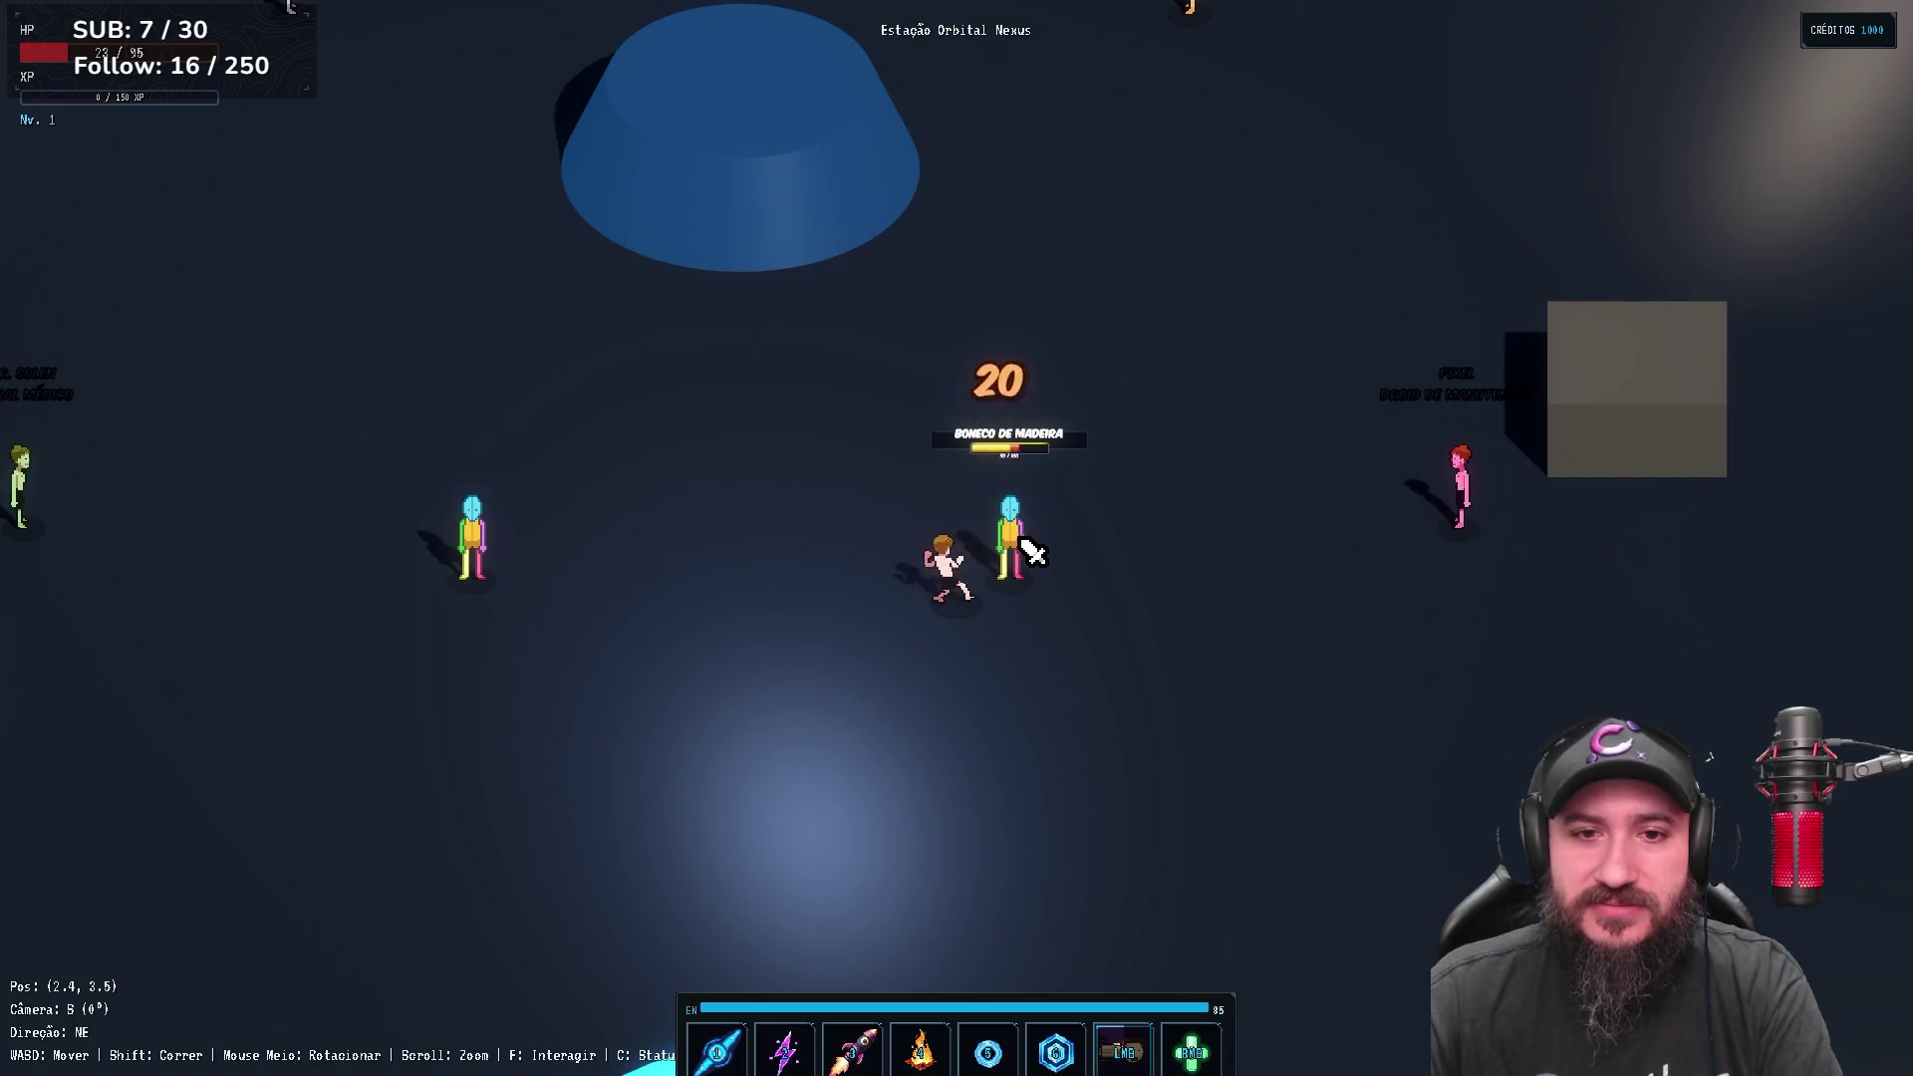
pyautogui.click(1033, 553)
pyautogui.click(1034, 553)
pyautogui.click(1036, 554)
pyautogui.click(1036, 554)
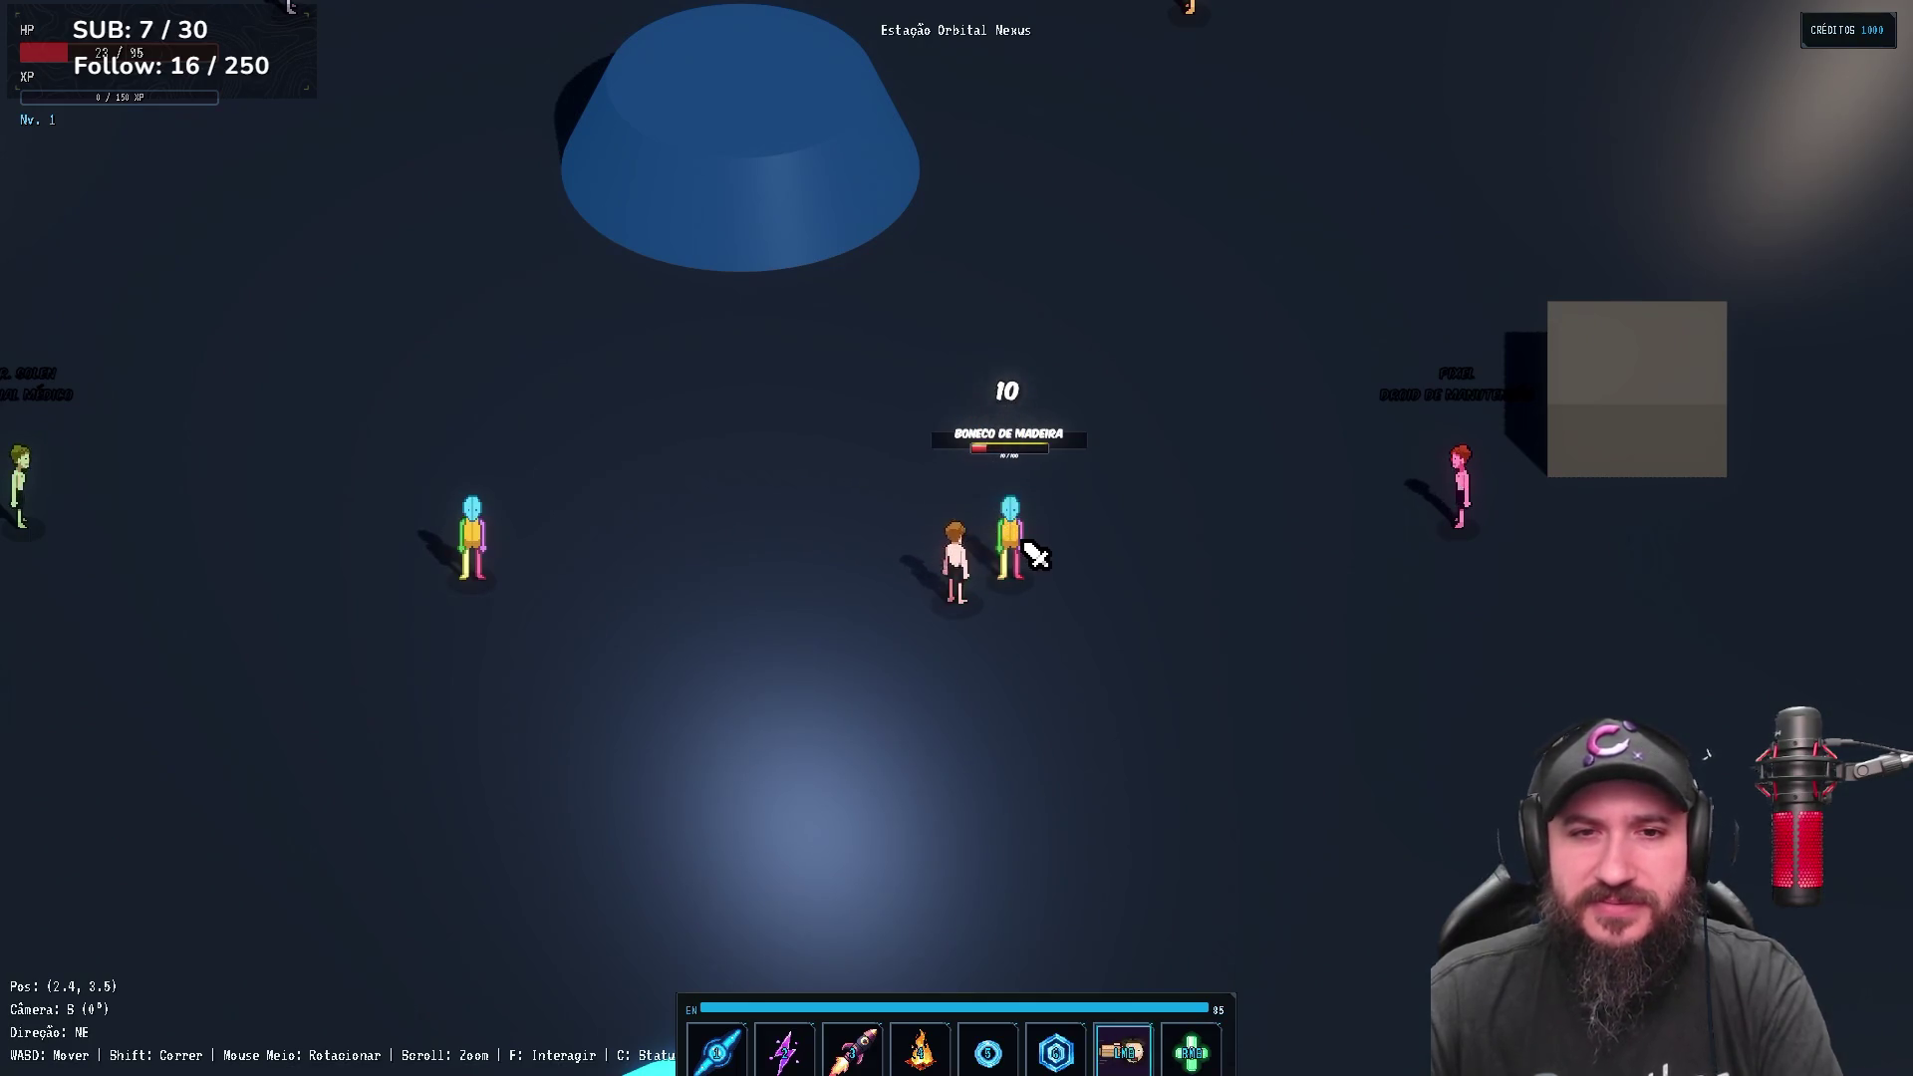
pyautogui.click(1026, 544)
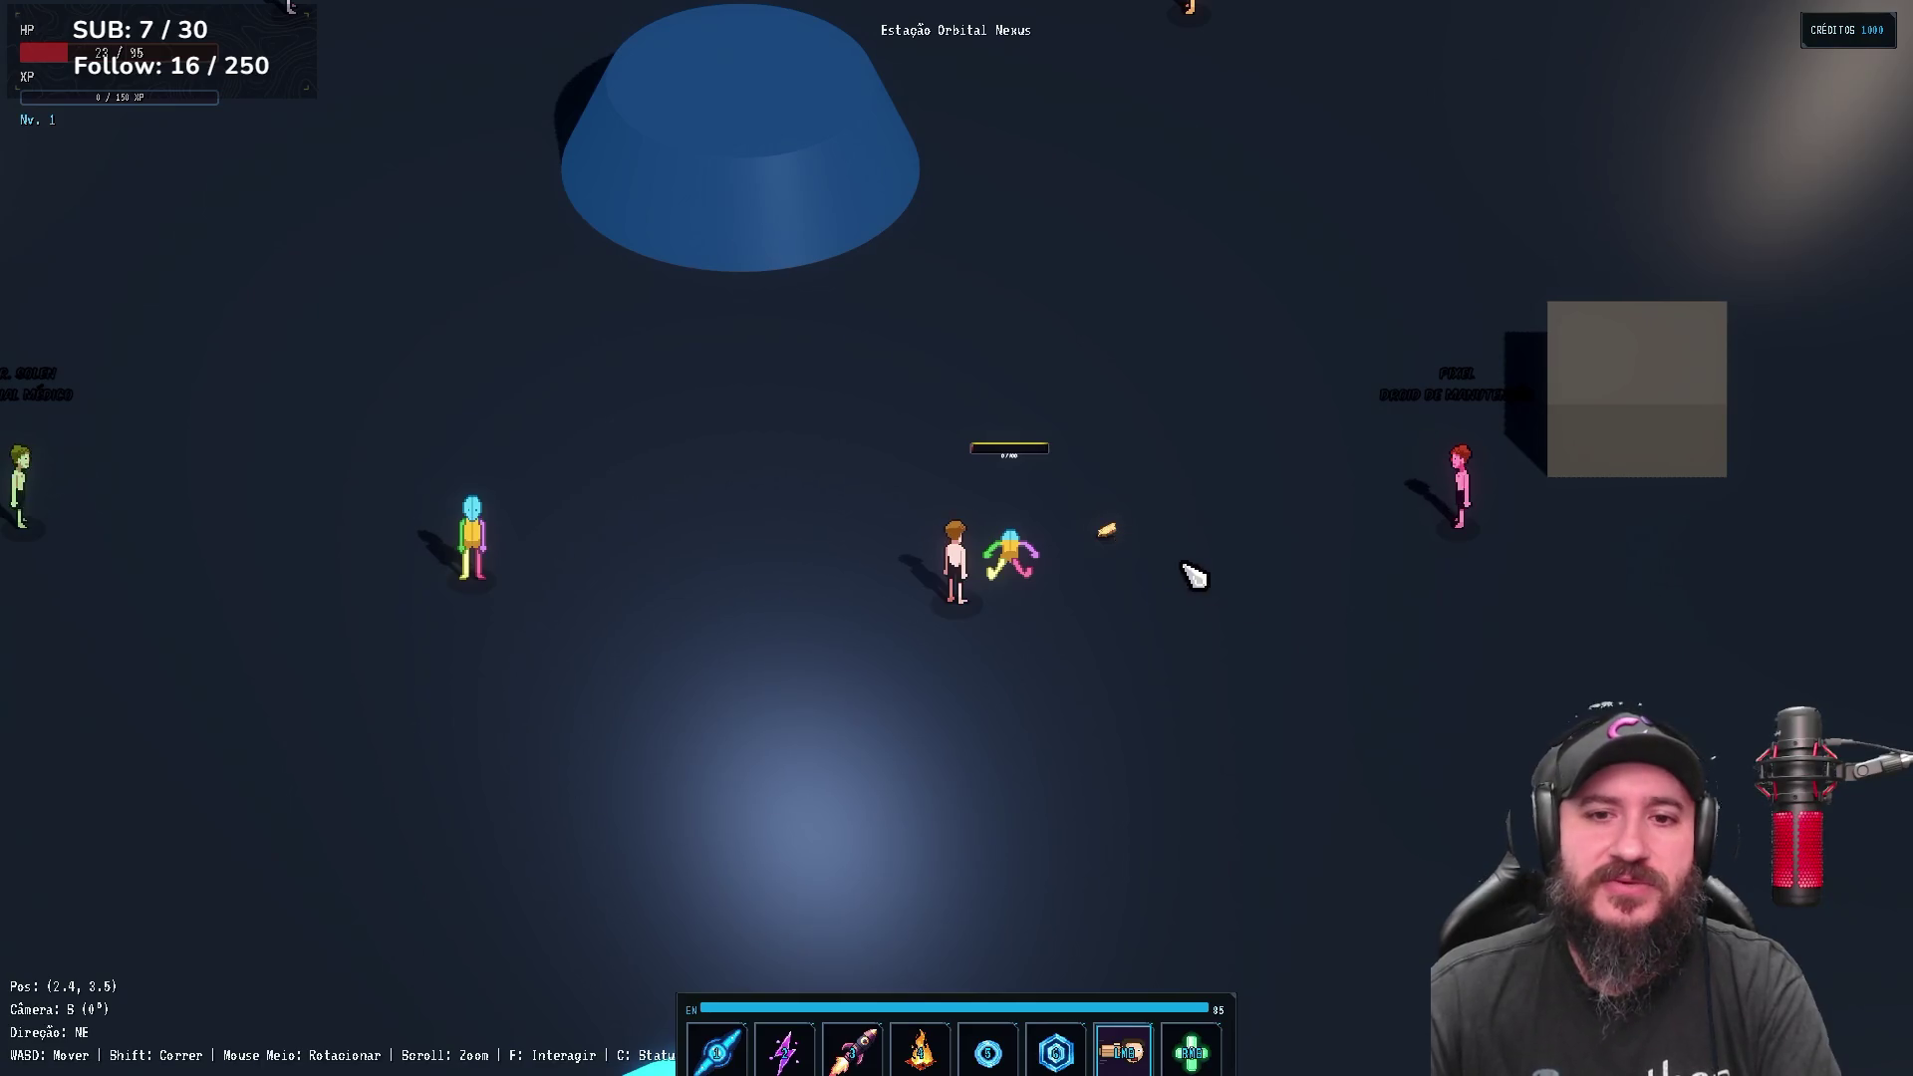
# Walk up-left, then back beside the respawned wooden dummy, zooming in.
pyautogui.press('w')
pyautogui.press('a')
pyautogui.press('s')
pyautogui.press('d')
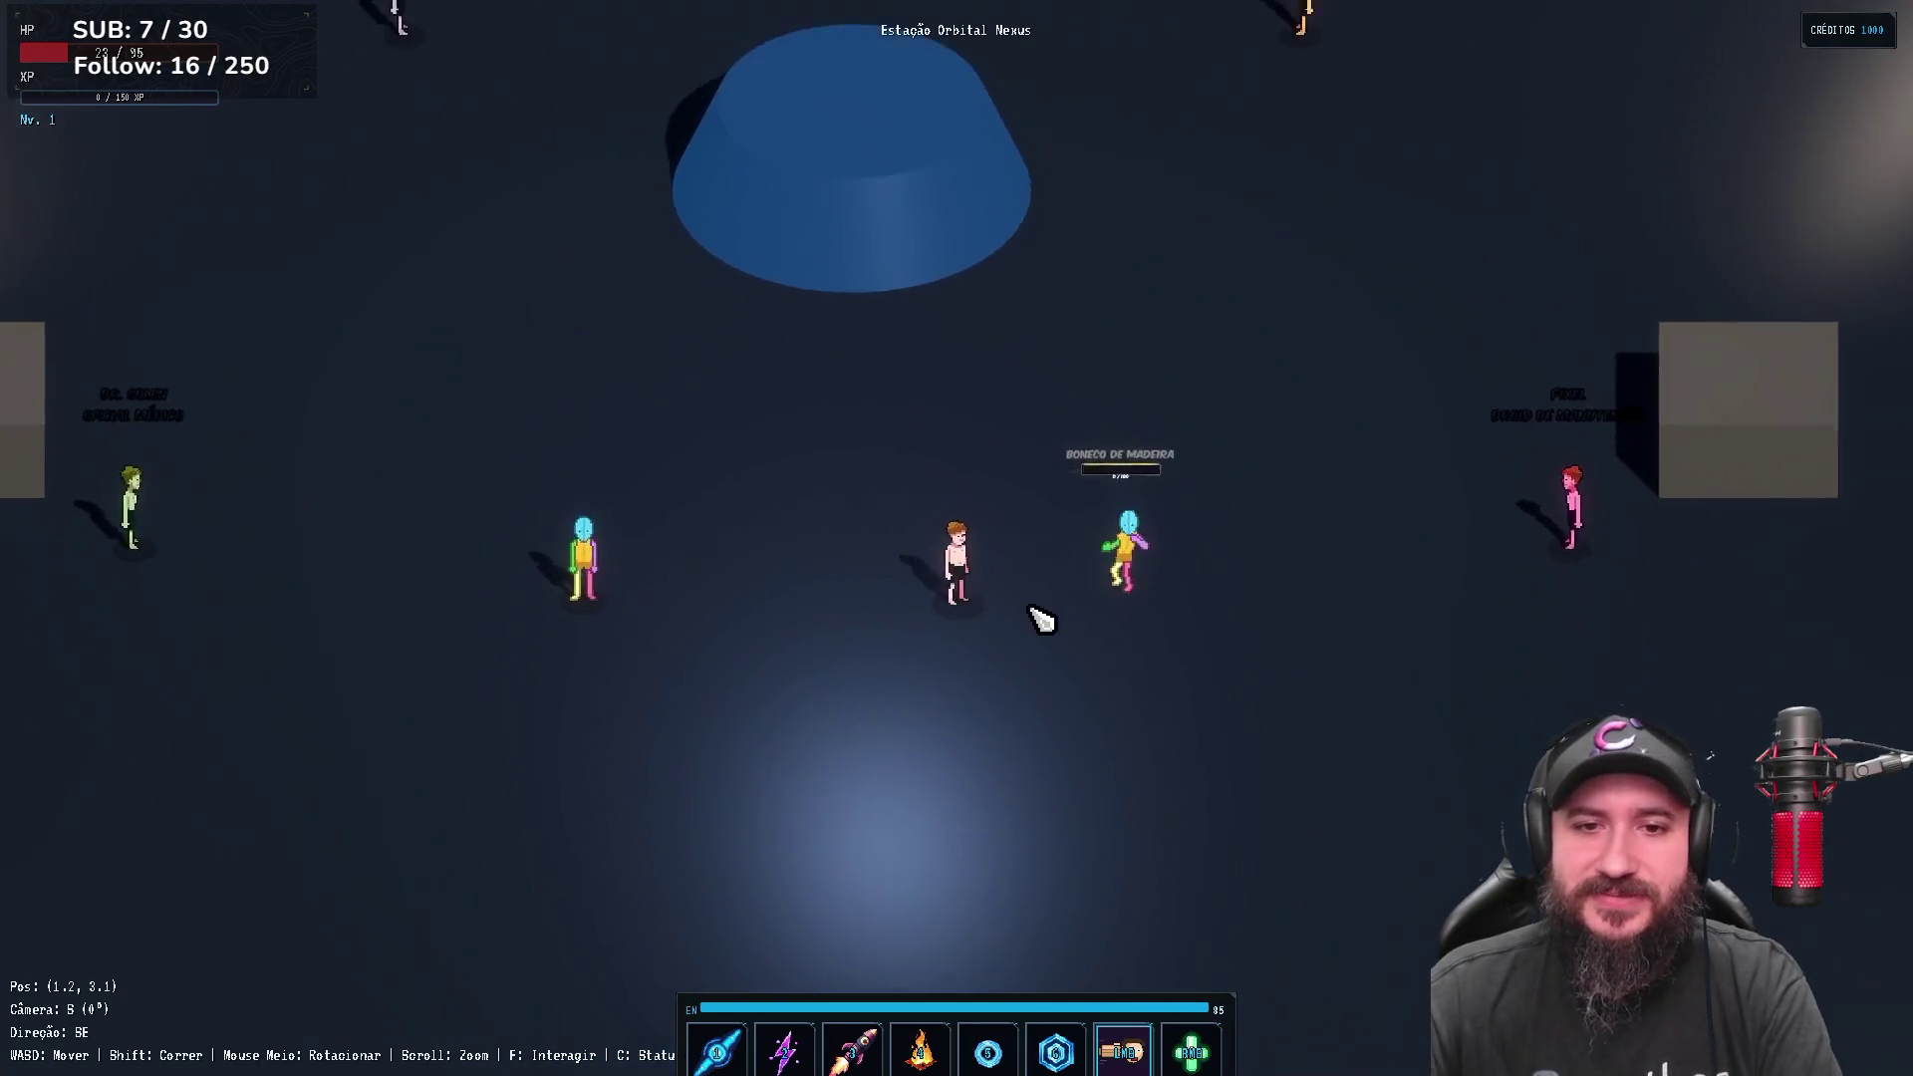
pyautogui.scroll(3, 1029, 610)
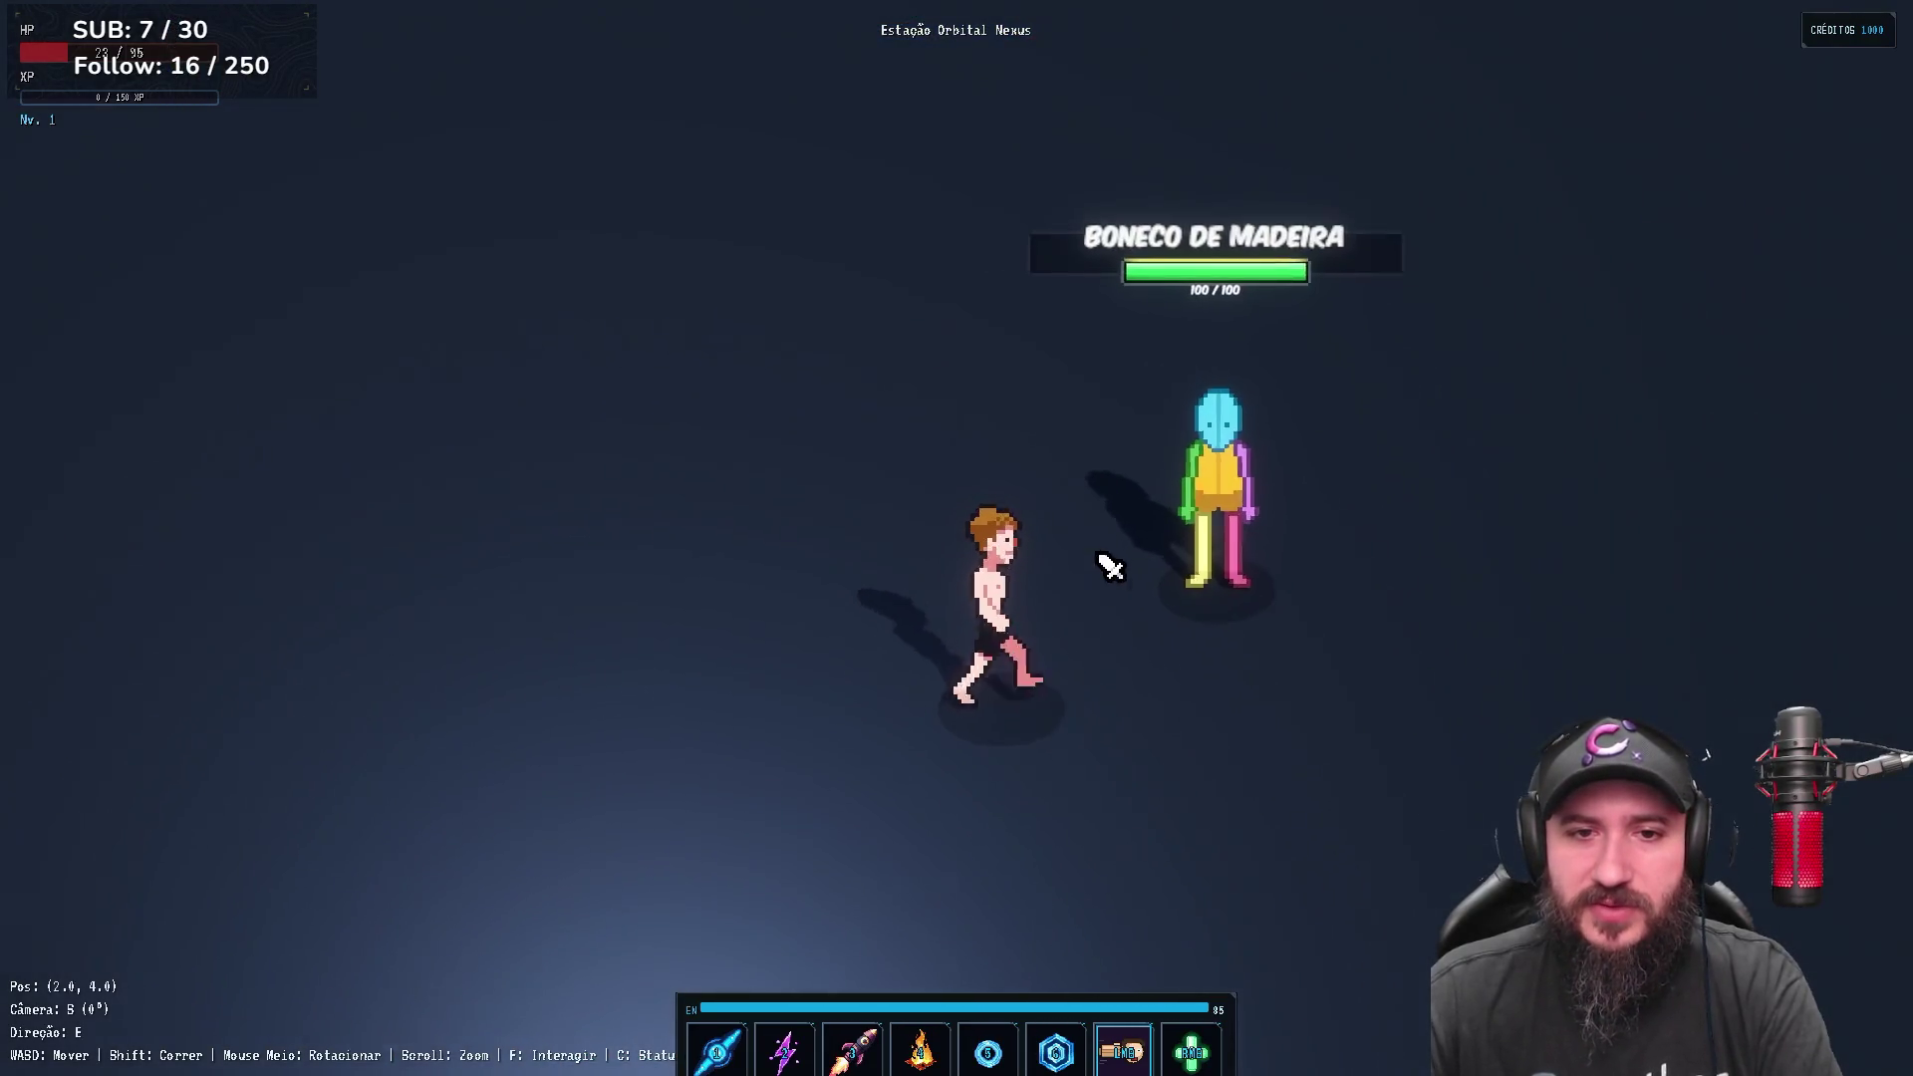
pyautogui.press('w')
pyautogui.press('d')
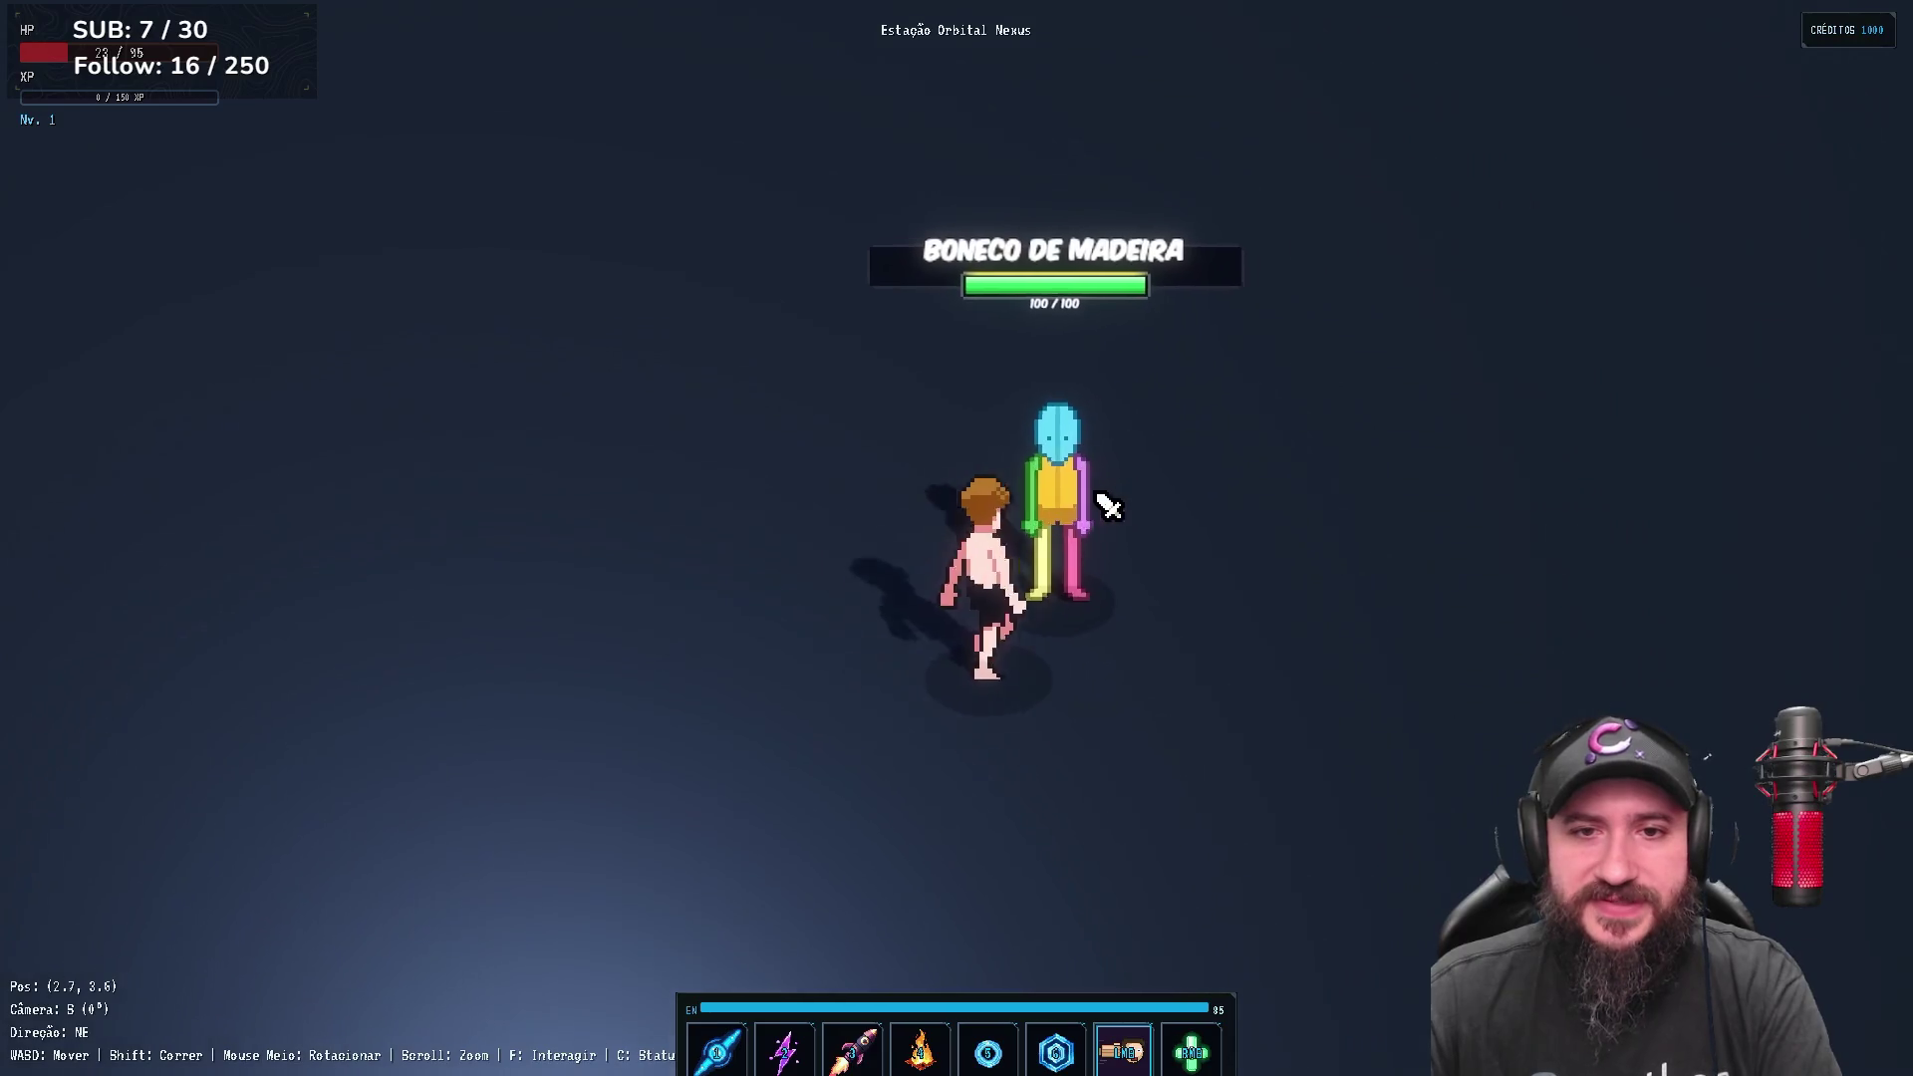
# Punch the wooden dummy until its health reaches 0/100.
pyautogui.click(1029, 531)
pyautogui.click(1023, 526)
pyautogui.click(1023, 526)
pyautogui.click(1023, 526)
pyautogui.click(1023, 526)
pyautogui.click(1023, 526)
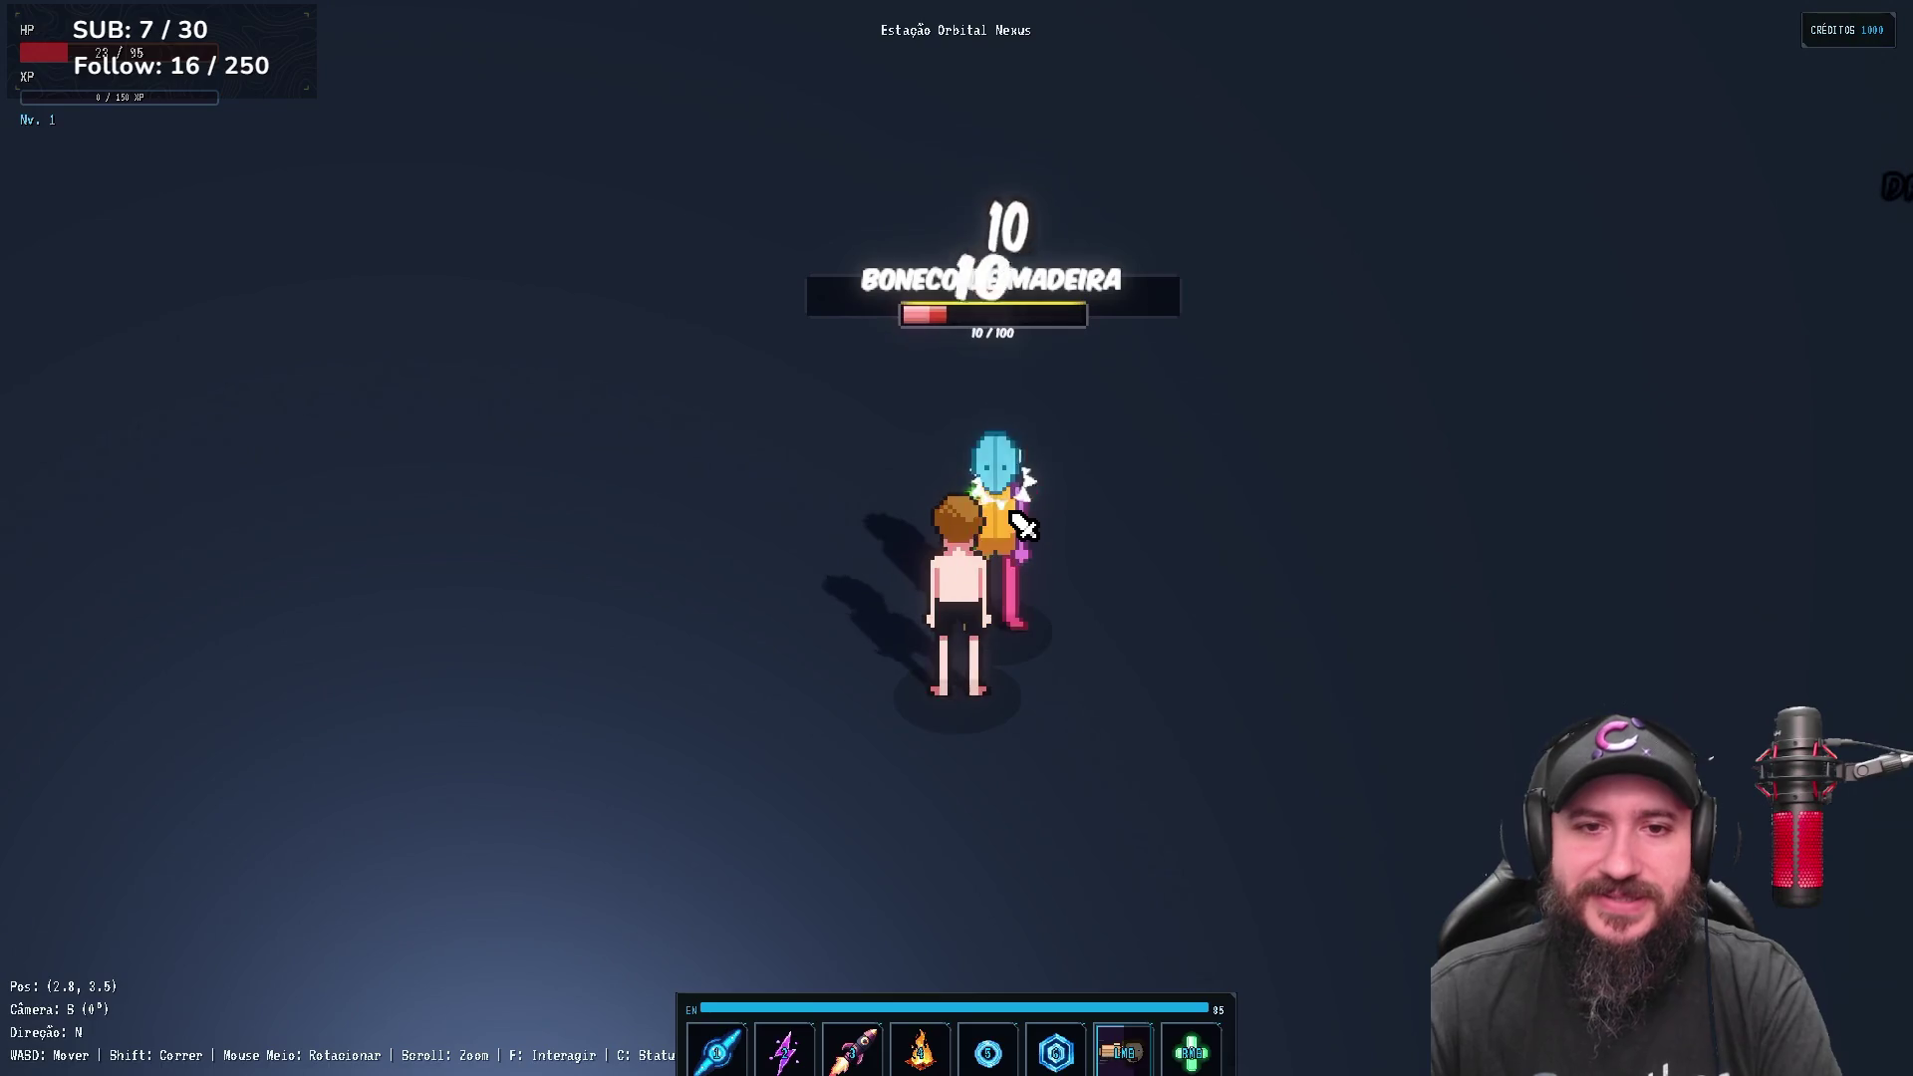
pyautogui.click(1024, 527)
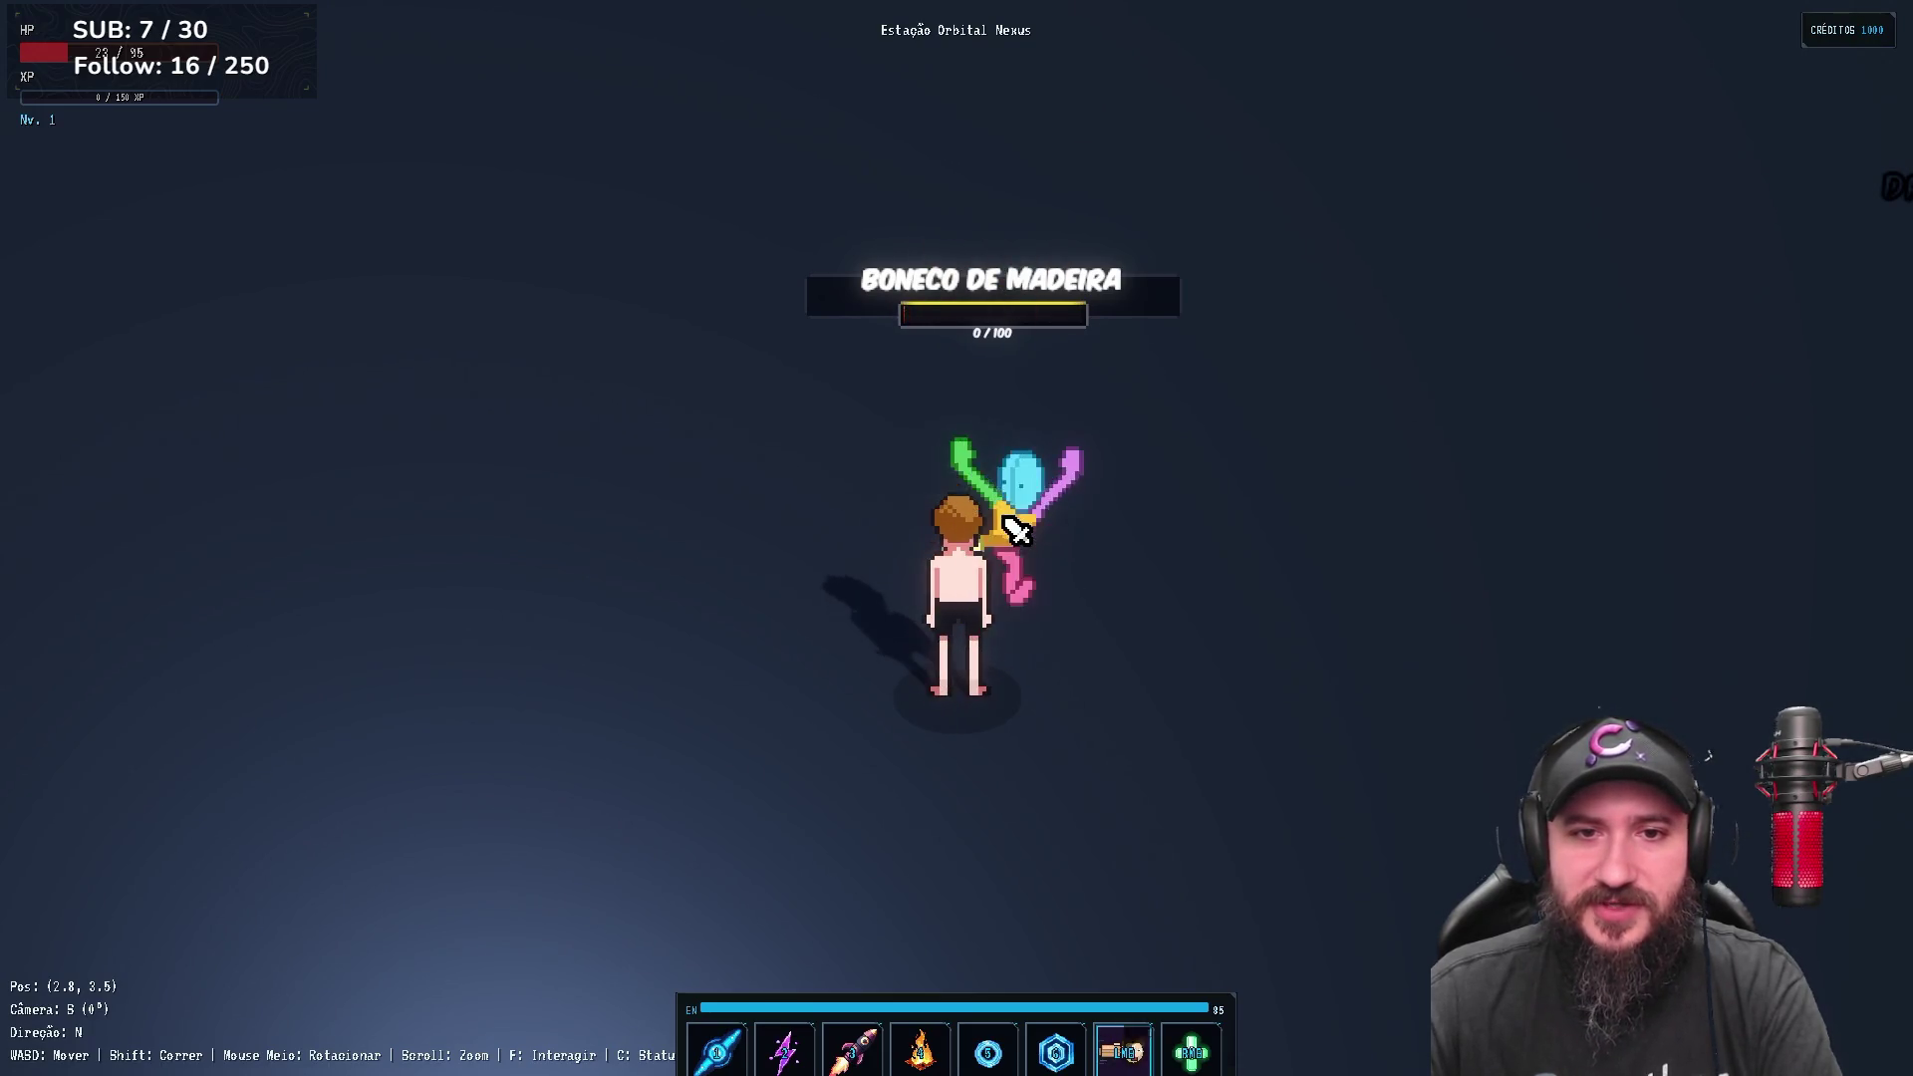
# Attack the respawned dummy again until its health drops to zero.
pyautogui.click(1015, 530)
pyautogui.click(1014, 528)
pyautogui.click(1013, 526)
pyautogui.click(1011, 523)
pyautogui.click(1011, 523)
pyautogui.click(1012, 518)
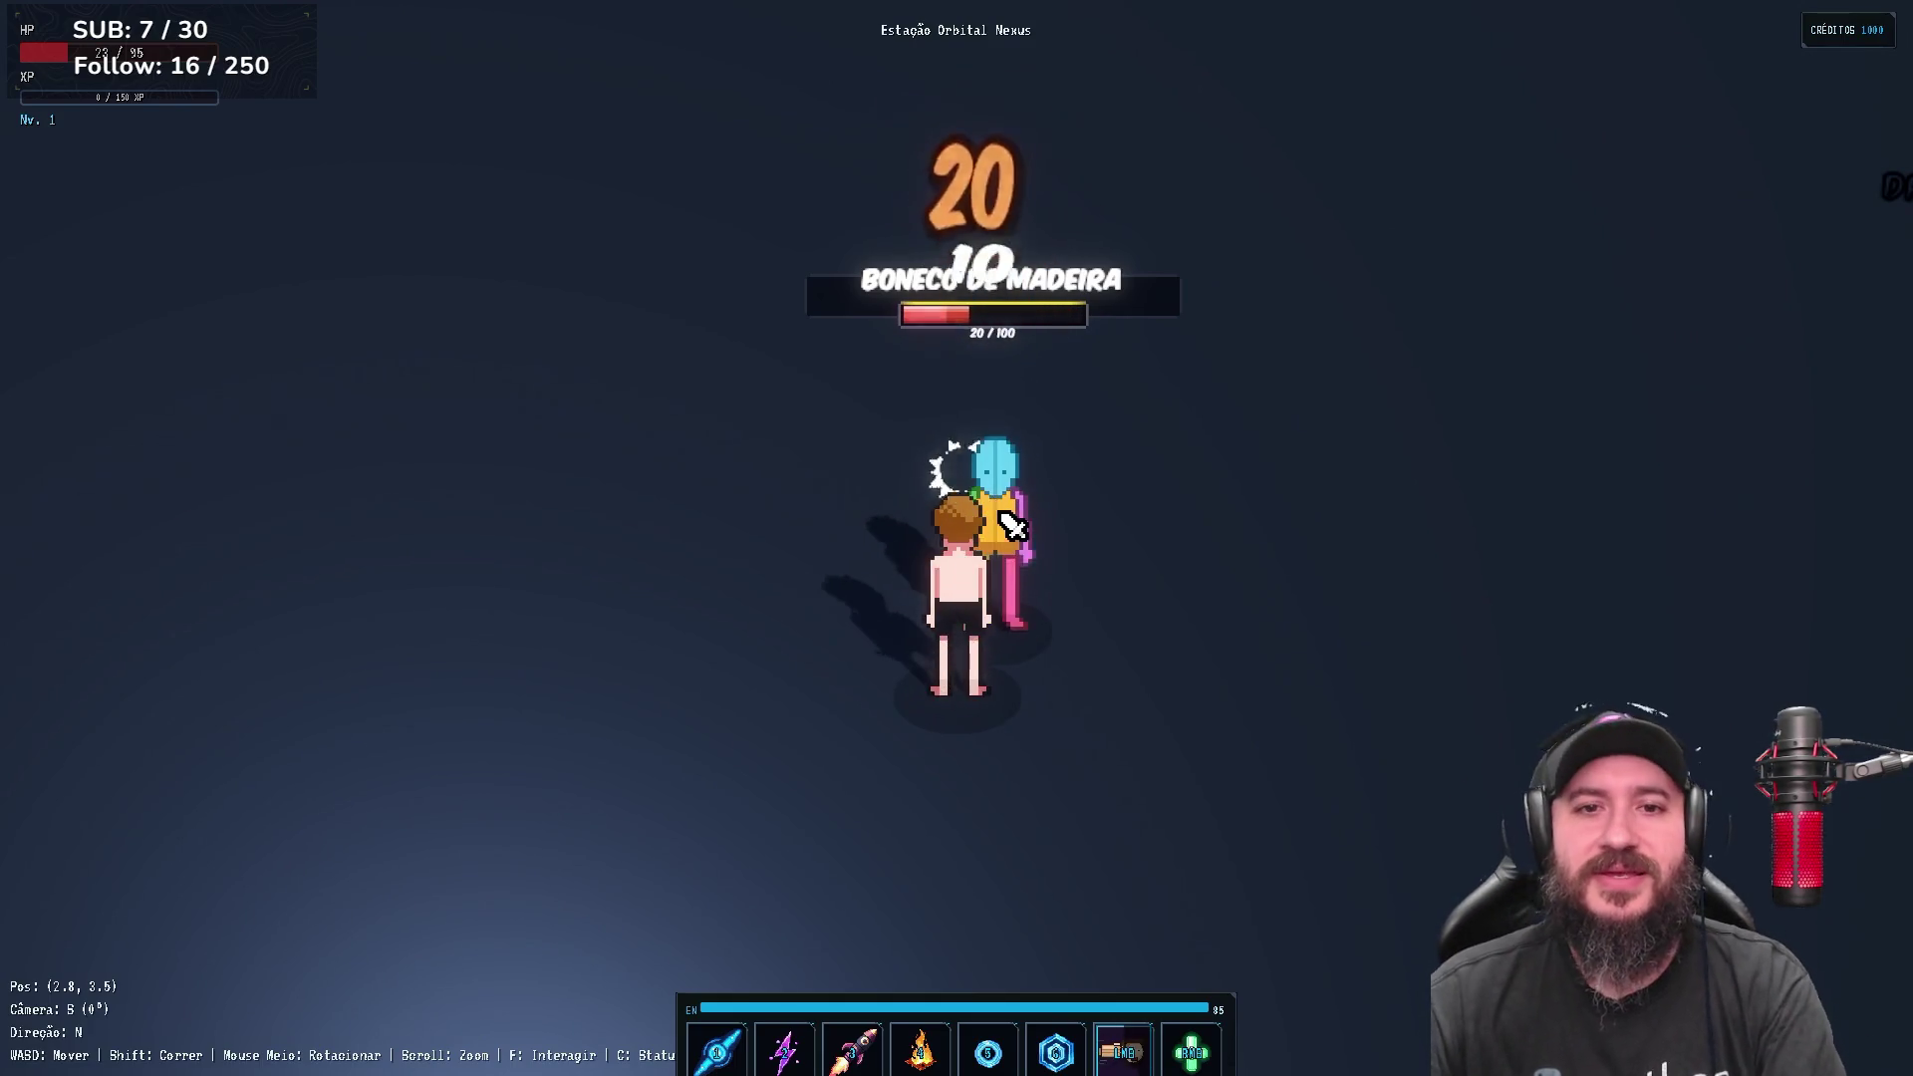
pyautogui.click(1016, 523)
# Walk west to the other dummy, punch it until it collapses, then return east.
pyautogui.press('a')
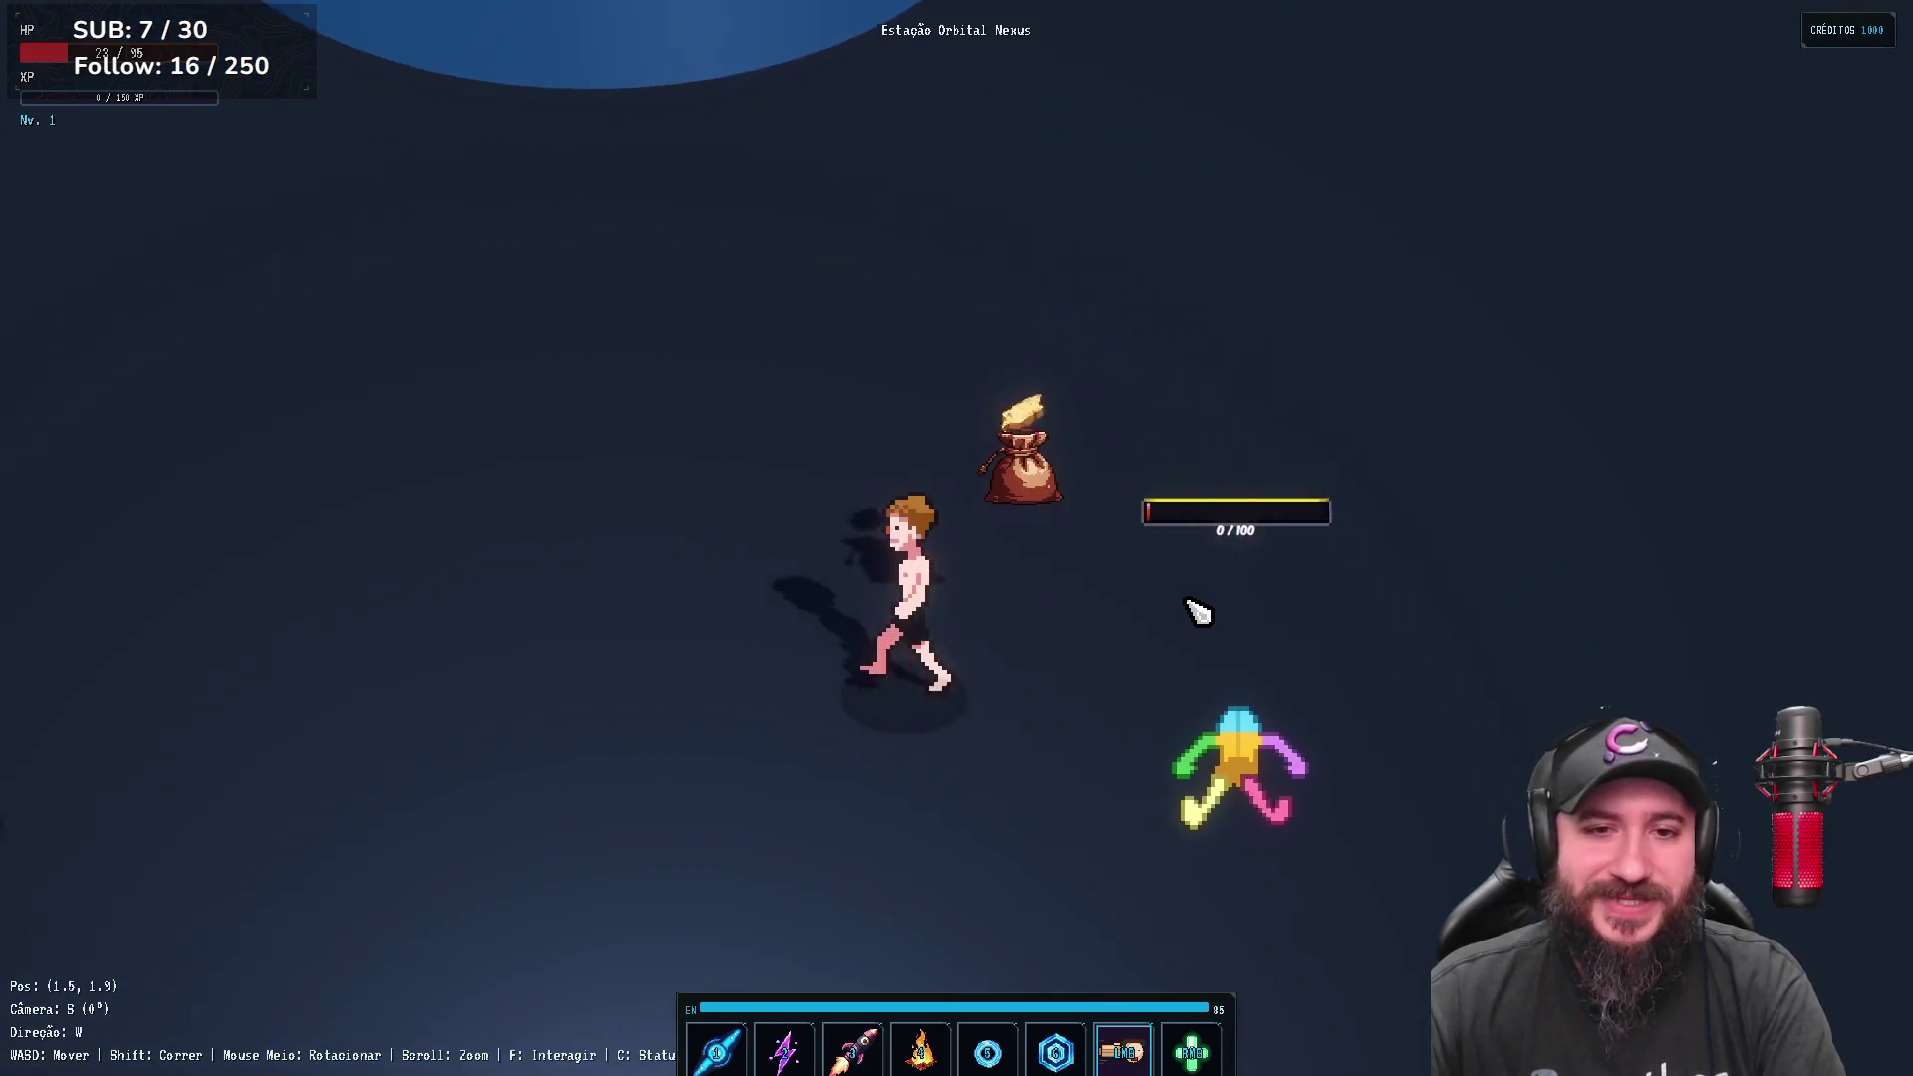
pyautogui.click(715, 530)
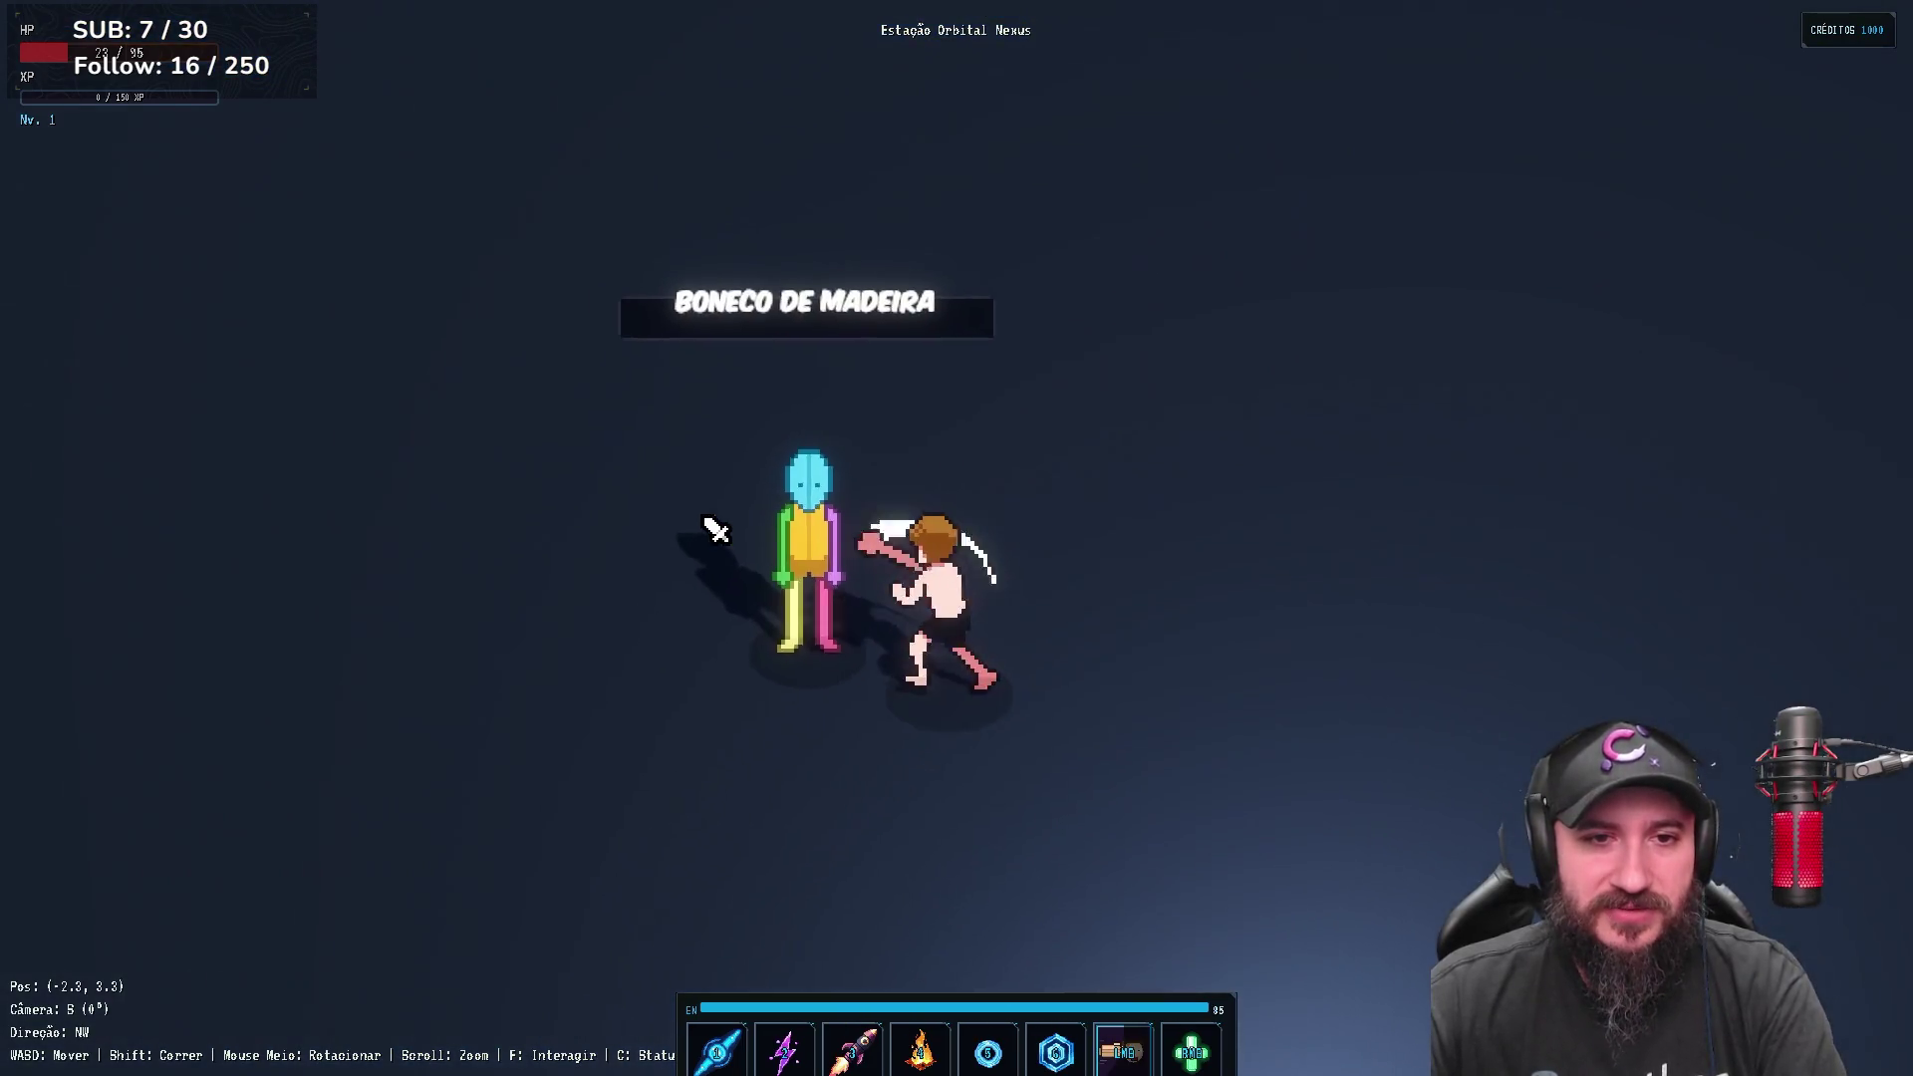
pyautogui.click(798, 551)
pyautogui.click(798, 551)
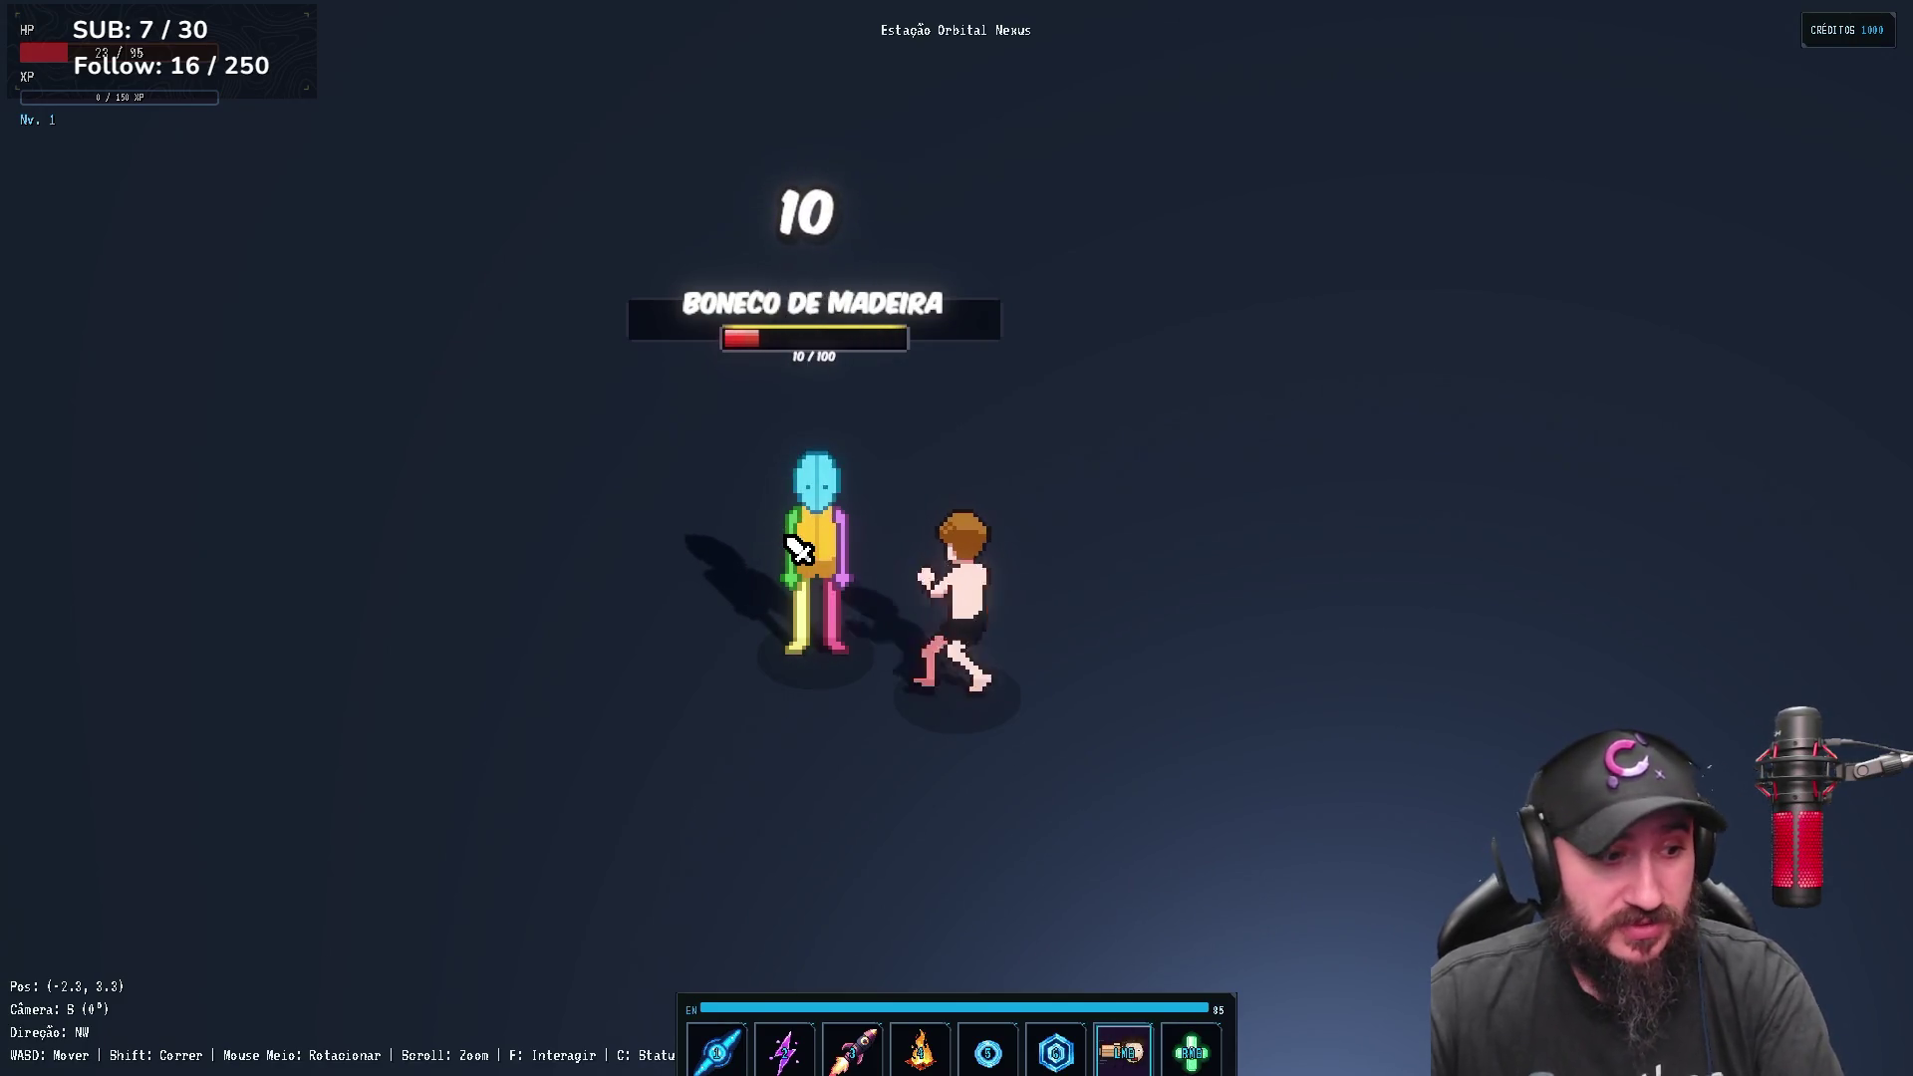
pyautogui.click(798, 551)
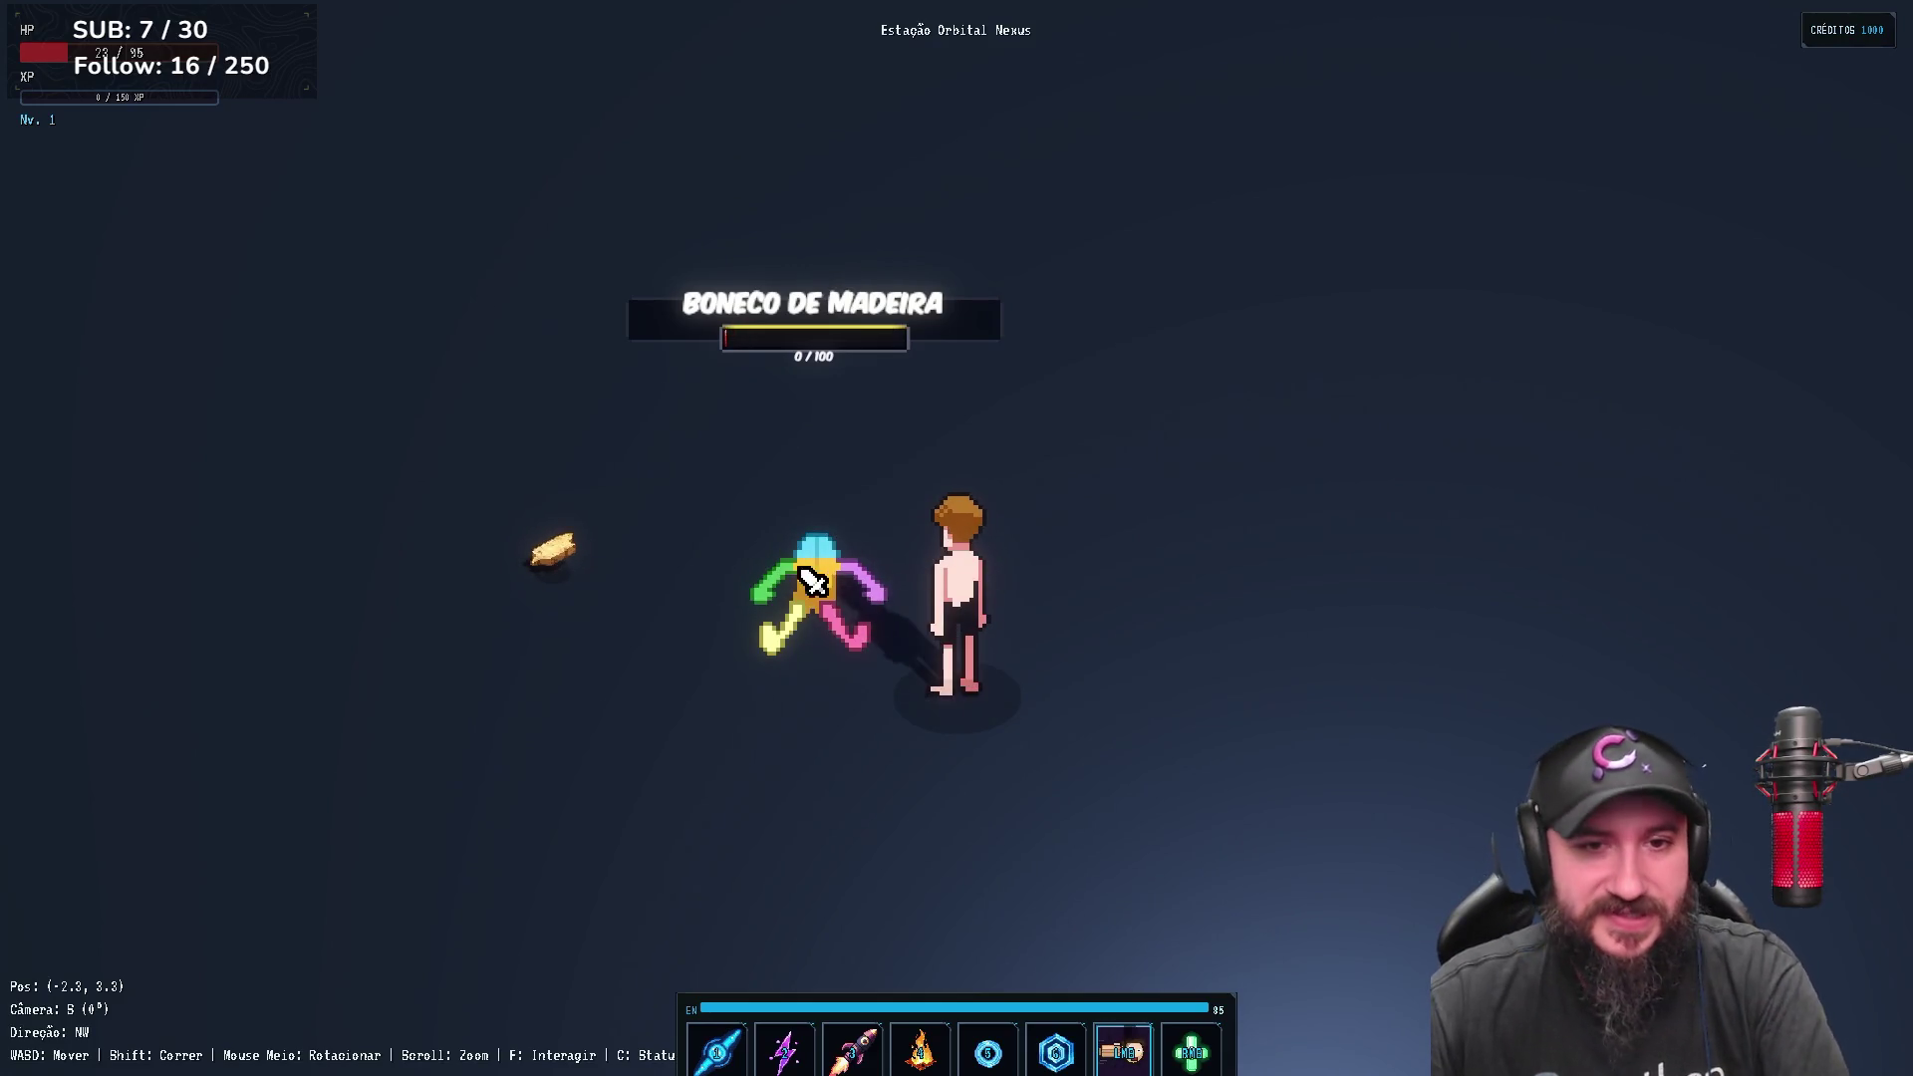
pyautogui.press('a')
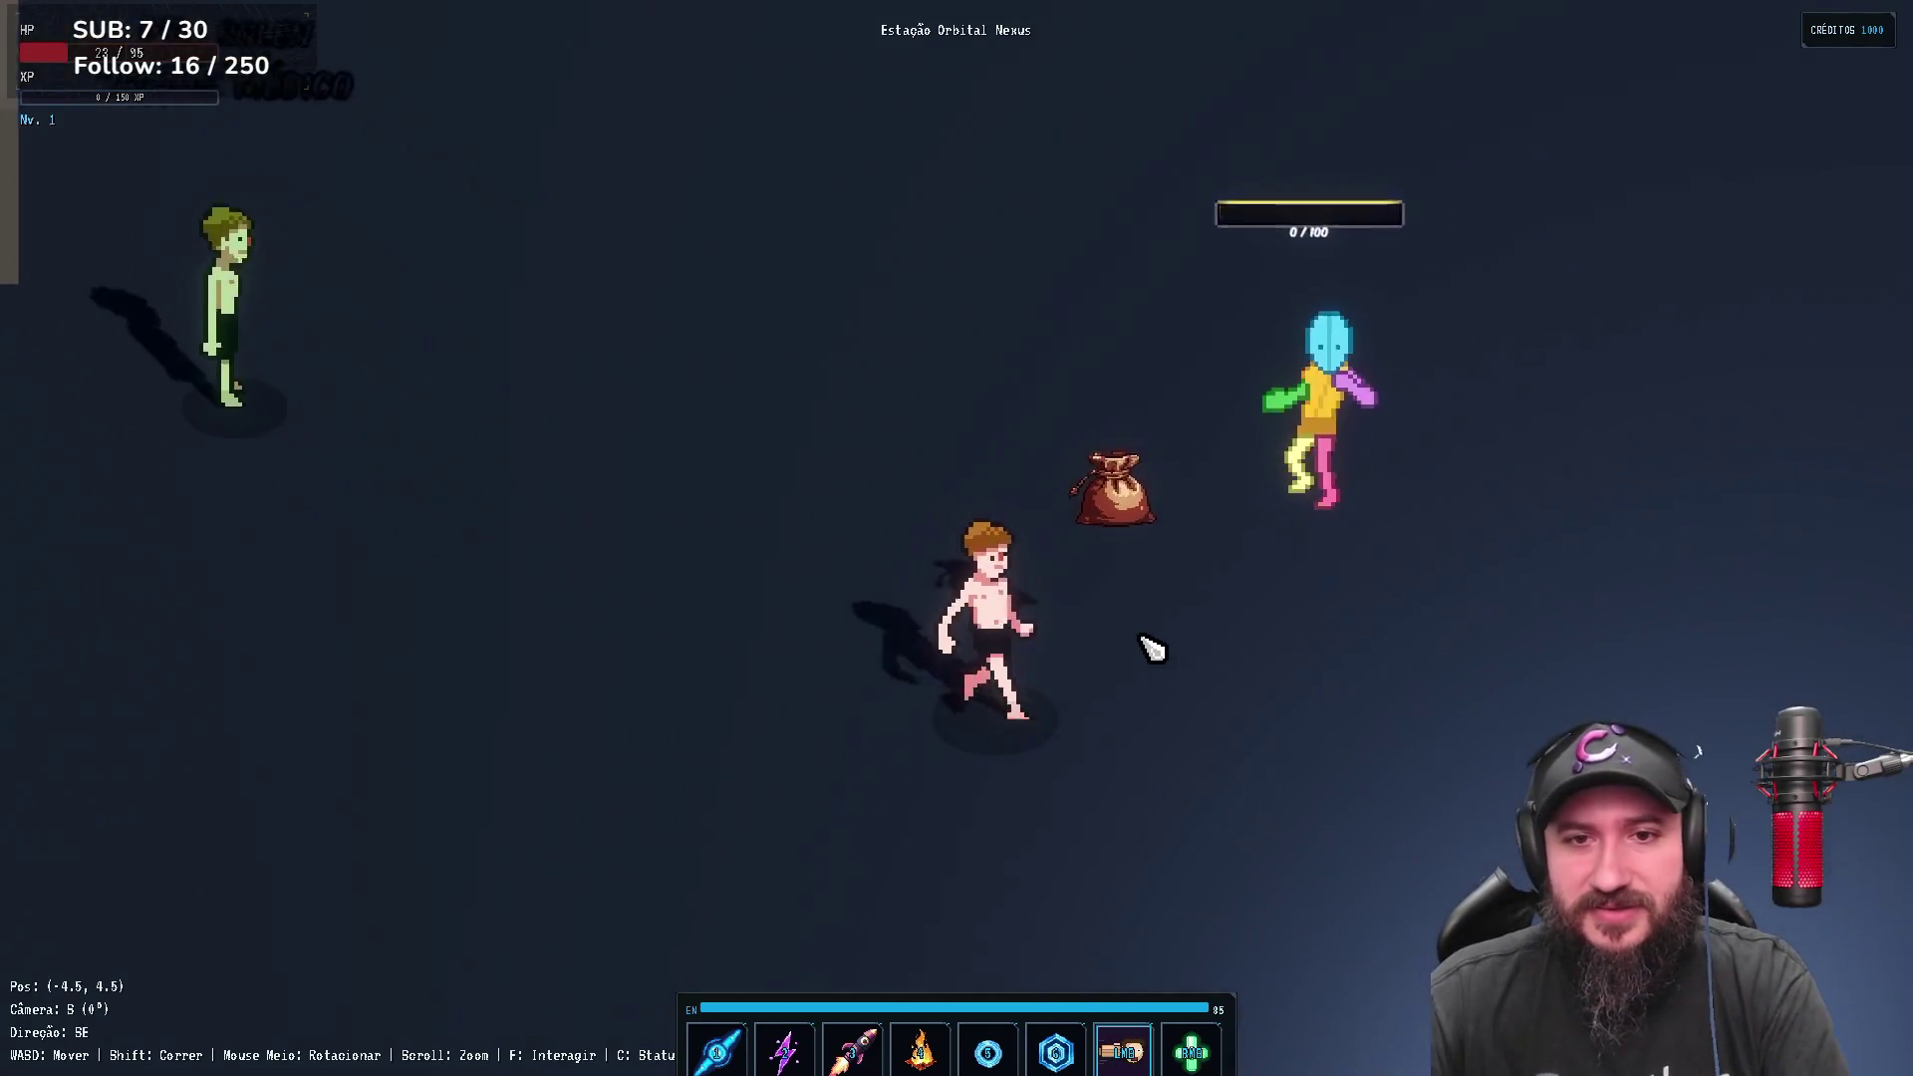
pyautogui.press('d')
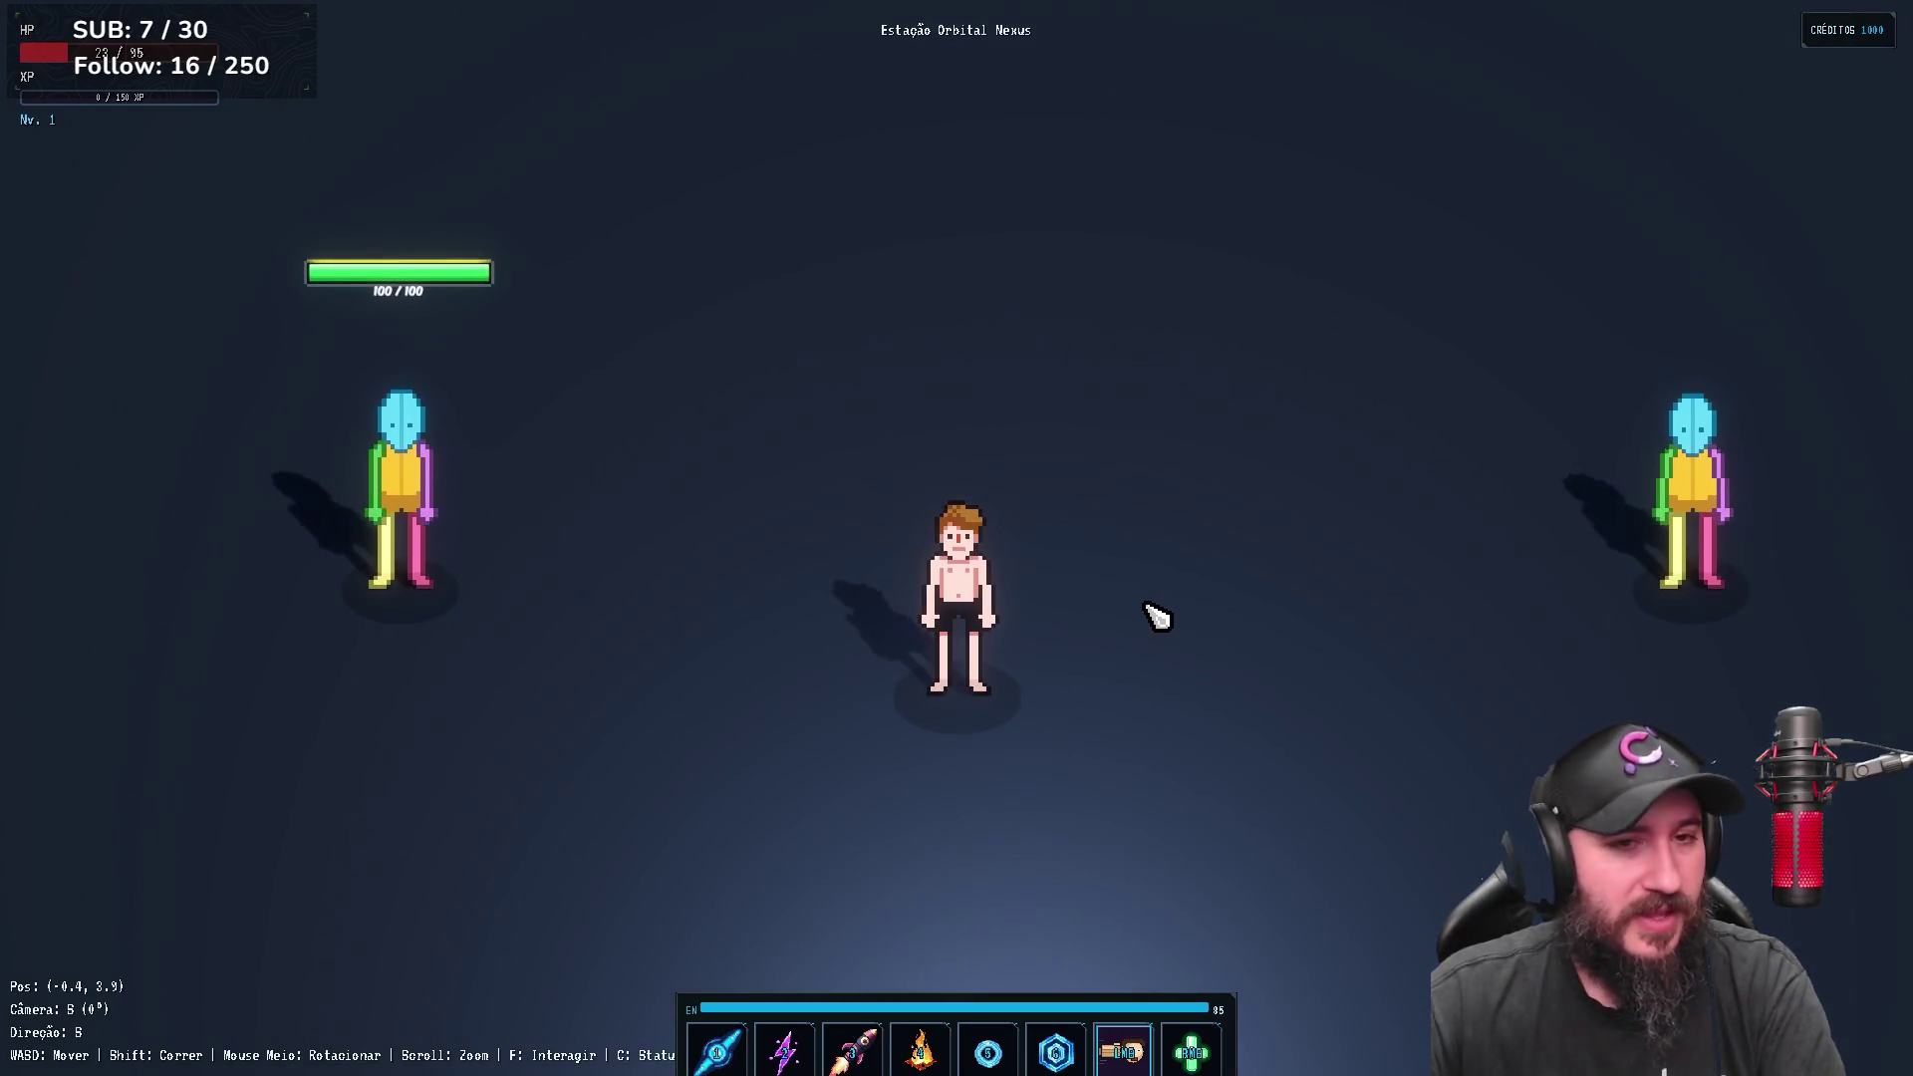
pyautogui.press('i')
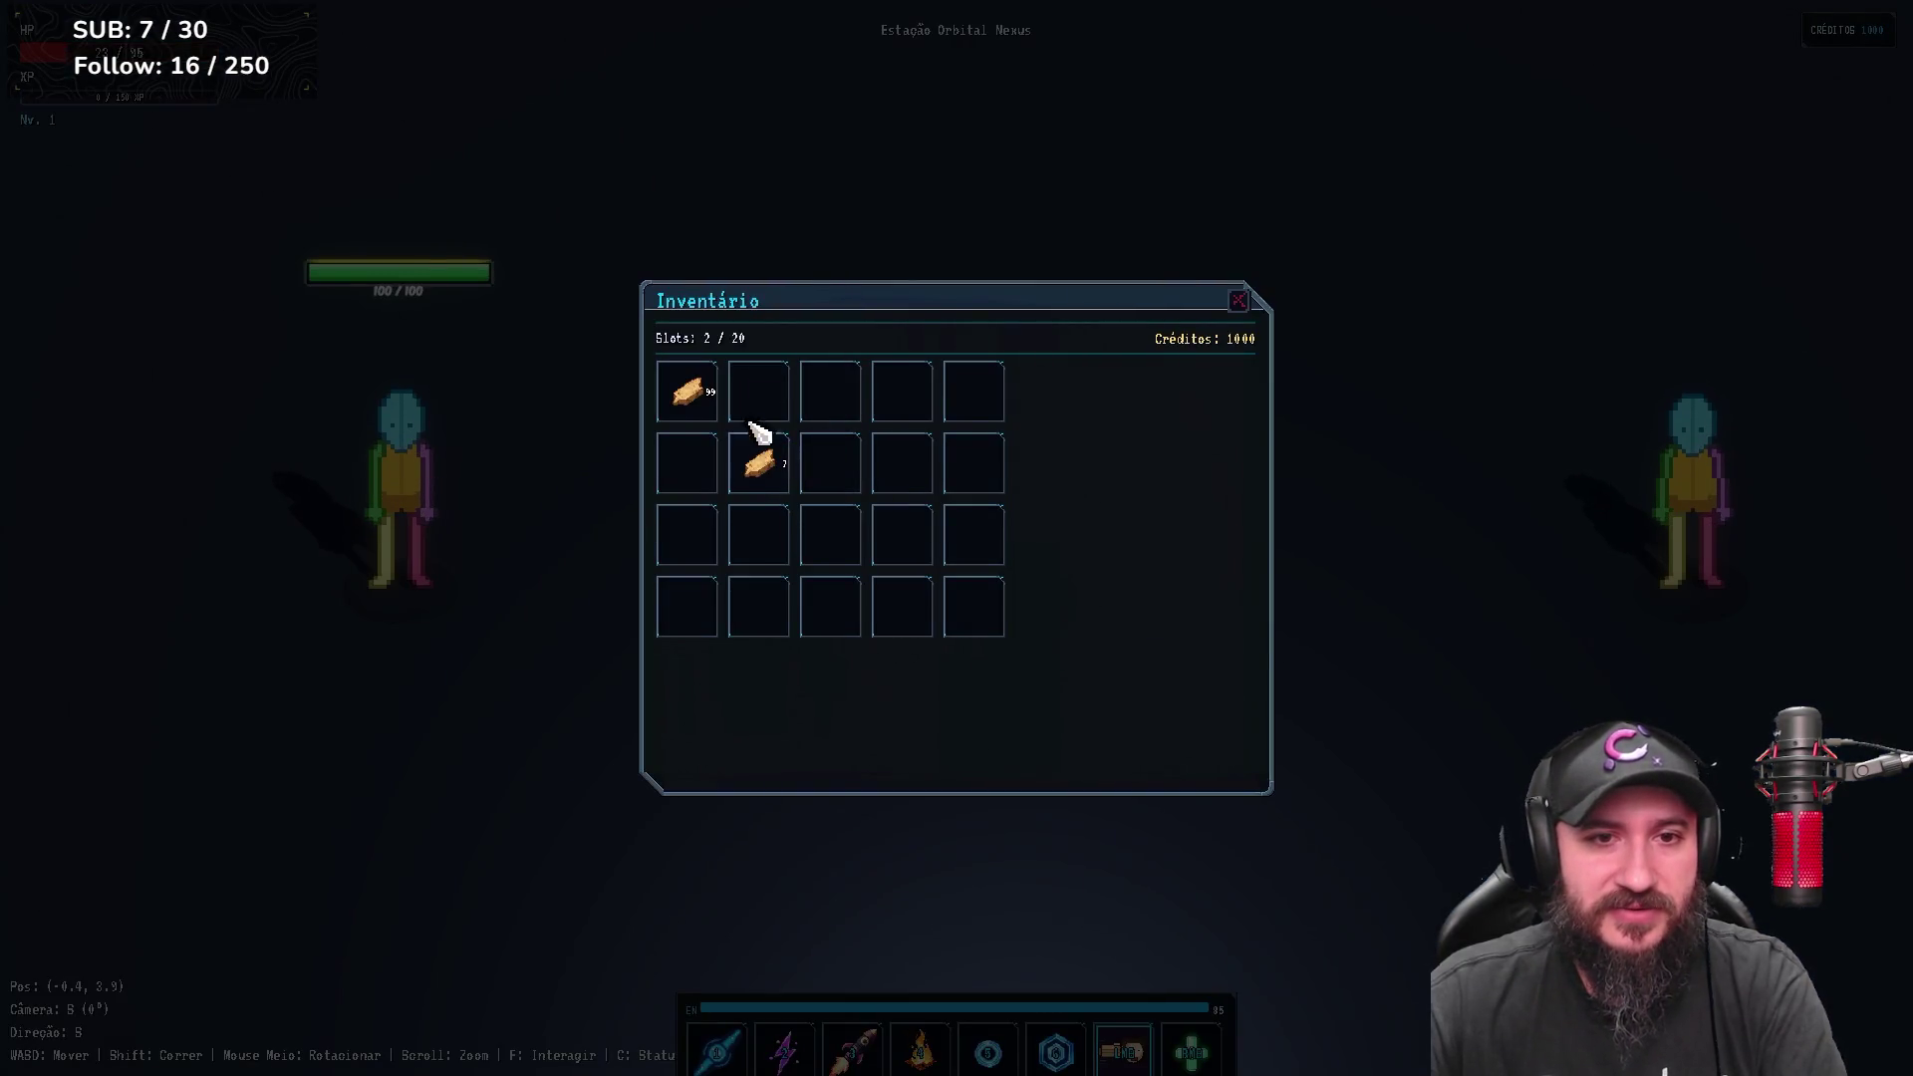
pyautogui.moveTo(751, 424); pyautogui.dragTo(794, 409)
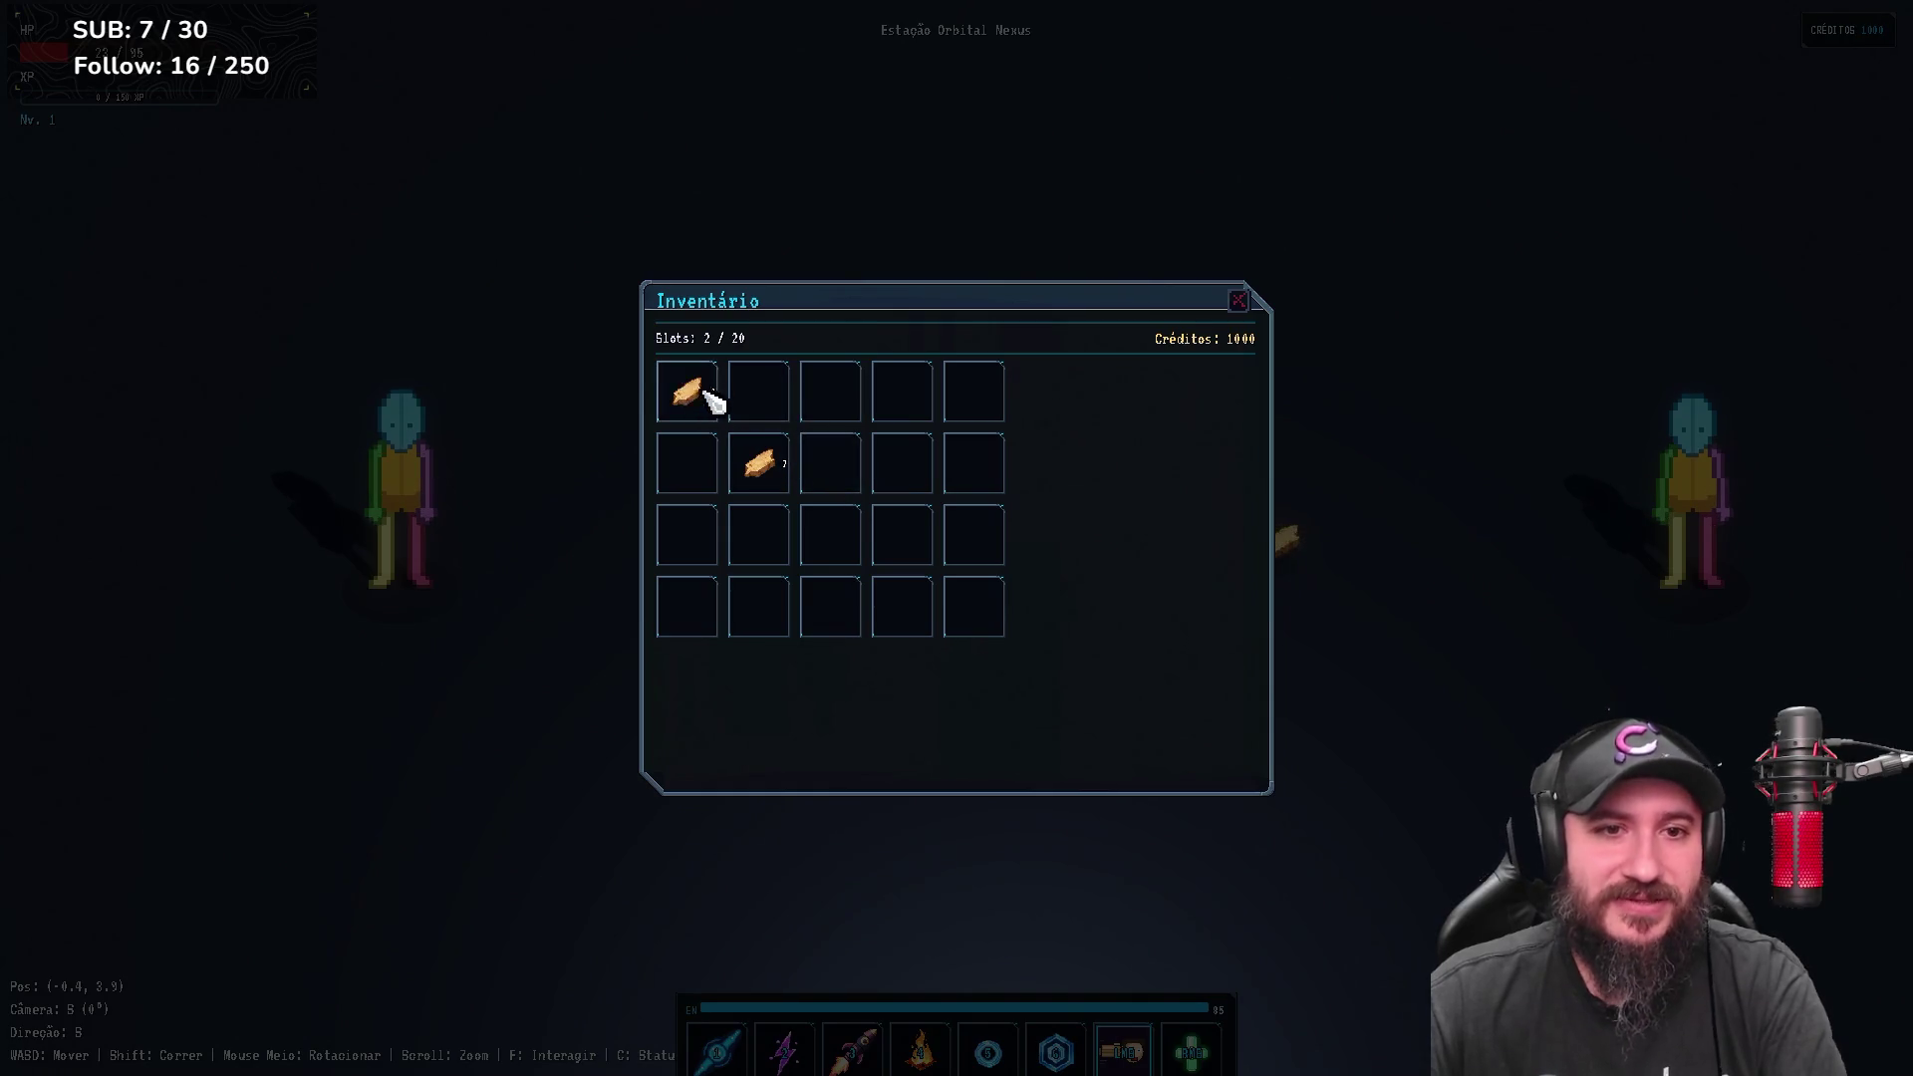
pyautogui.press('d')
pyautogui.press('i')
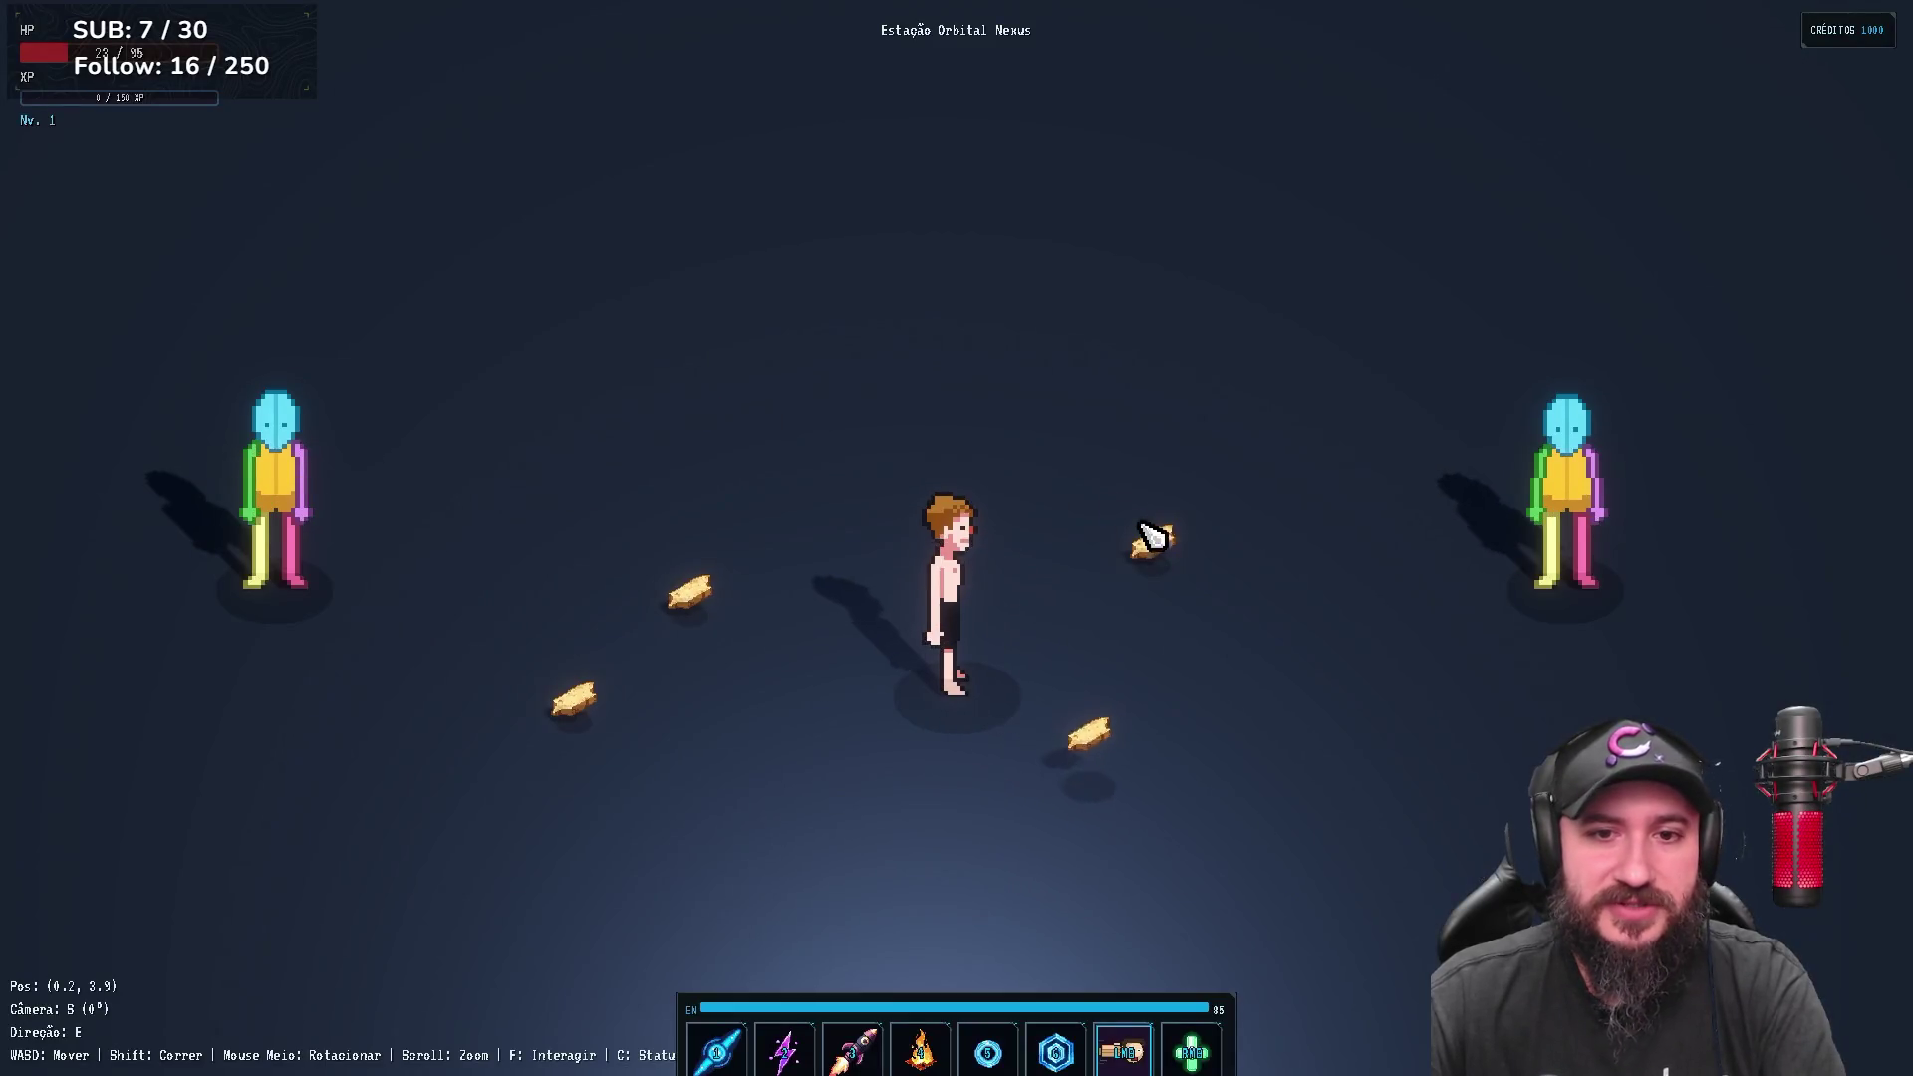
pyautogui.press('s')
pyautogui.press('w')
pyautogui.press('a')
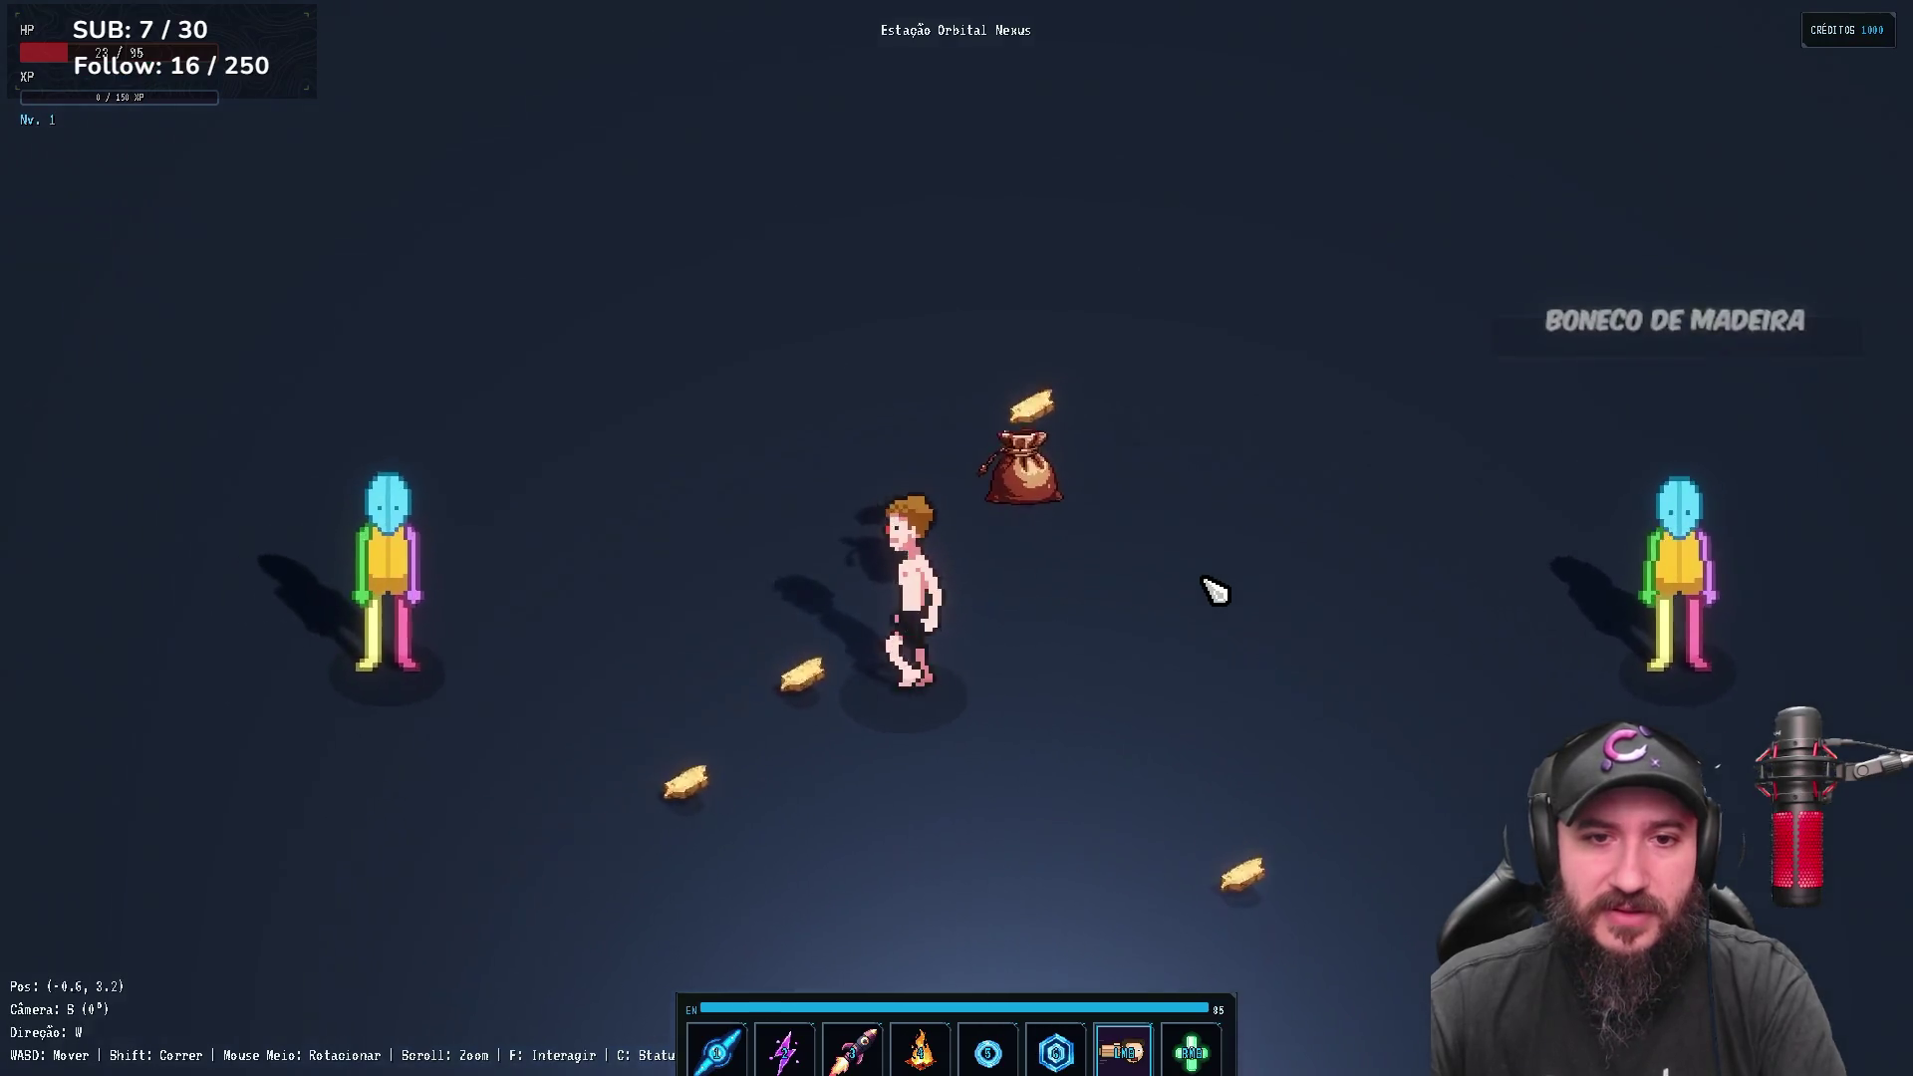
# Walk back and forth across the arena, heading toward its southwest edge.
pyautogui.press('a')
pyautogui.press('s')
pyautogui.press('d')
pyautogui.press('s')
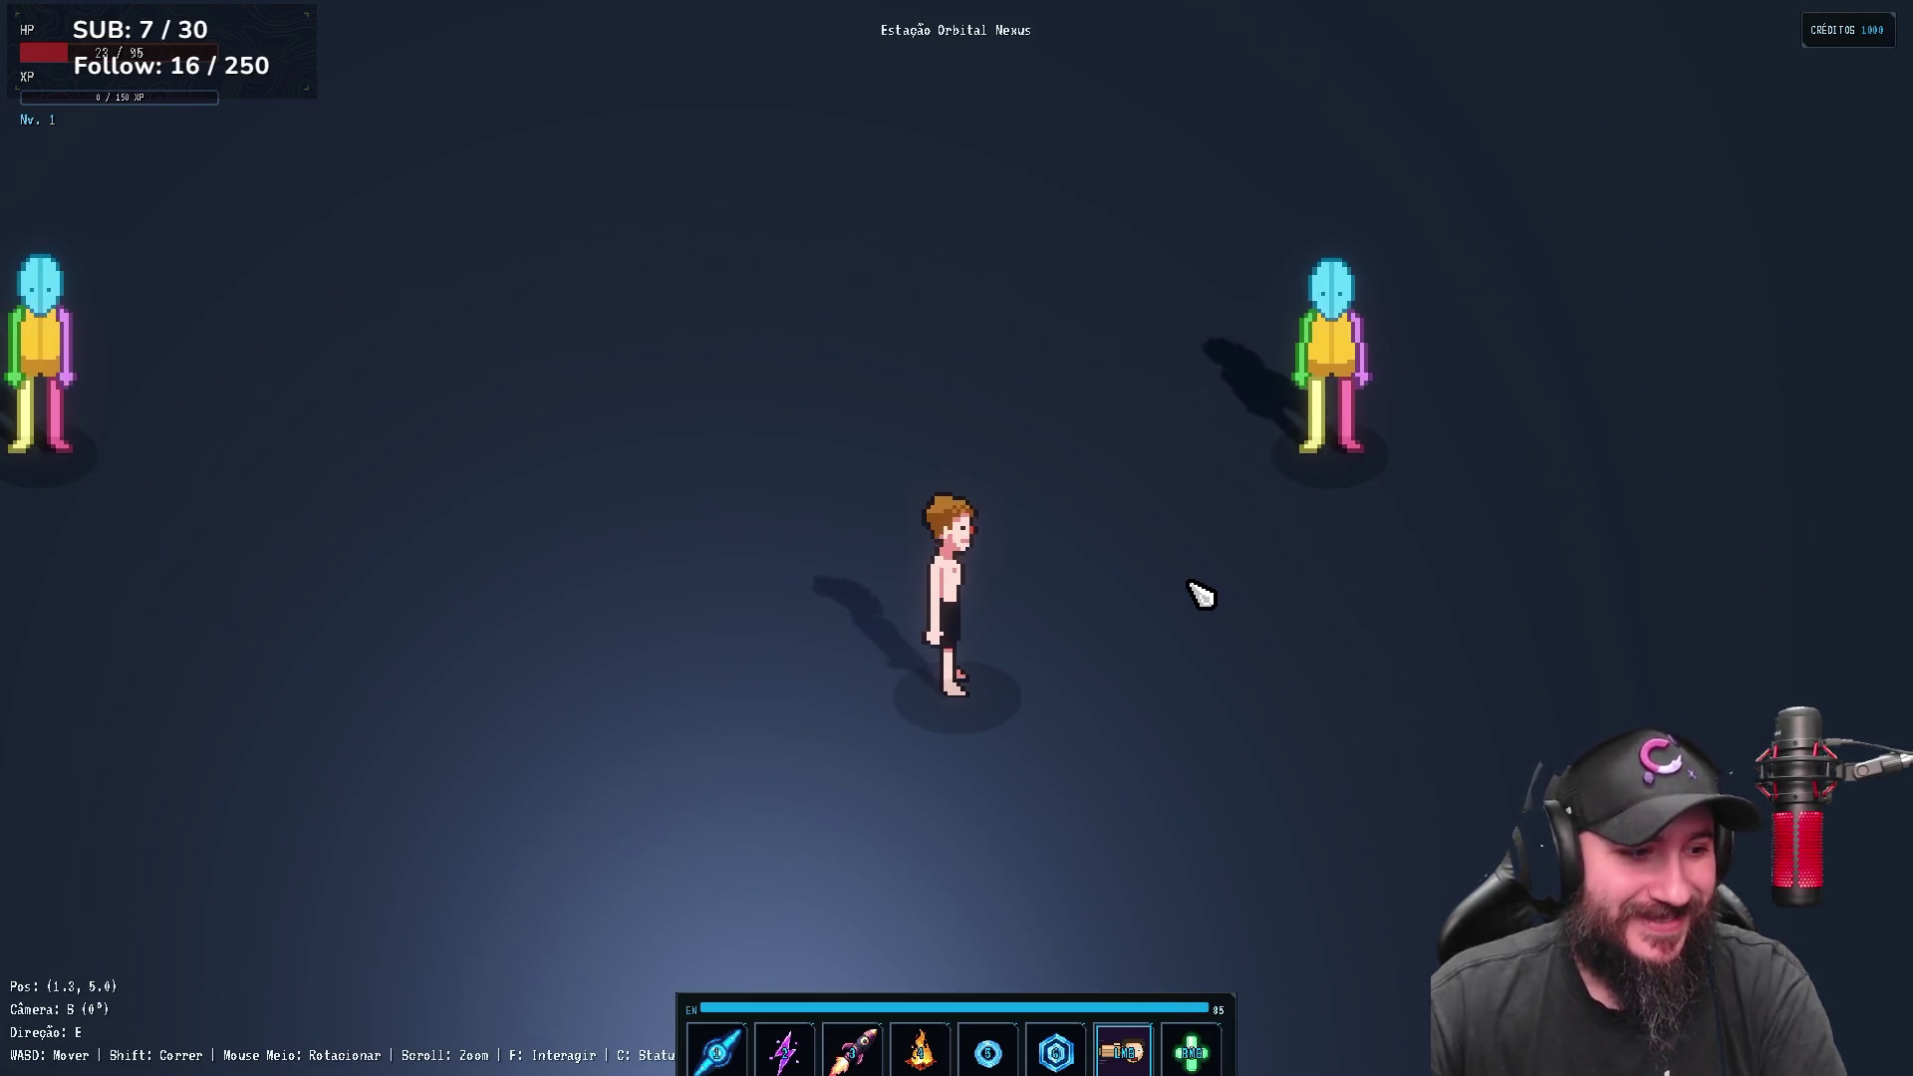
pyautogui.press('a')
pyautogui.press('s')
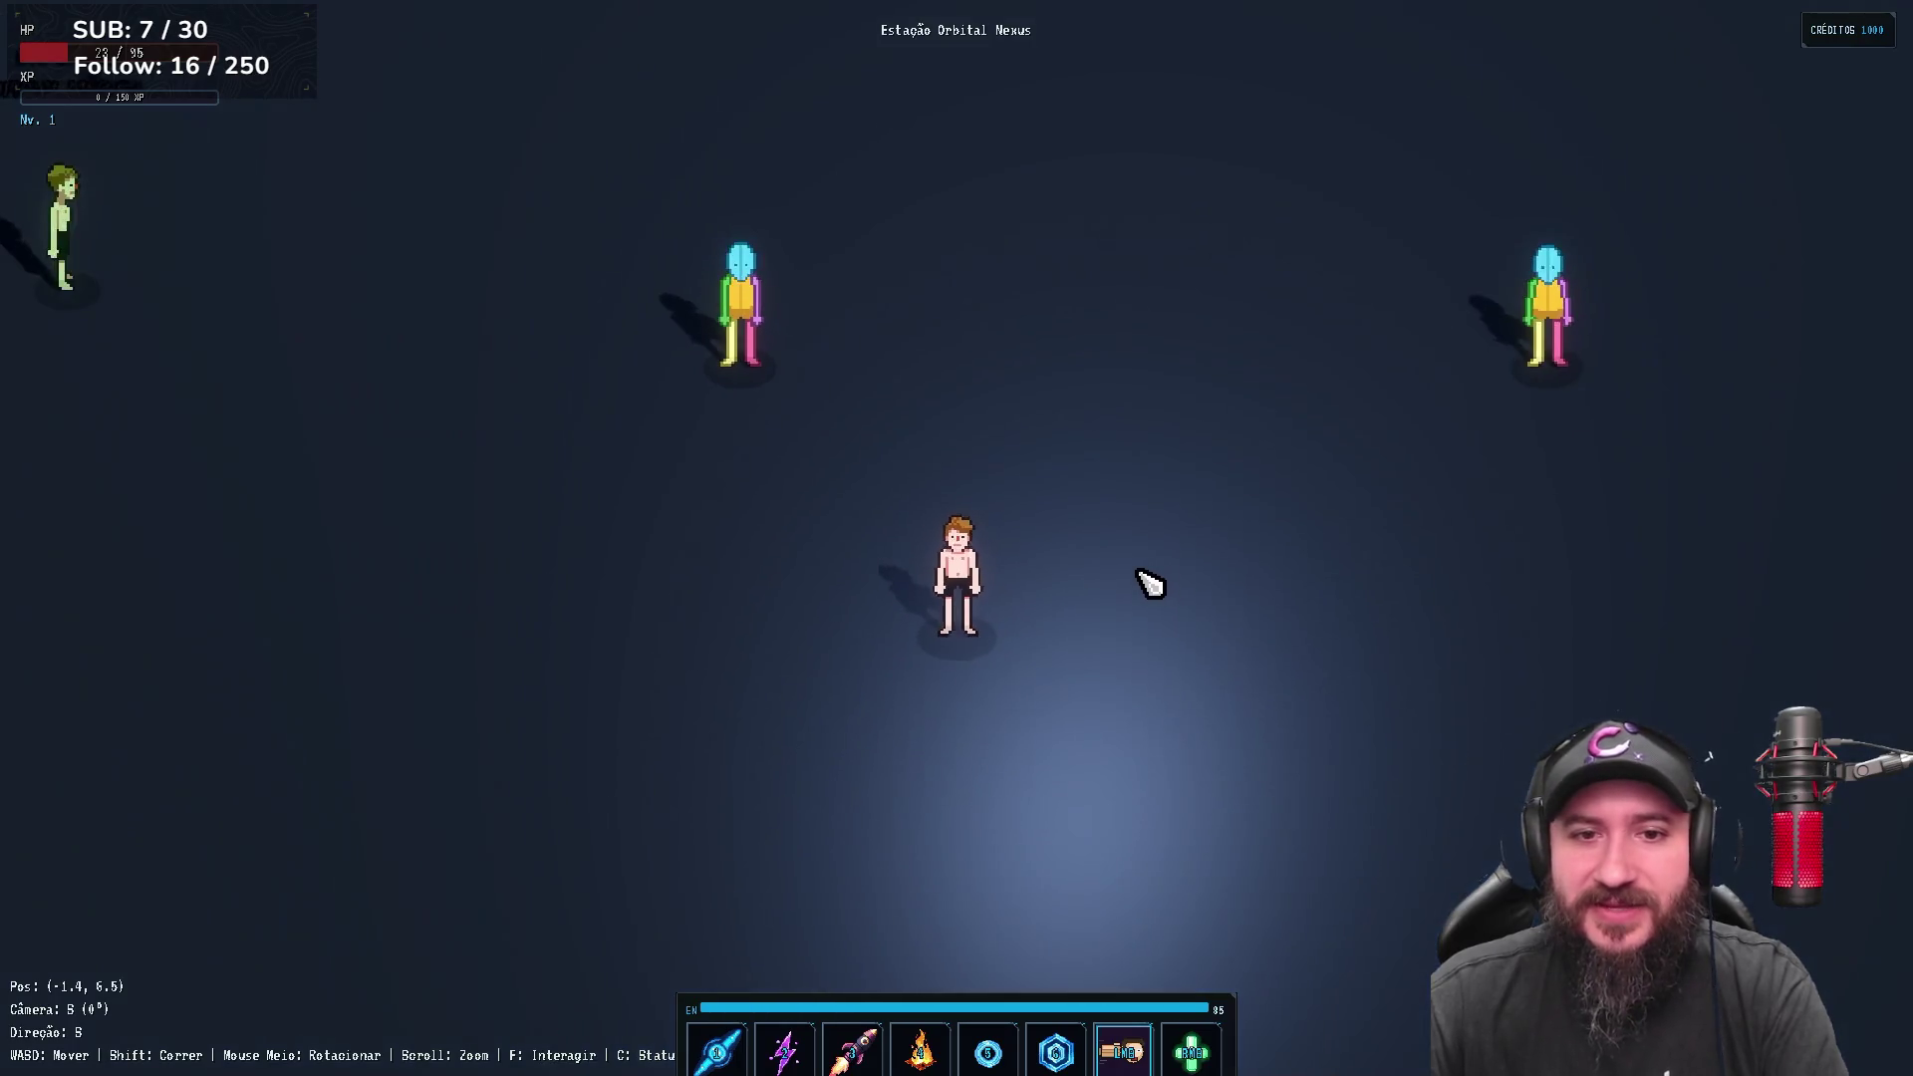
pyautogui.press('a')
pyautogui.press('s')
# Zoom out and fire Míssil Rastreador, a ring area blast, then another missile at the dummies.
pyautogui.scroll(-5, 1144, 649)
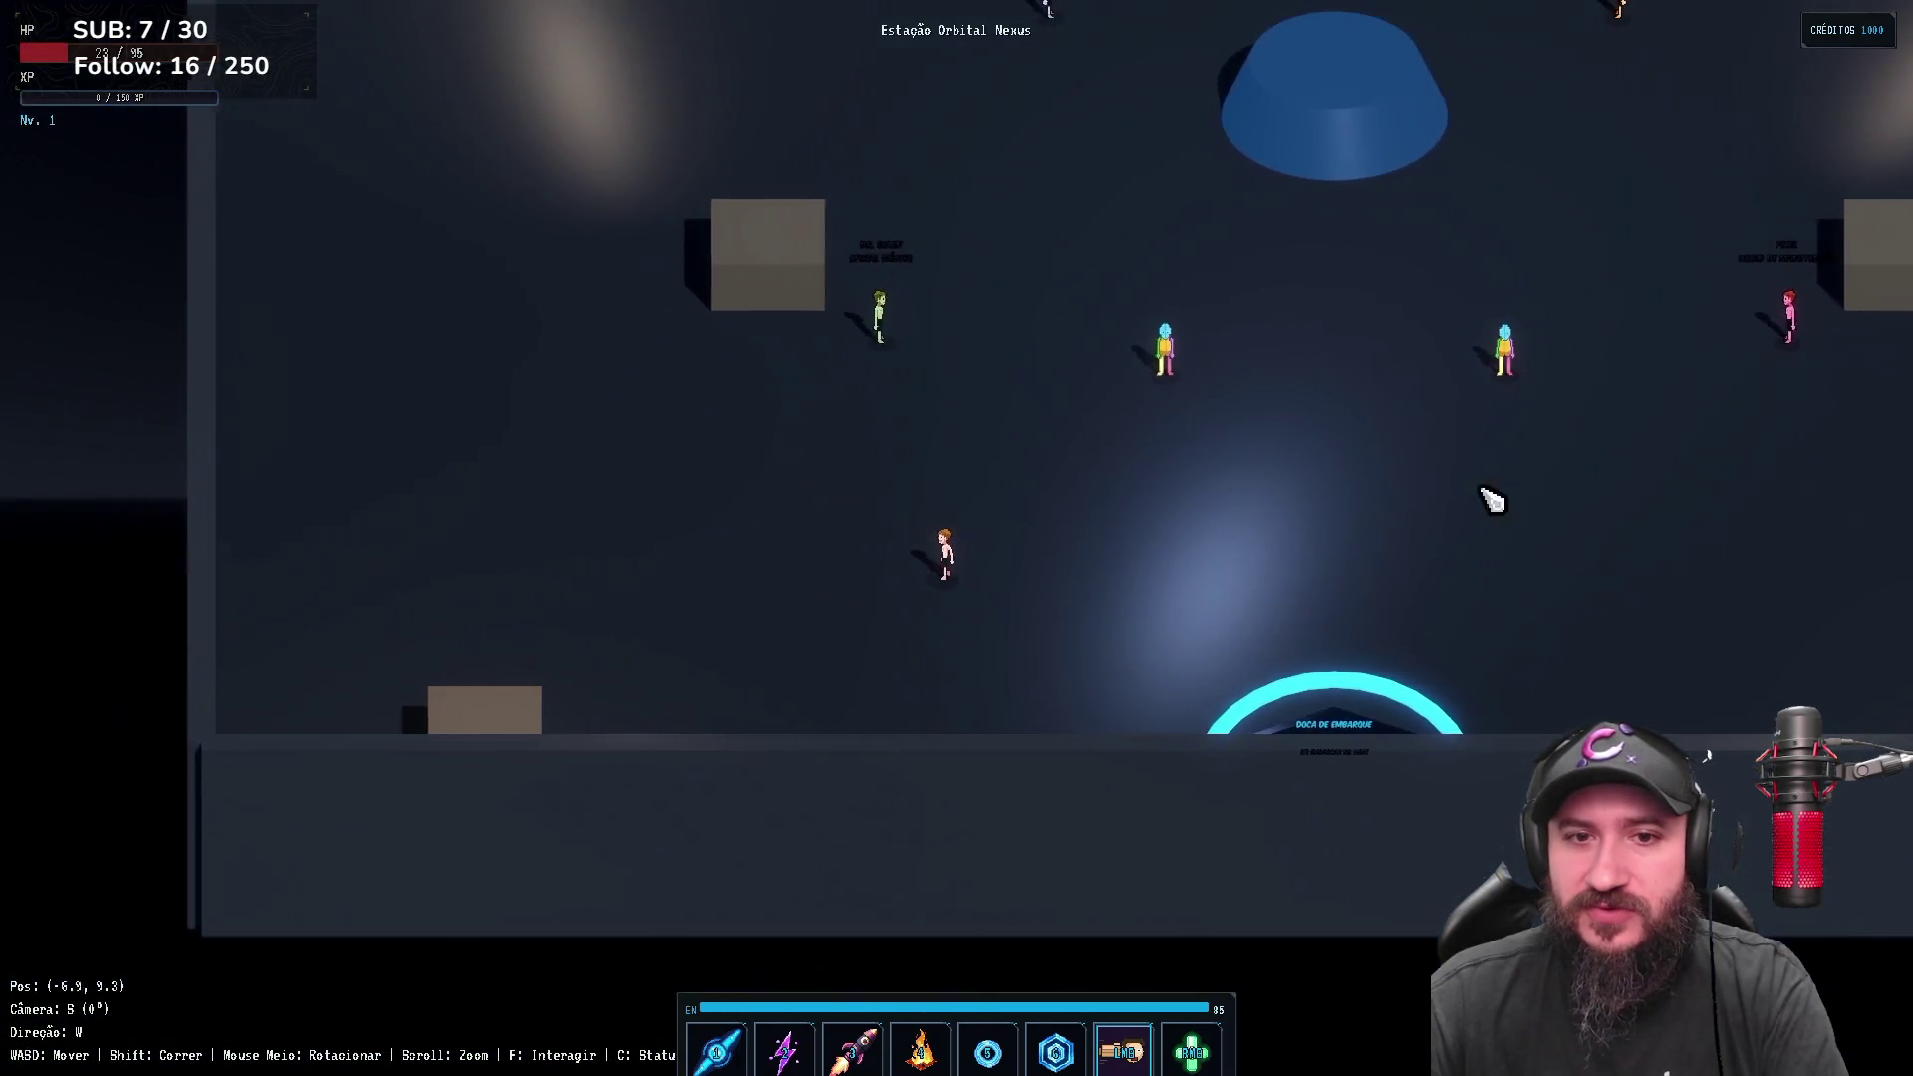
pyautogui.press('a')
pyautogui.press('s')
pyautogui.press('3')
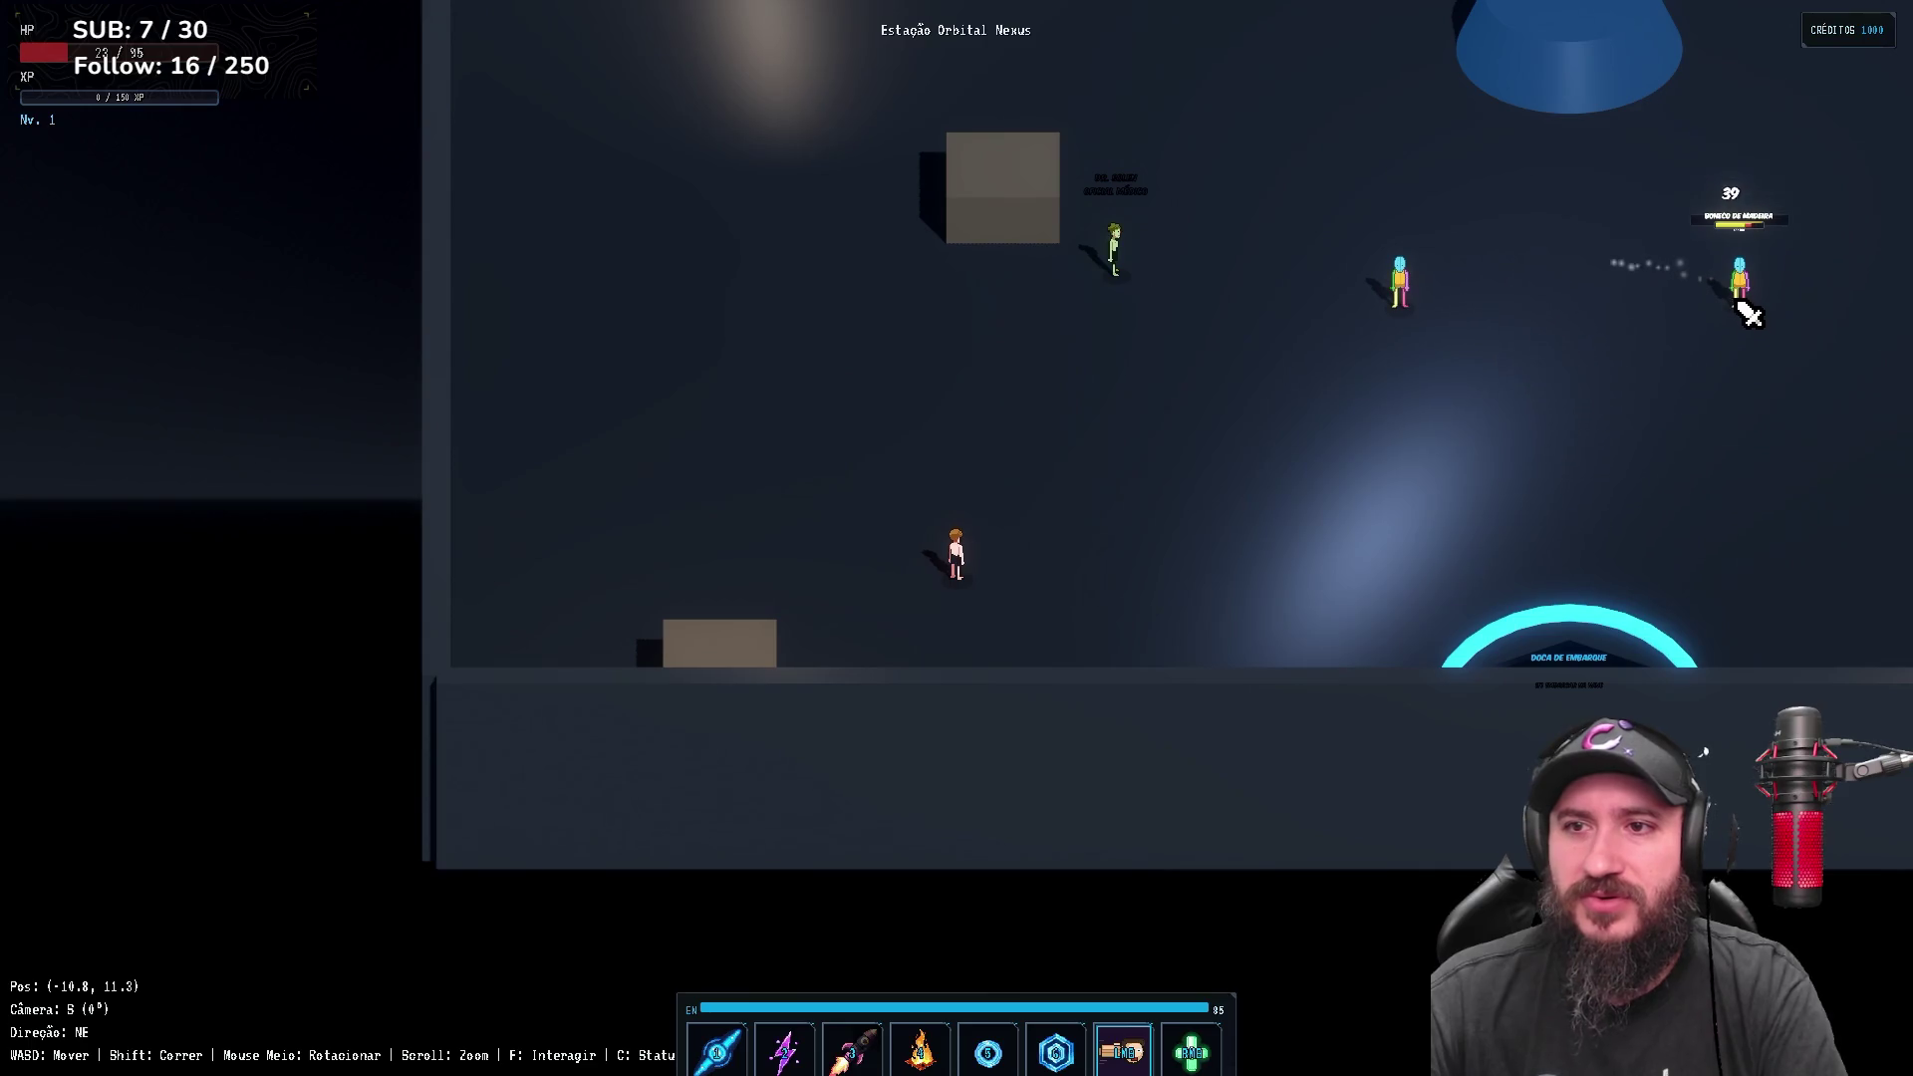
pyautogui.press('5')
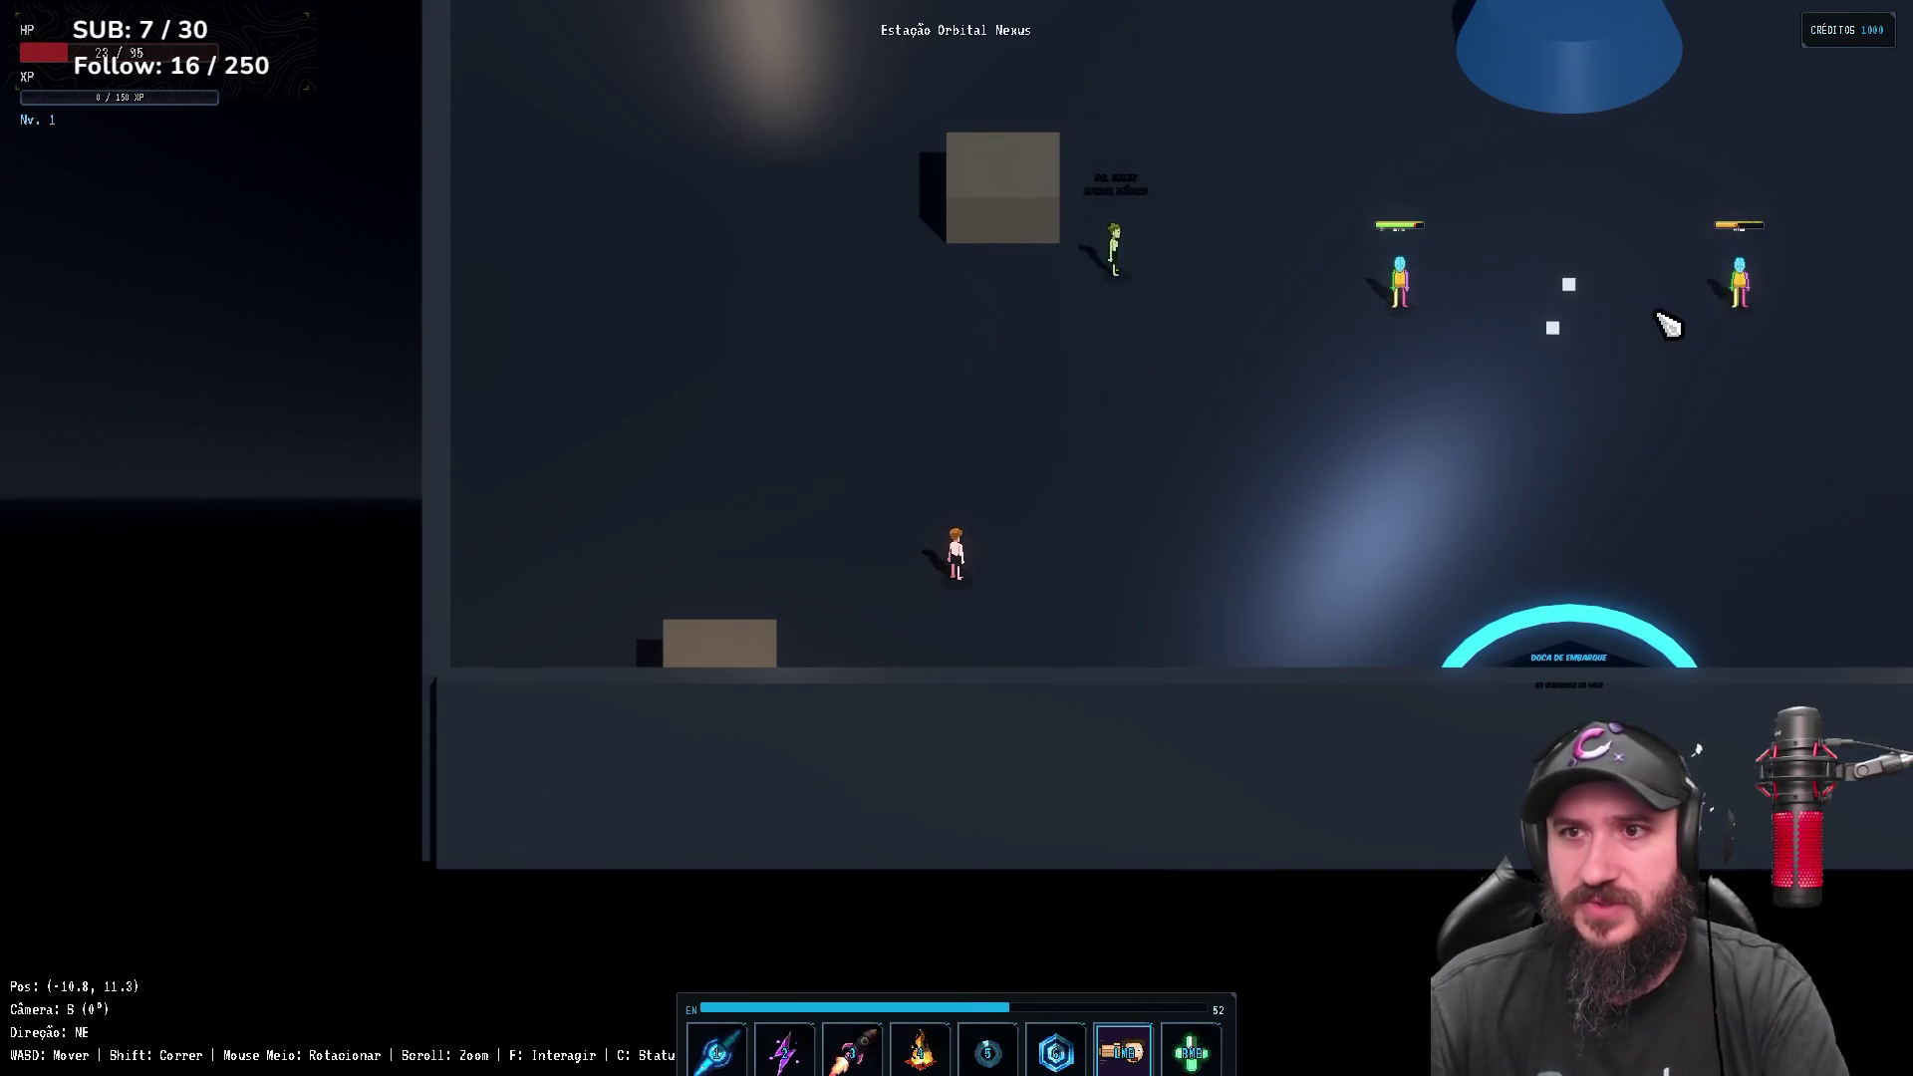
pyautogui.press('3')
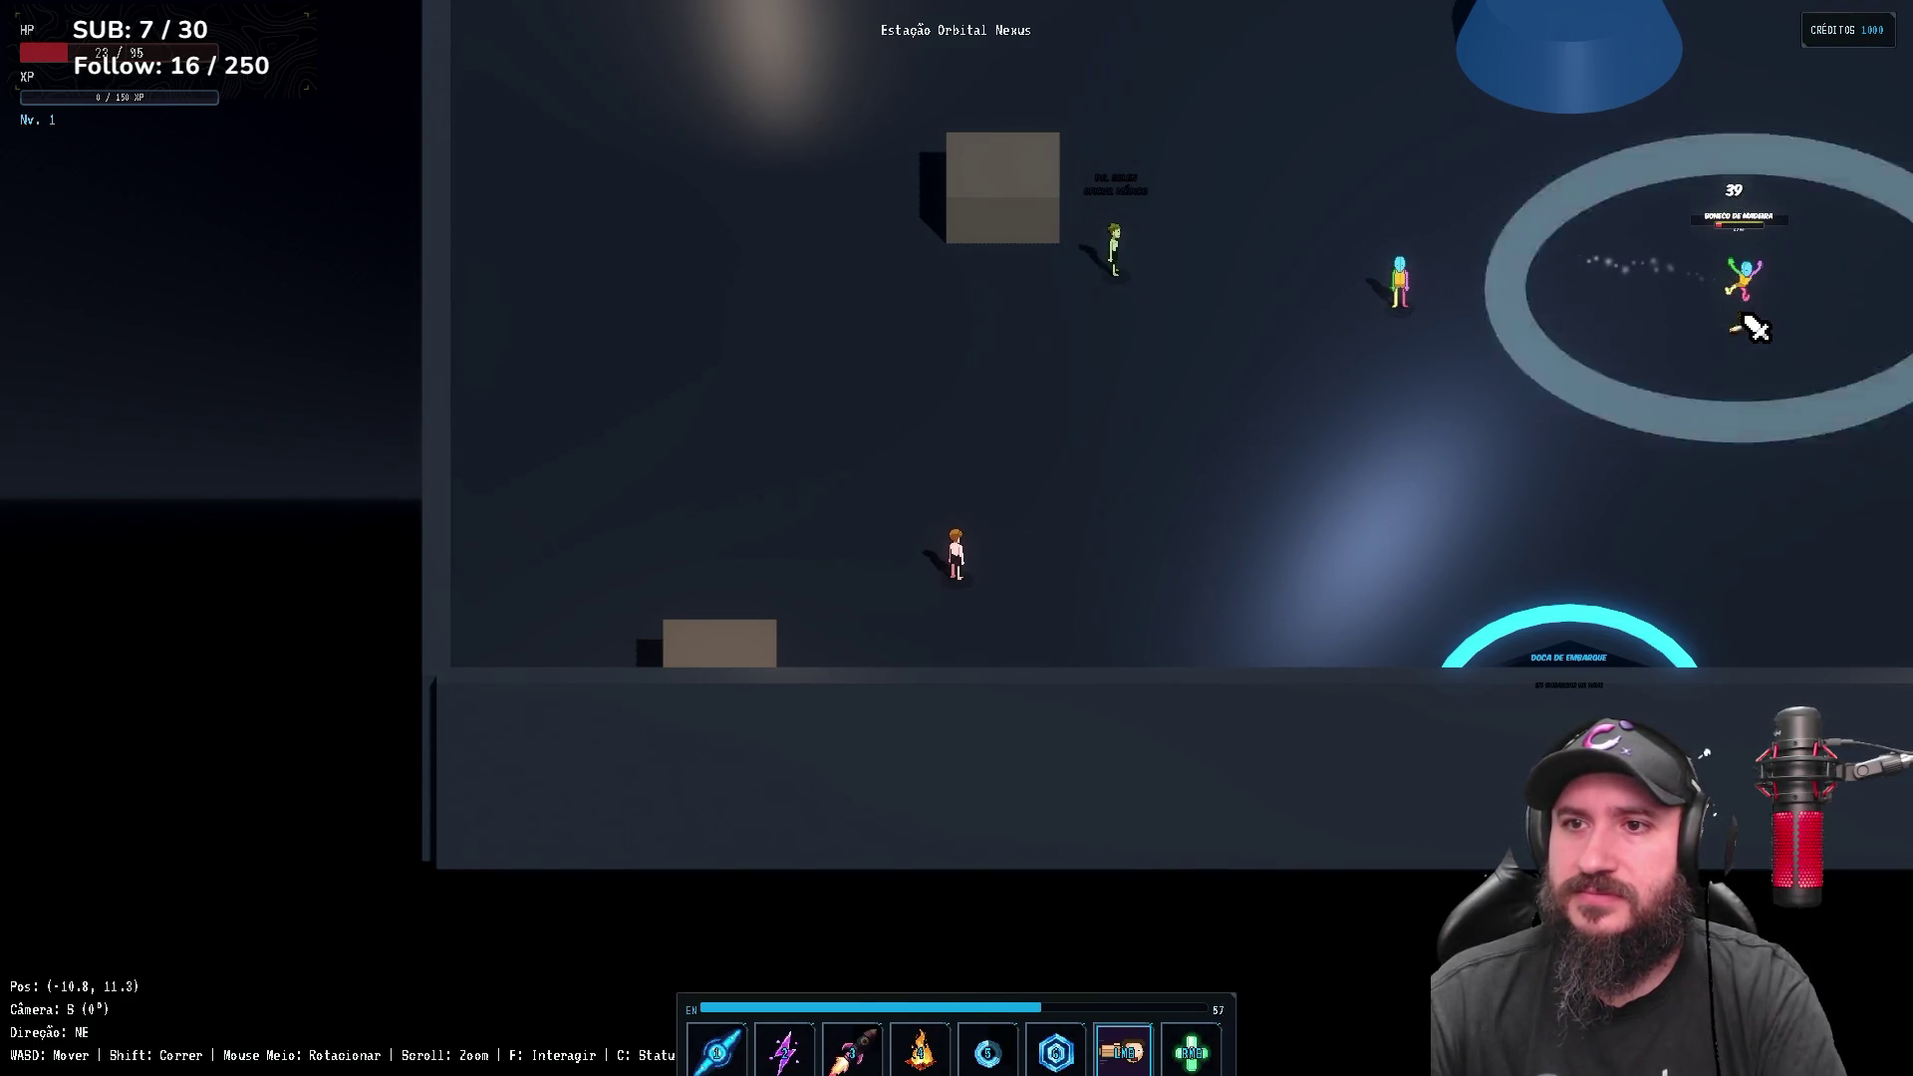
# Run east toward the dummies and cast a fireball and a Míssil Rastreador.
pyautogui.press('d')
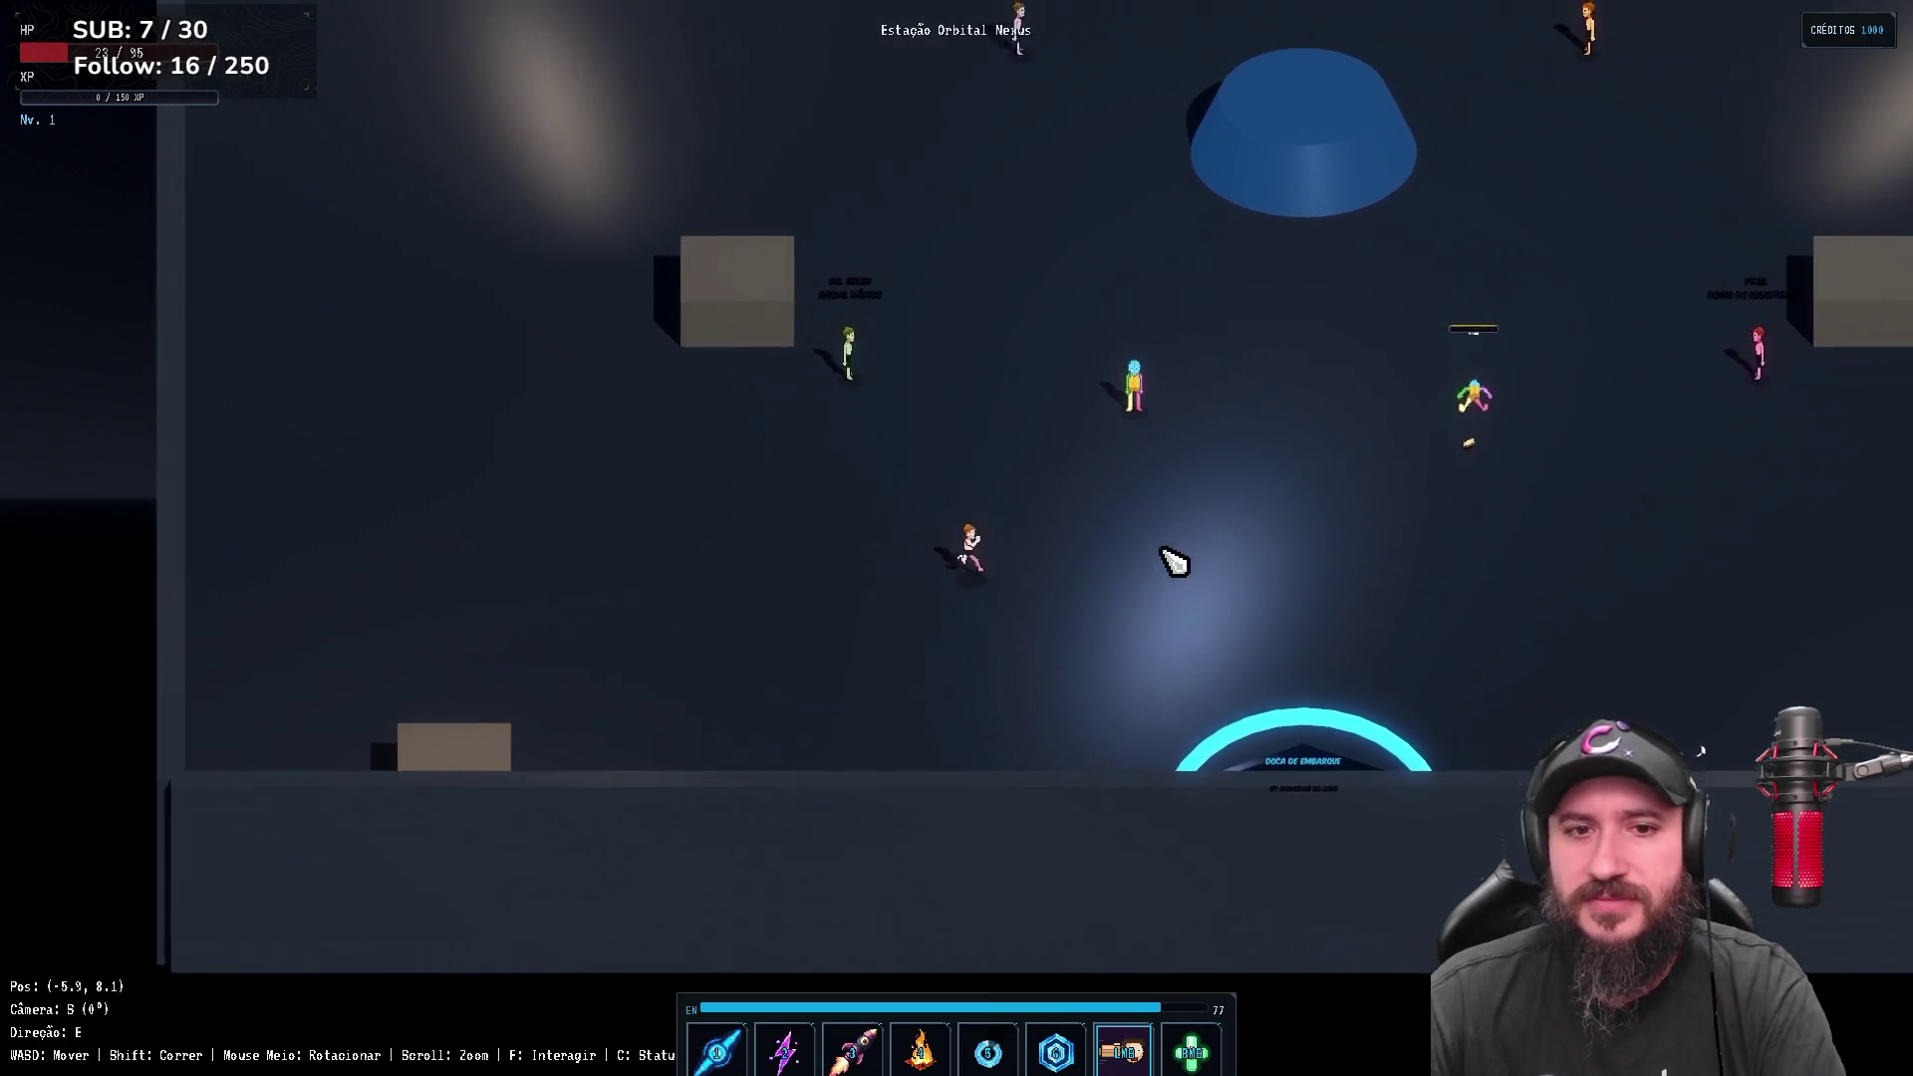
pyautogui.scroll(5, 1178, 555)
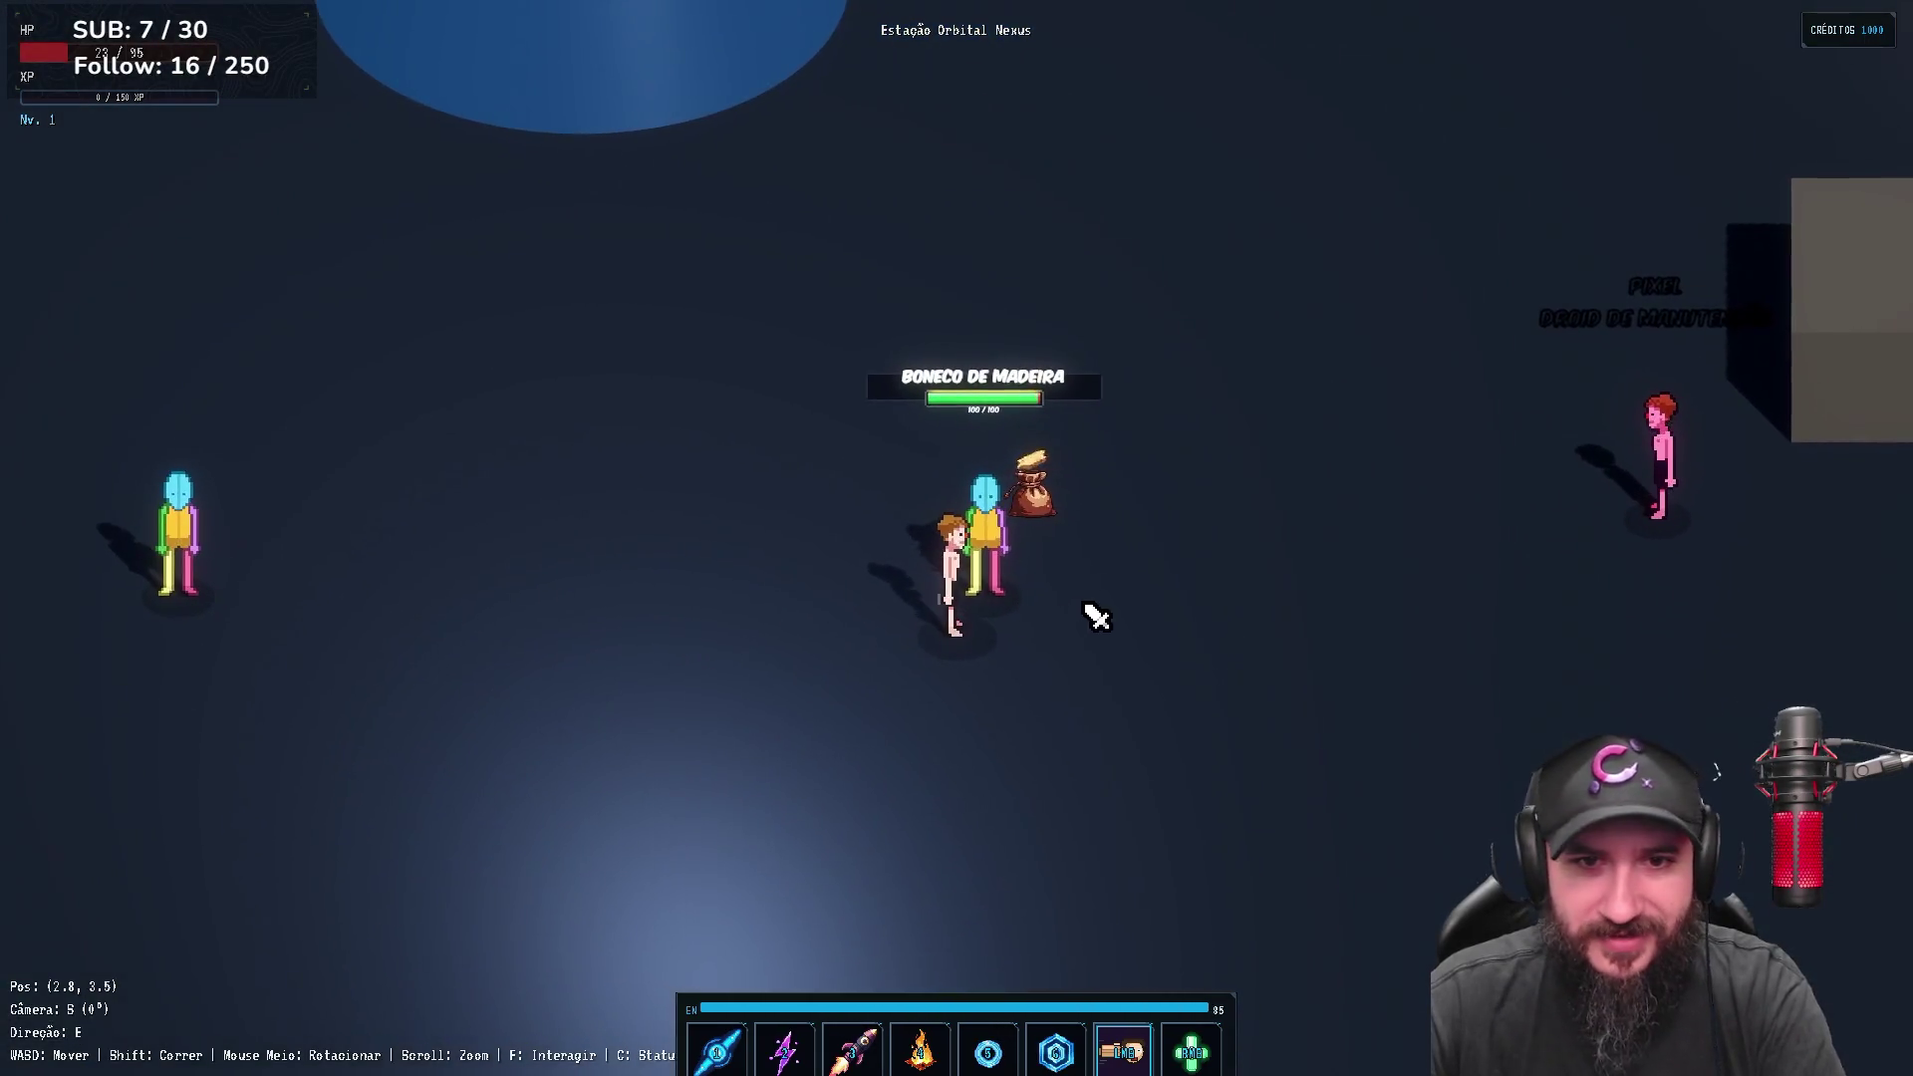
pyautogui.scroll(3, 1098, 620)
pyautogui.scroll(-5, 1188, 556)
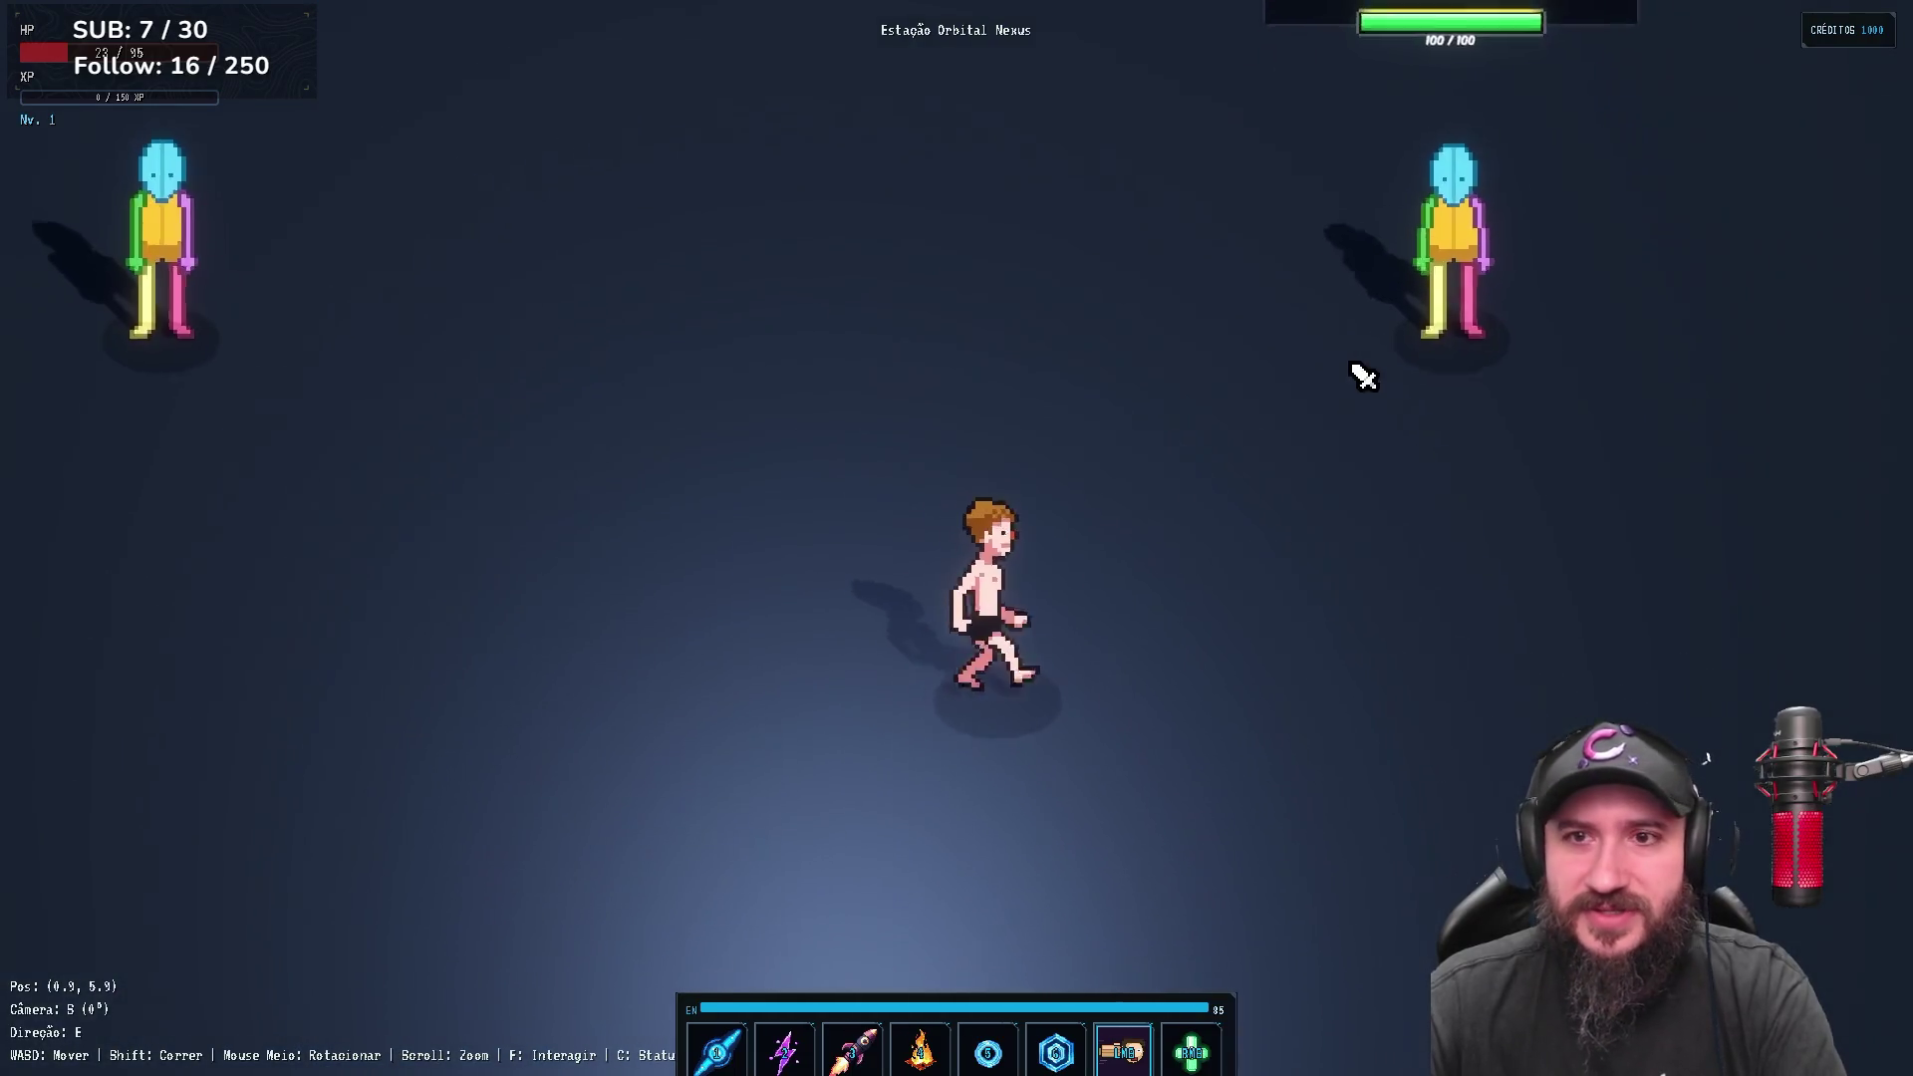
pyautogui.press('4')
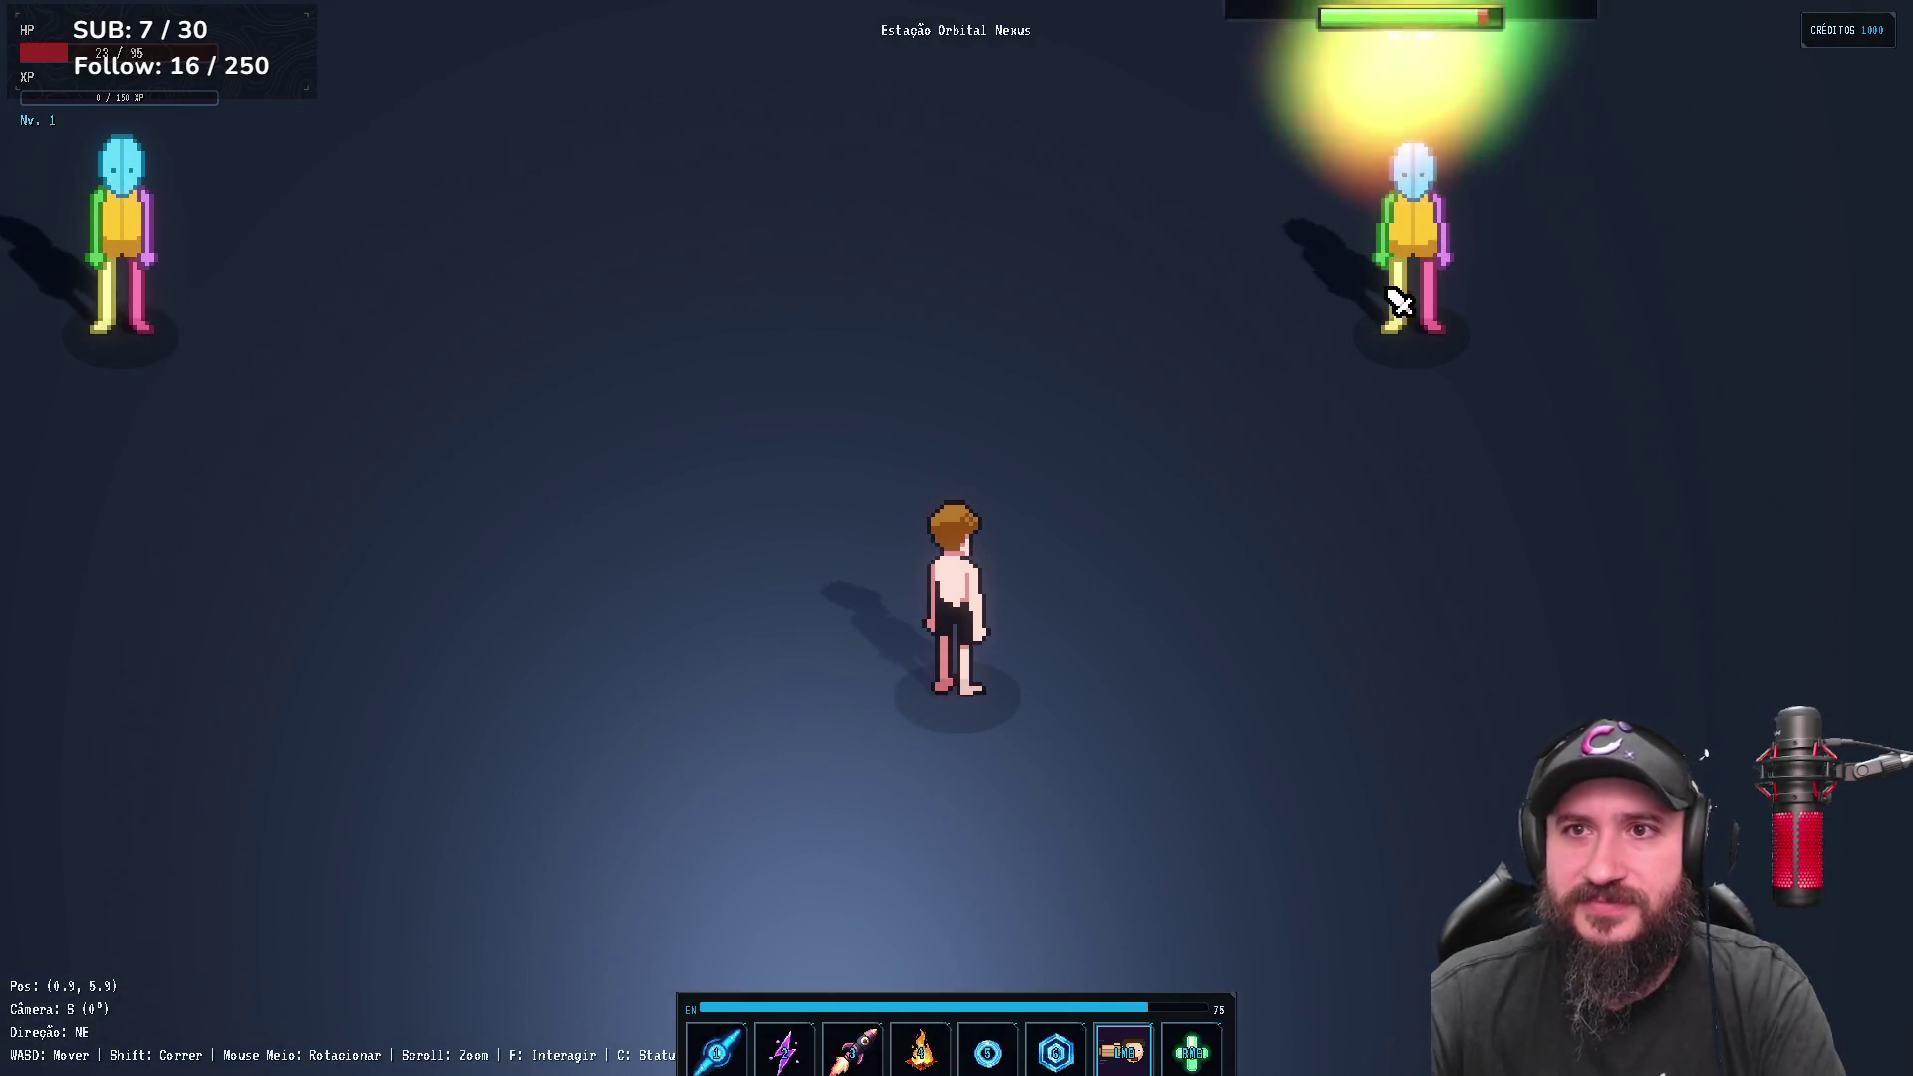
pyautogui.press('3')
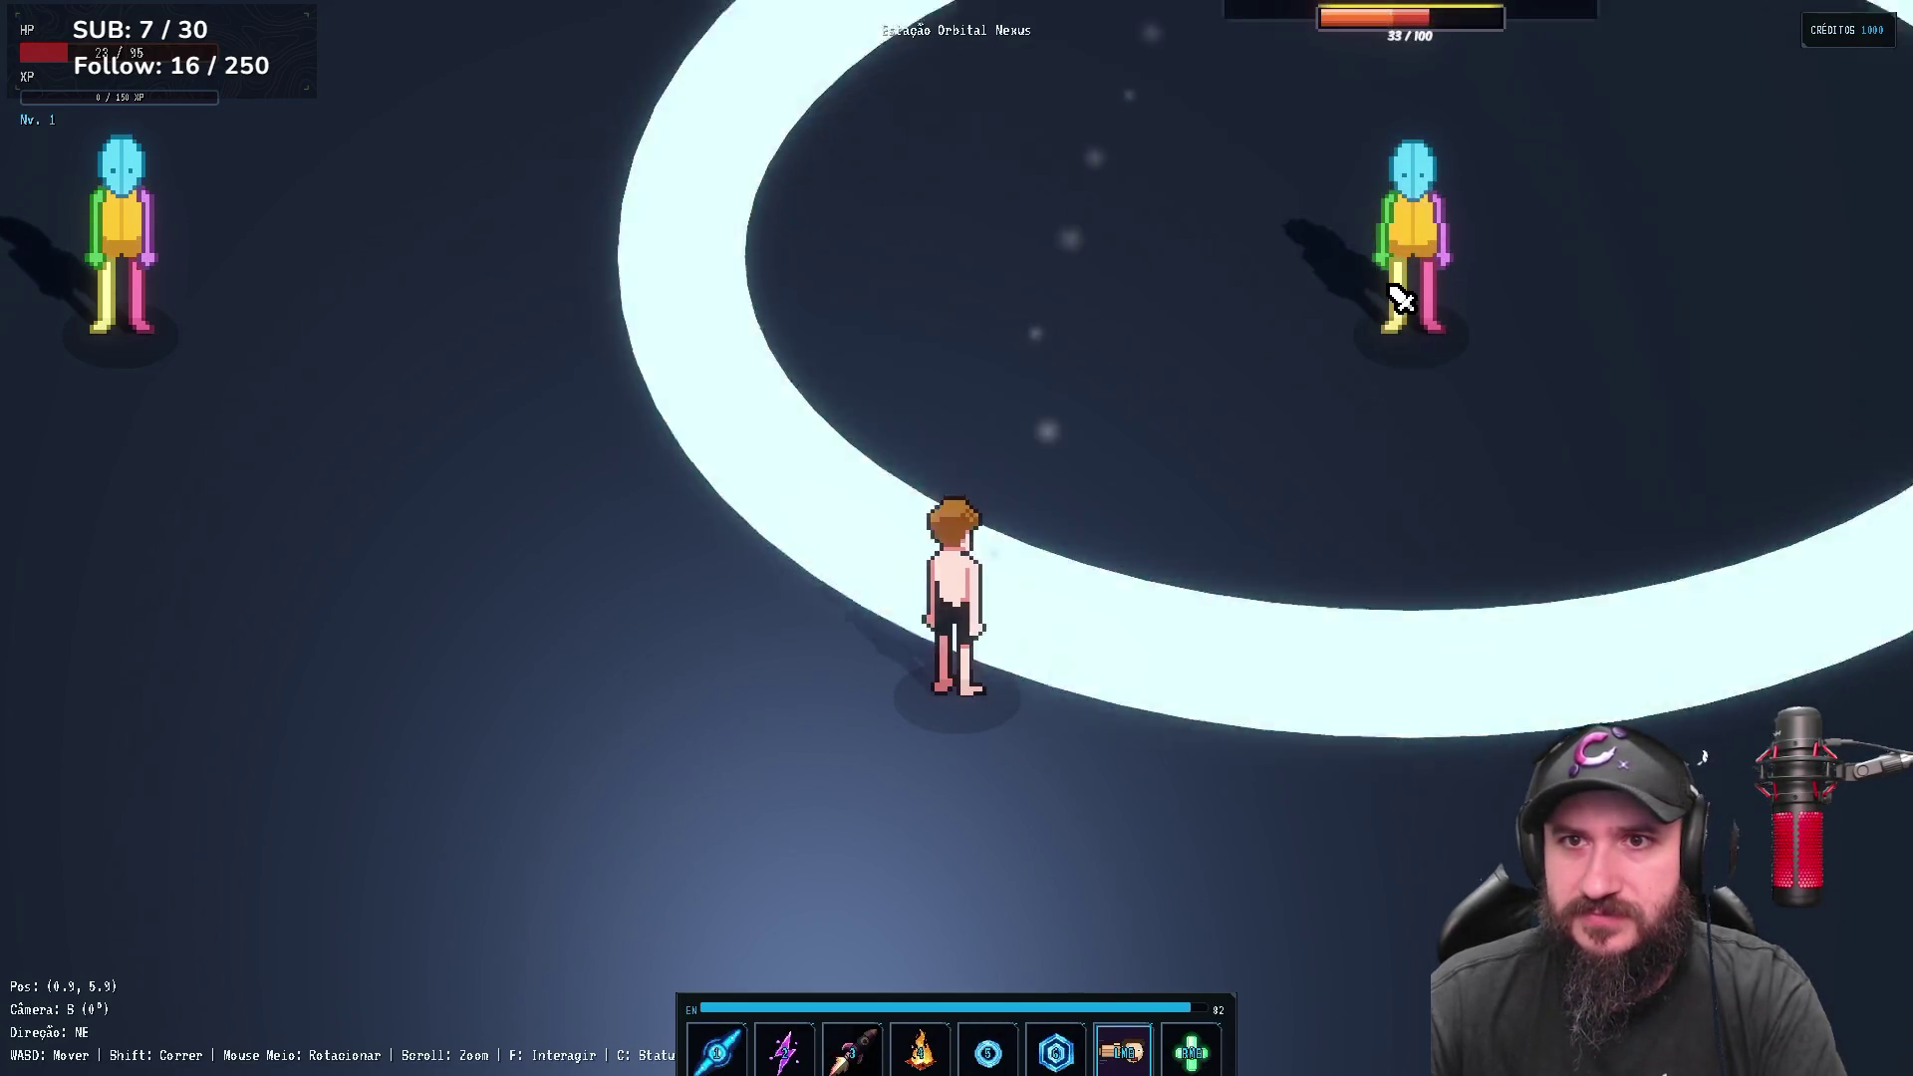
# Walk north and knock the dummy out with two ring area blasts.
pyautogui.press('w')
pyautogui.scroll(-3, 1150, 387)
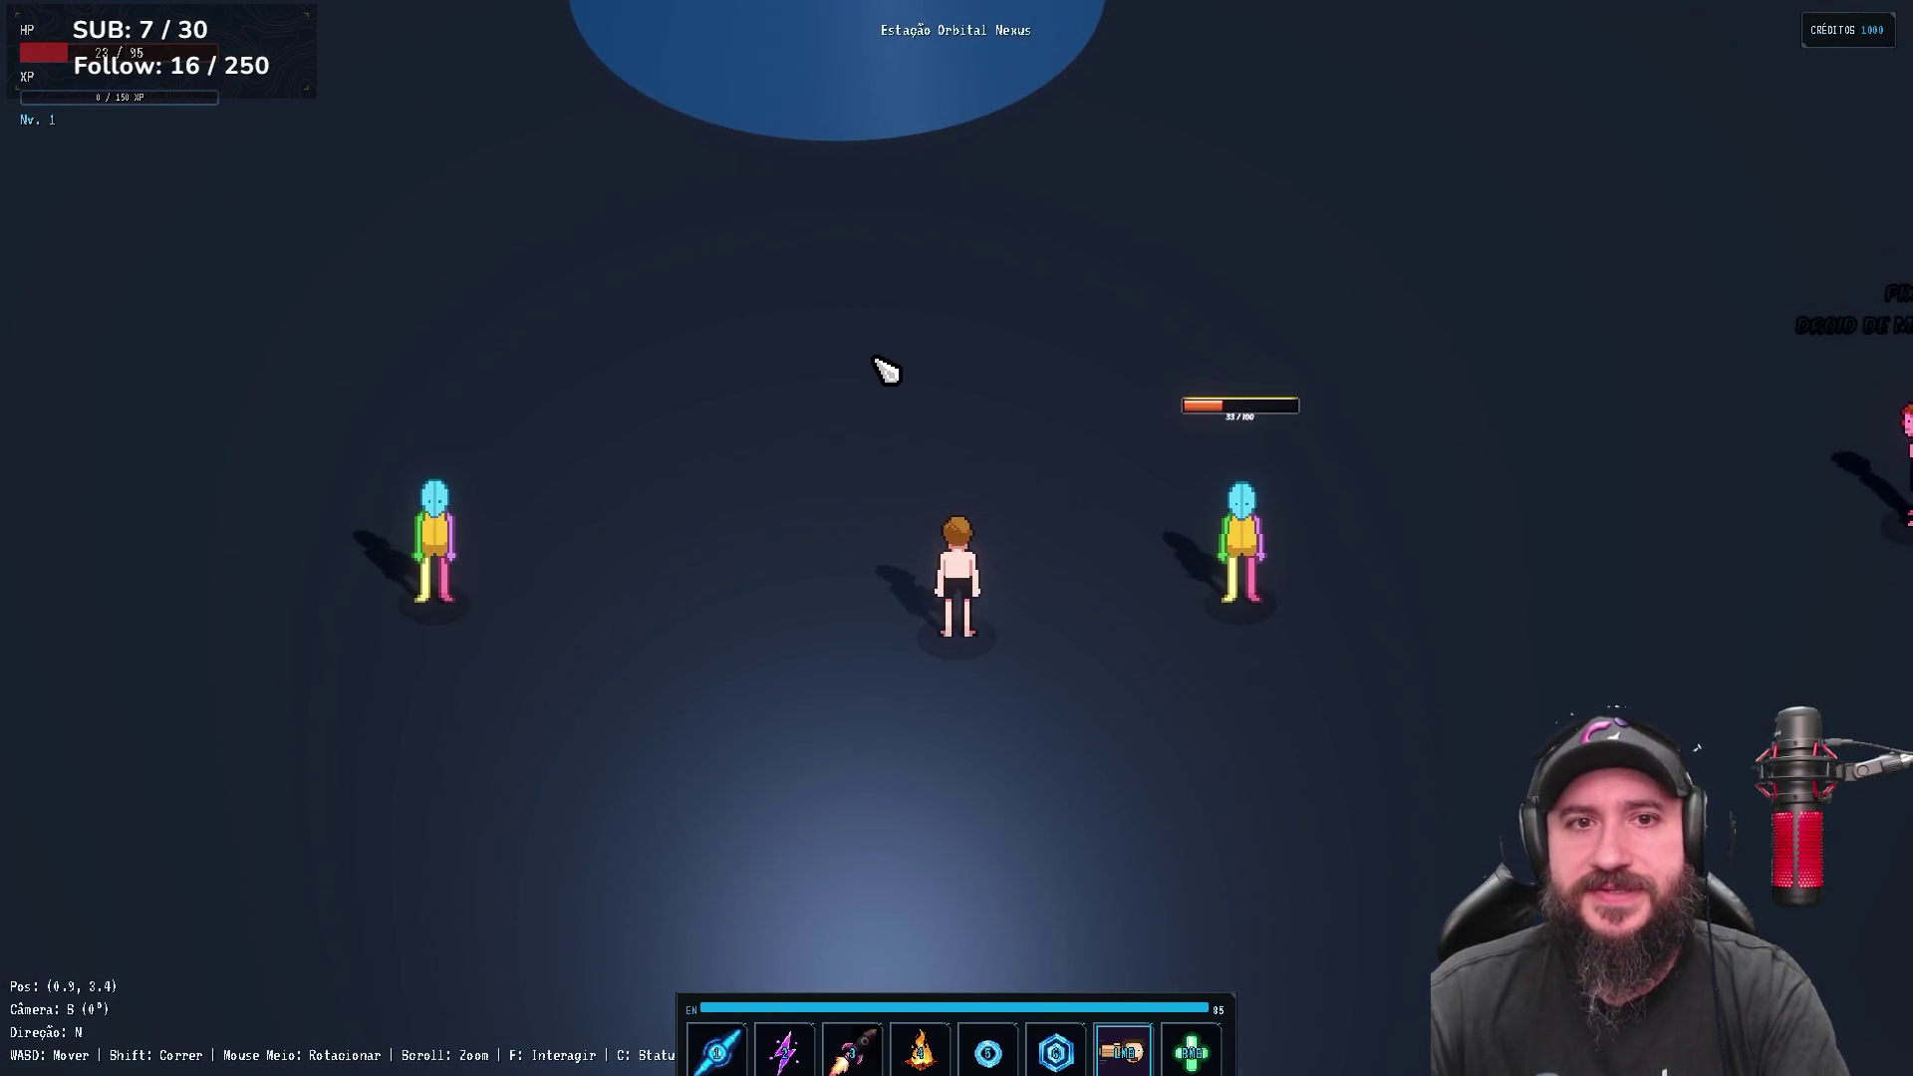
pyautogui.press('5')
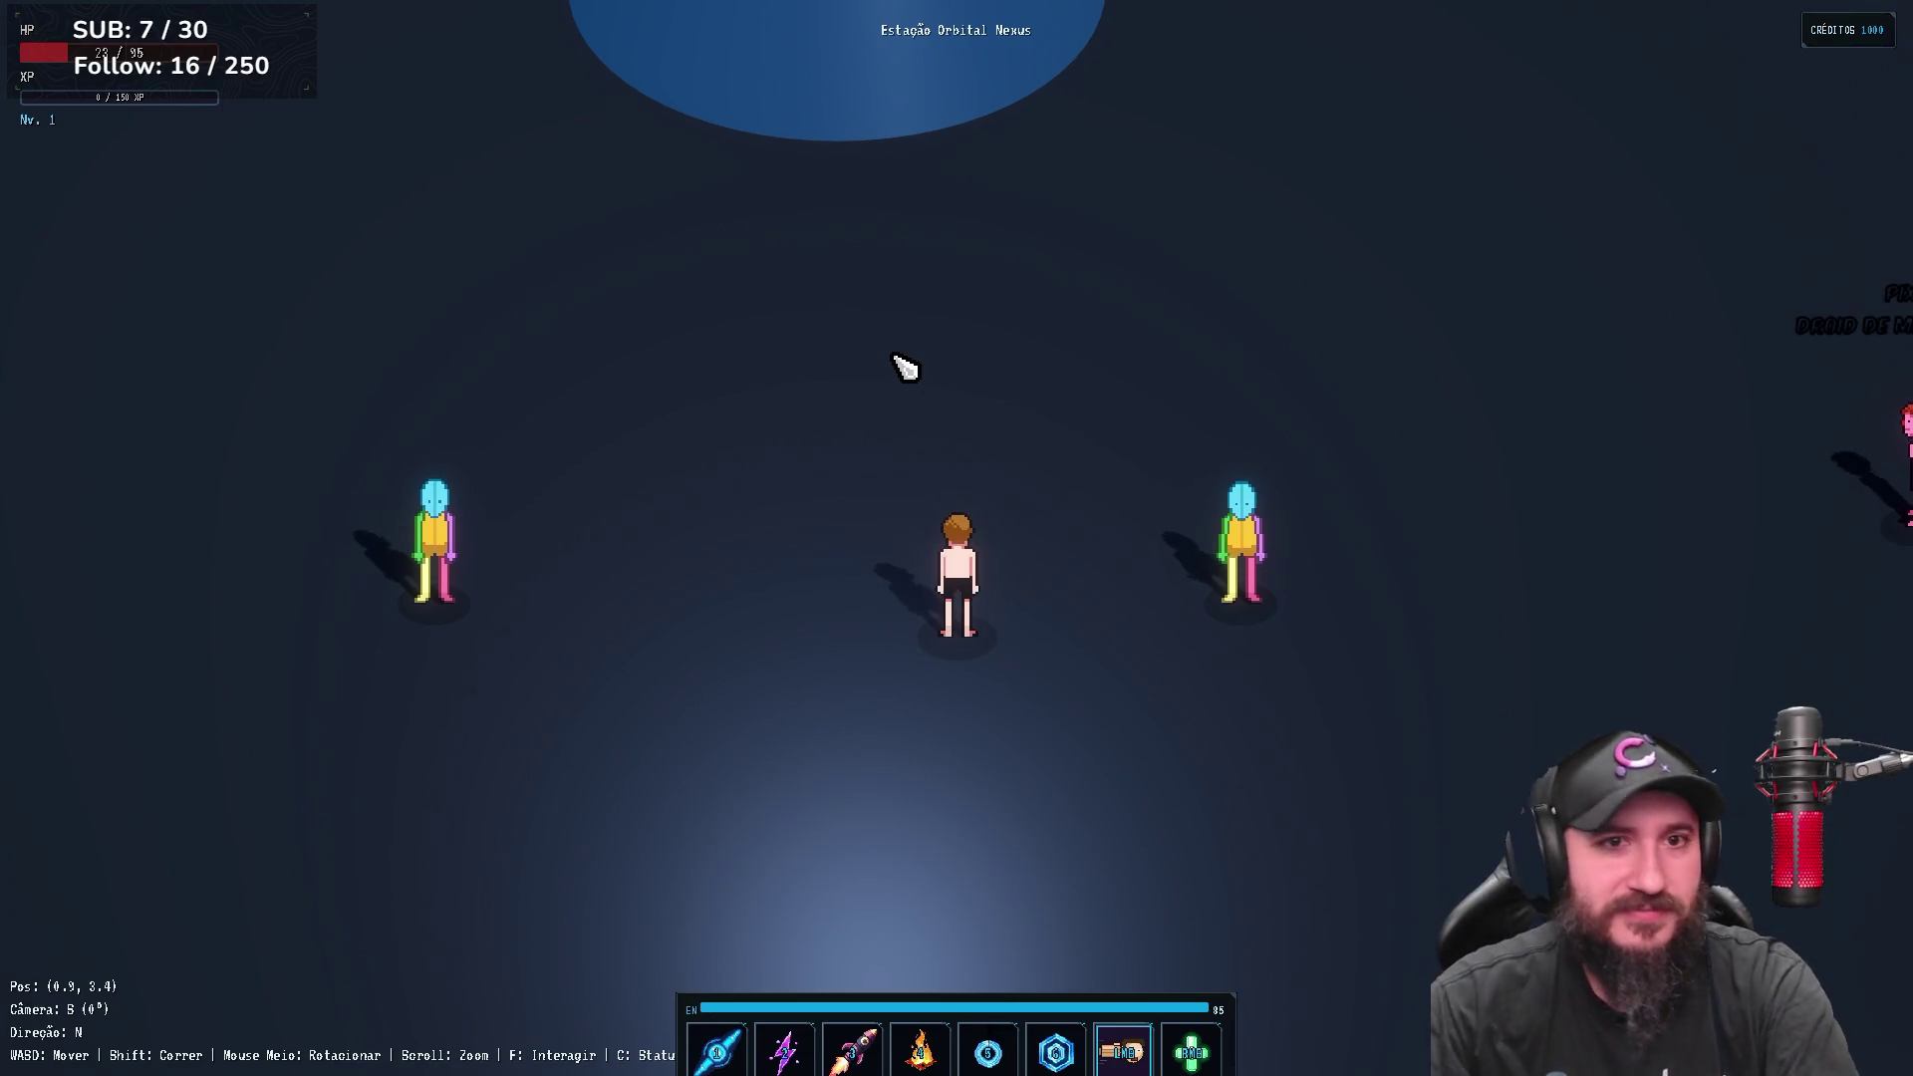
pyautogui.press('5')
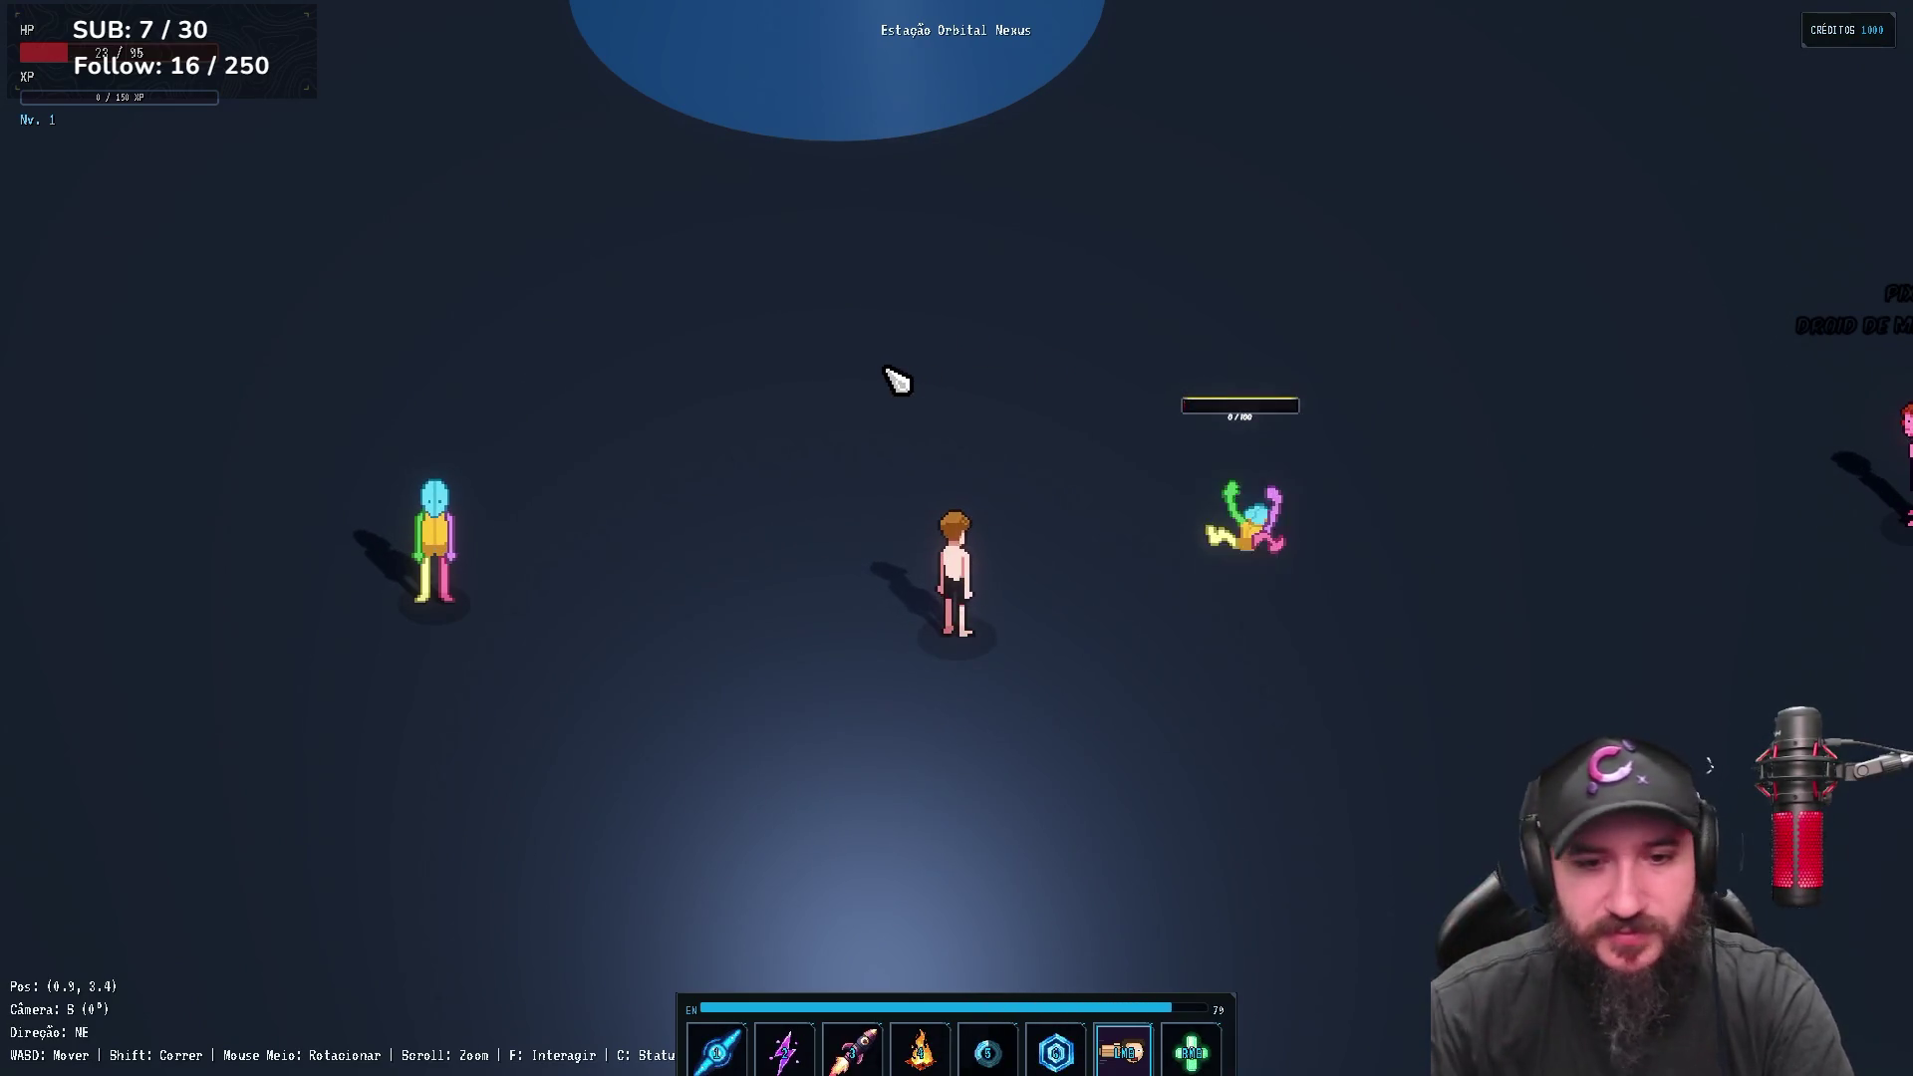
# Raise the hexagonal shield, walk back to the centre and cast the +12 heal.
pyautogui.press('6')
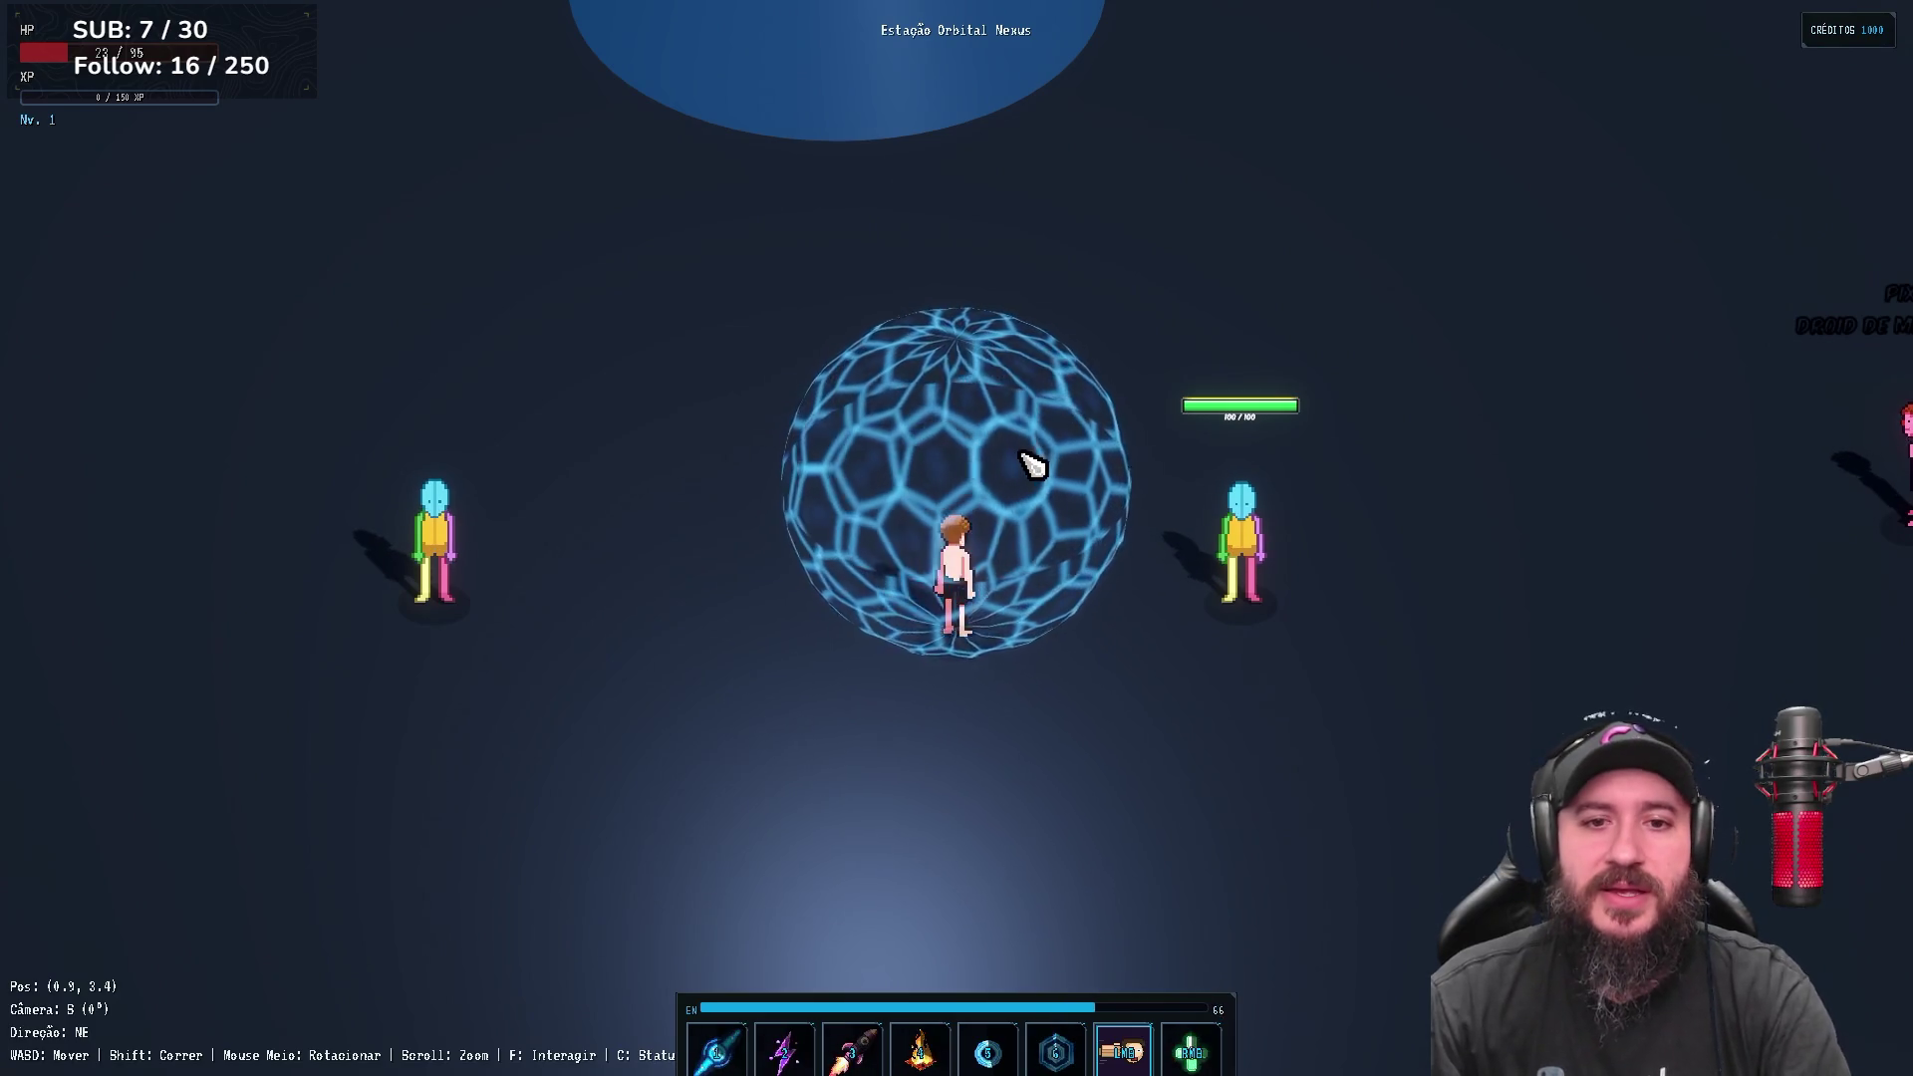
pyautogui.press('a')
pyautogui.press('d')
pyautogui.press('w')
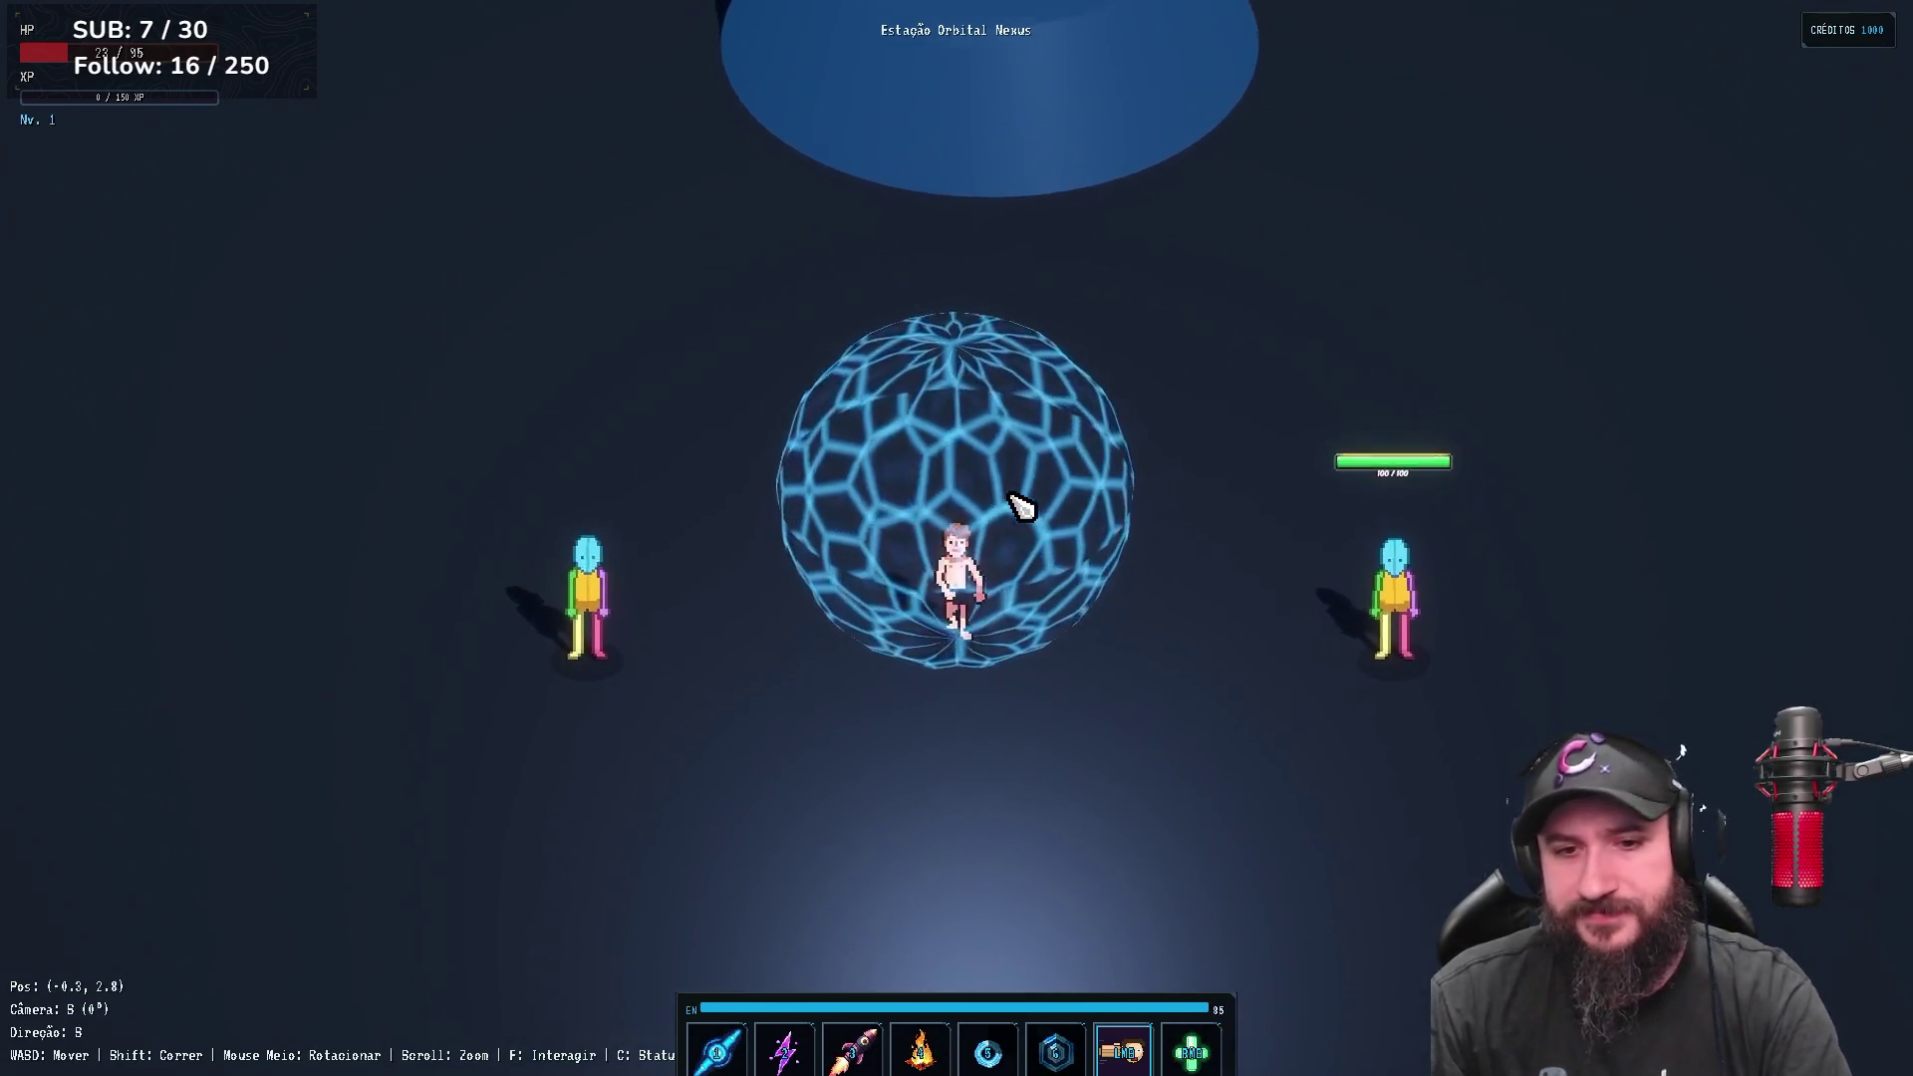
pyautogui.rightClick(1020, 511)
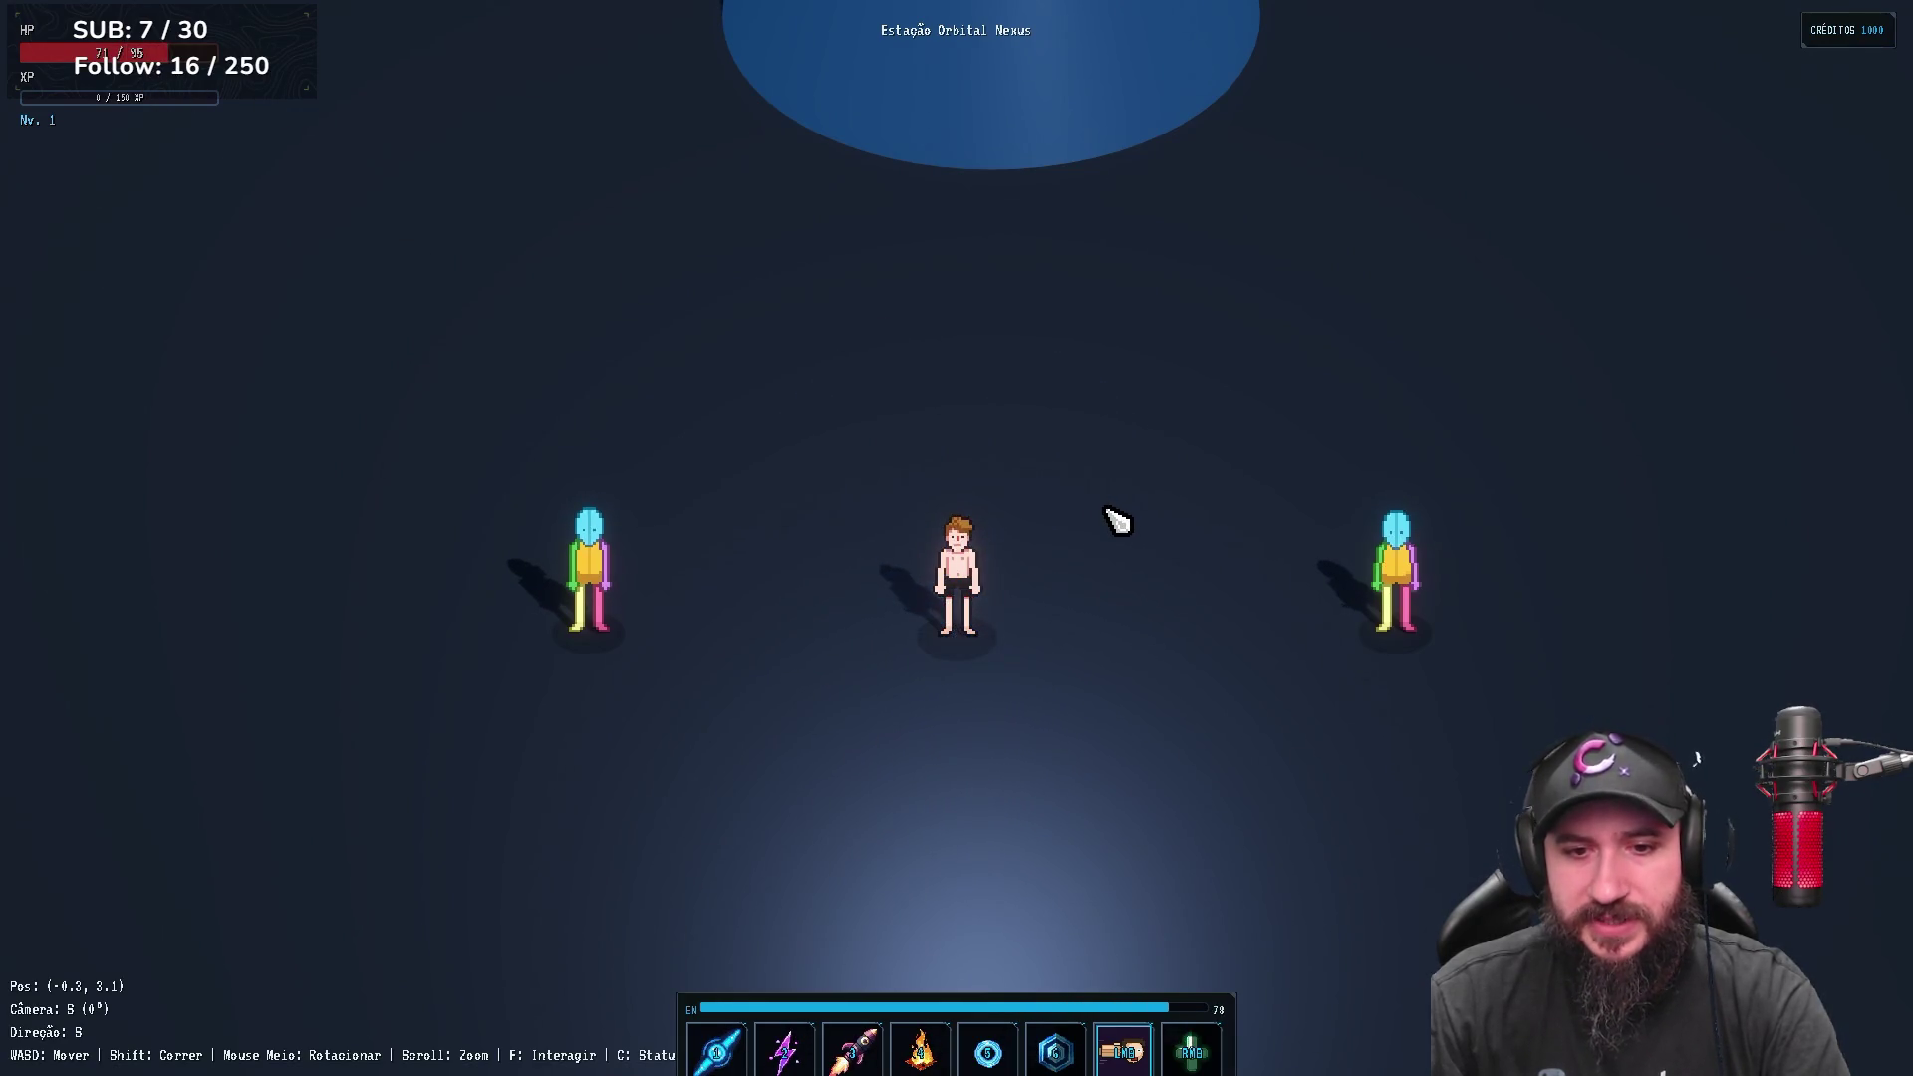
# Glance at the attributes sheet and quest journal, slot Pulso EMP on the last bar slot and fire it.
pyautogui.press('c')
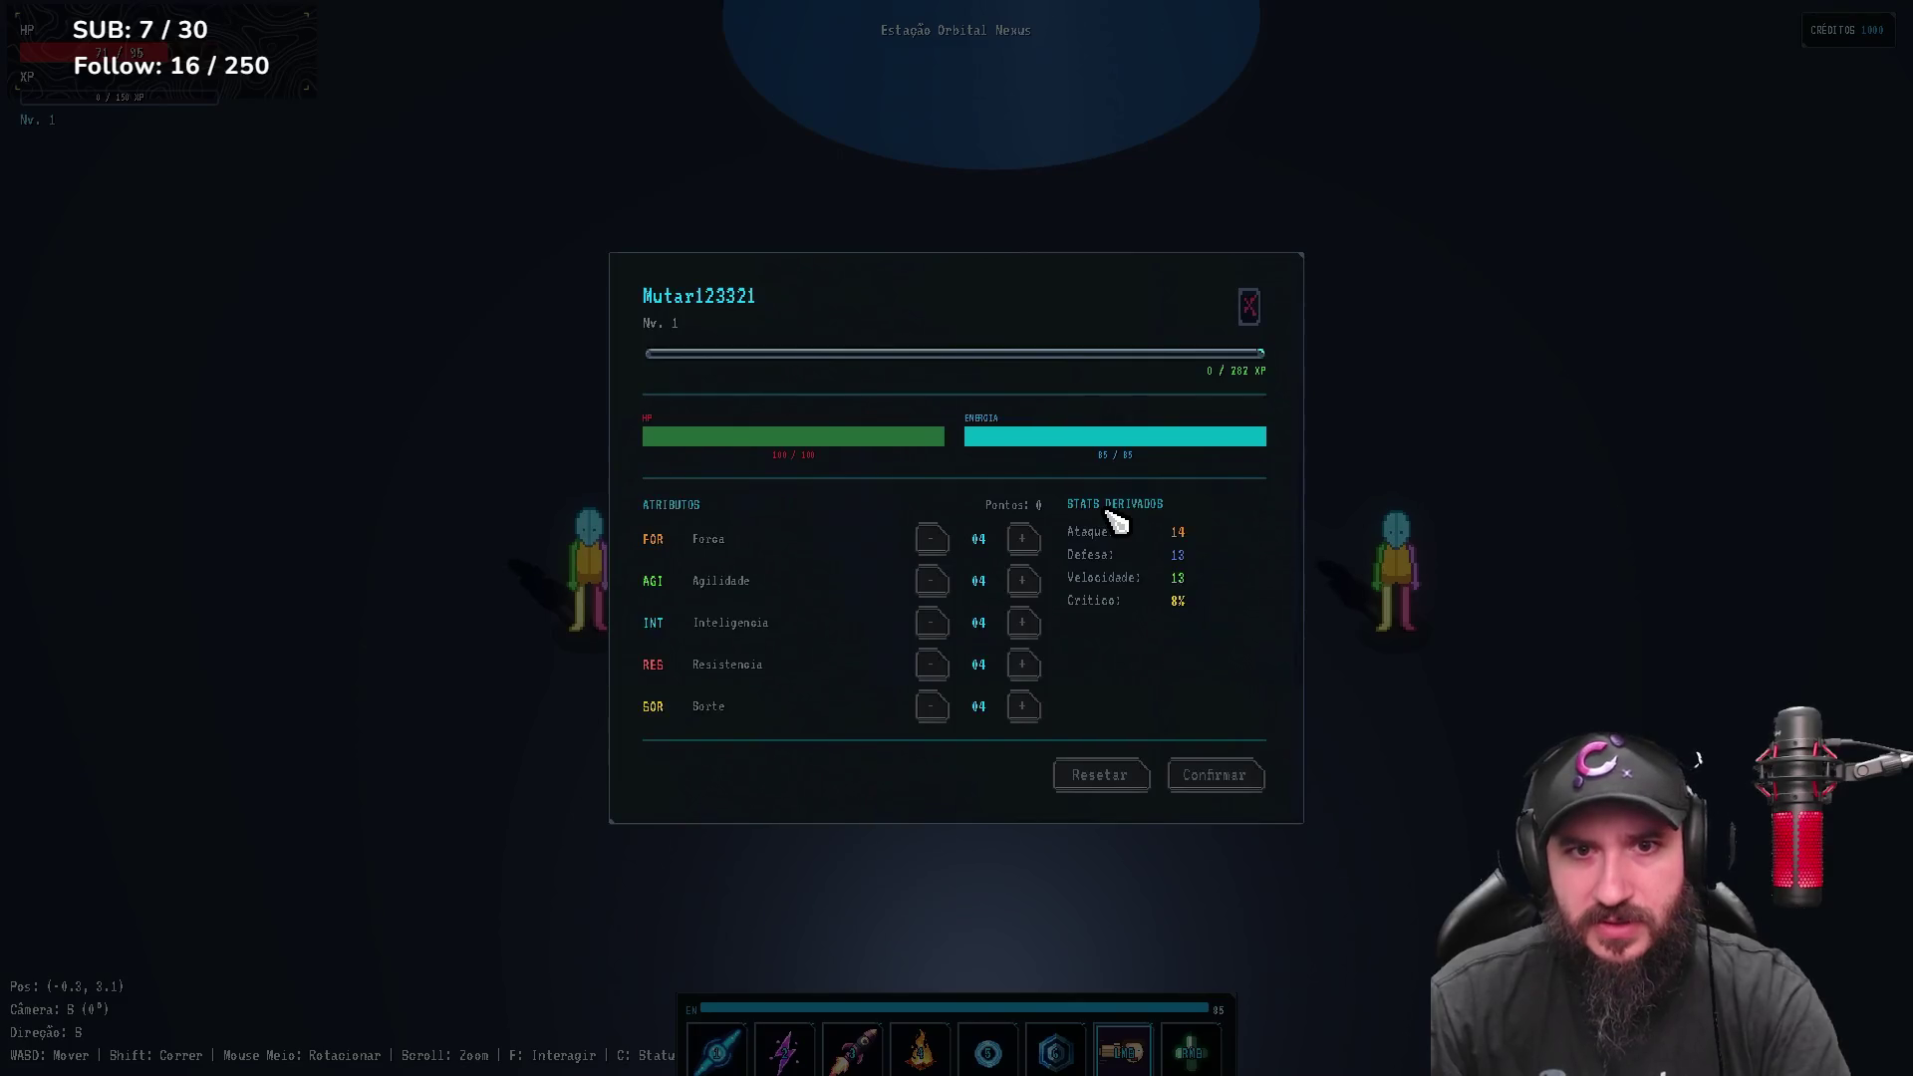
pyautogui.press('c')
pyautogui.press('j')
pyautogui.press('j')
pyautogui.press('k')
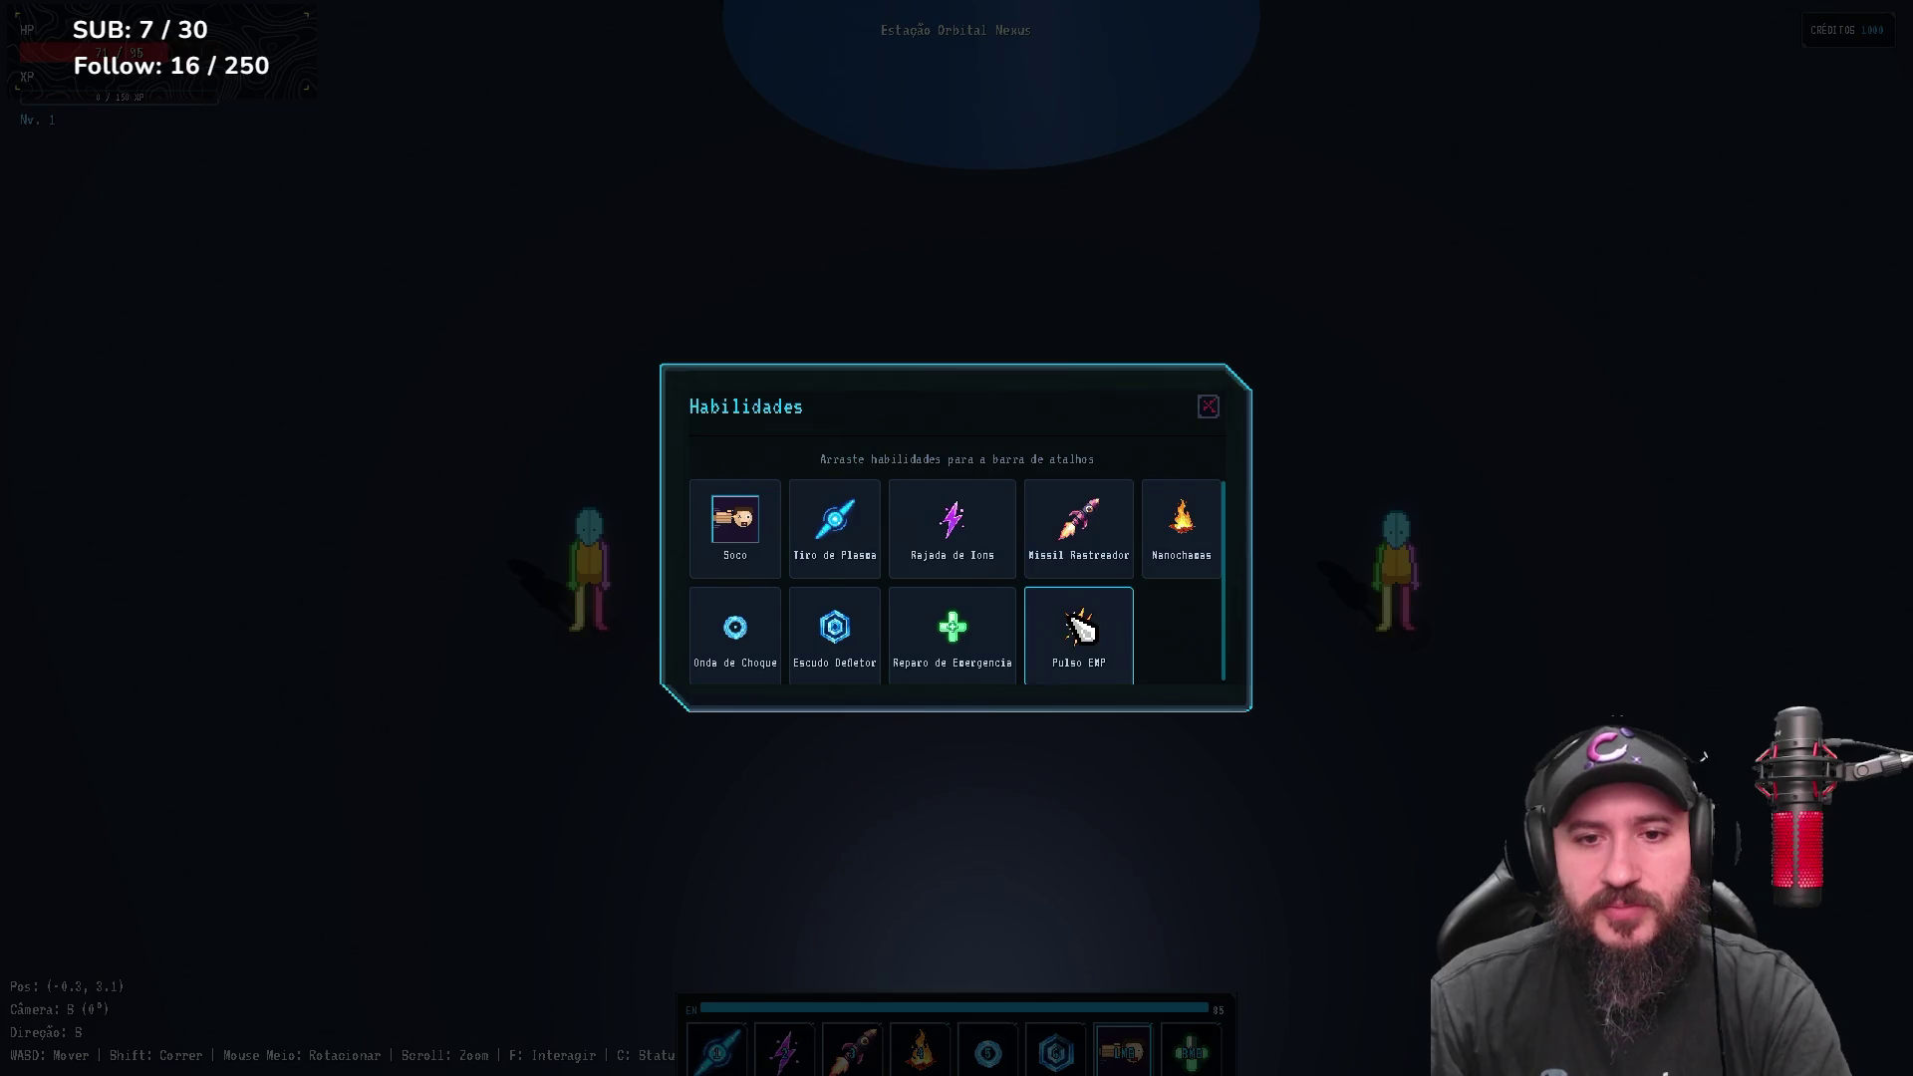
pyautogui.moveTo(1073, 622); pyautogui.dragTo(1220, 804)
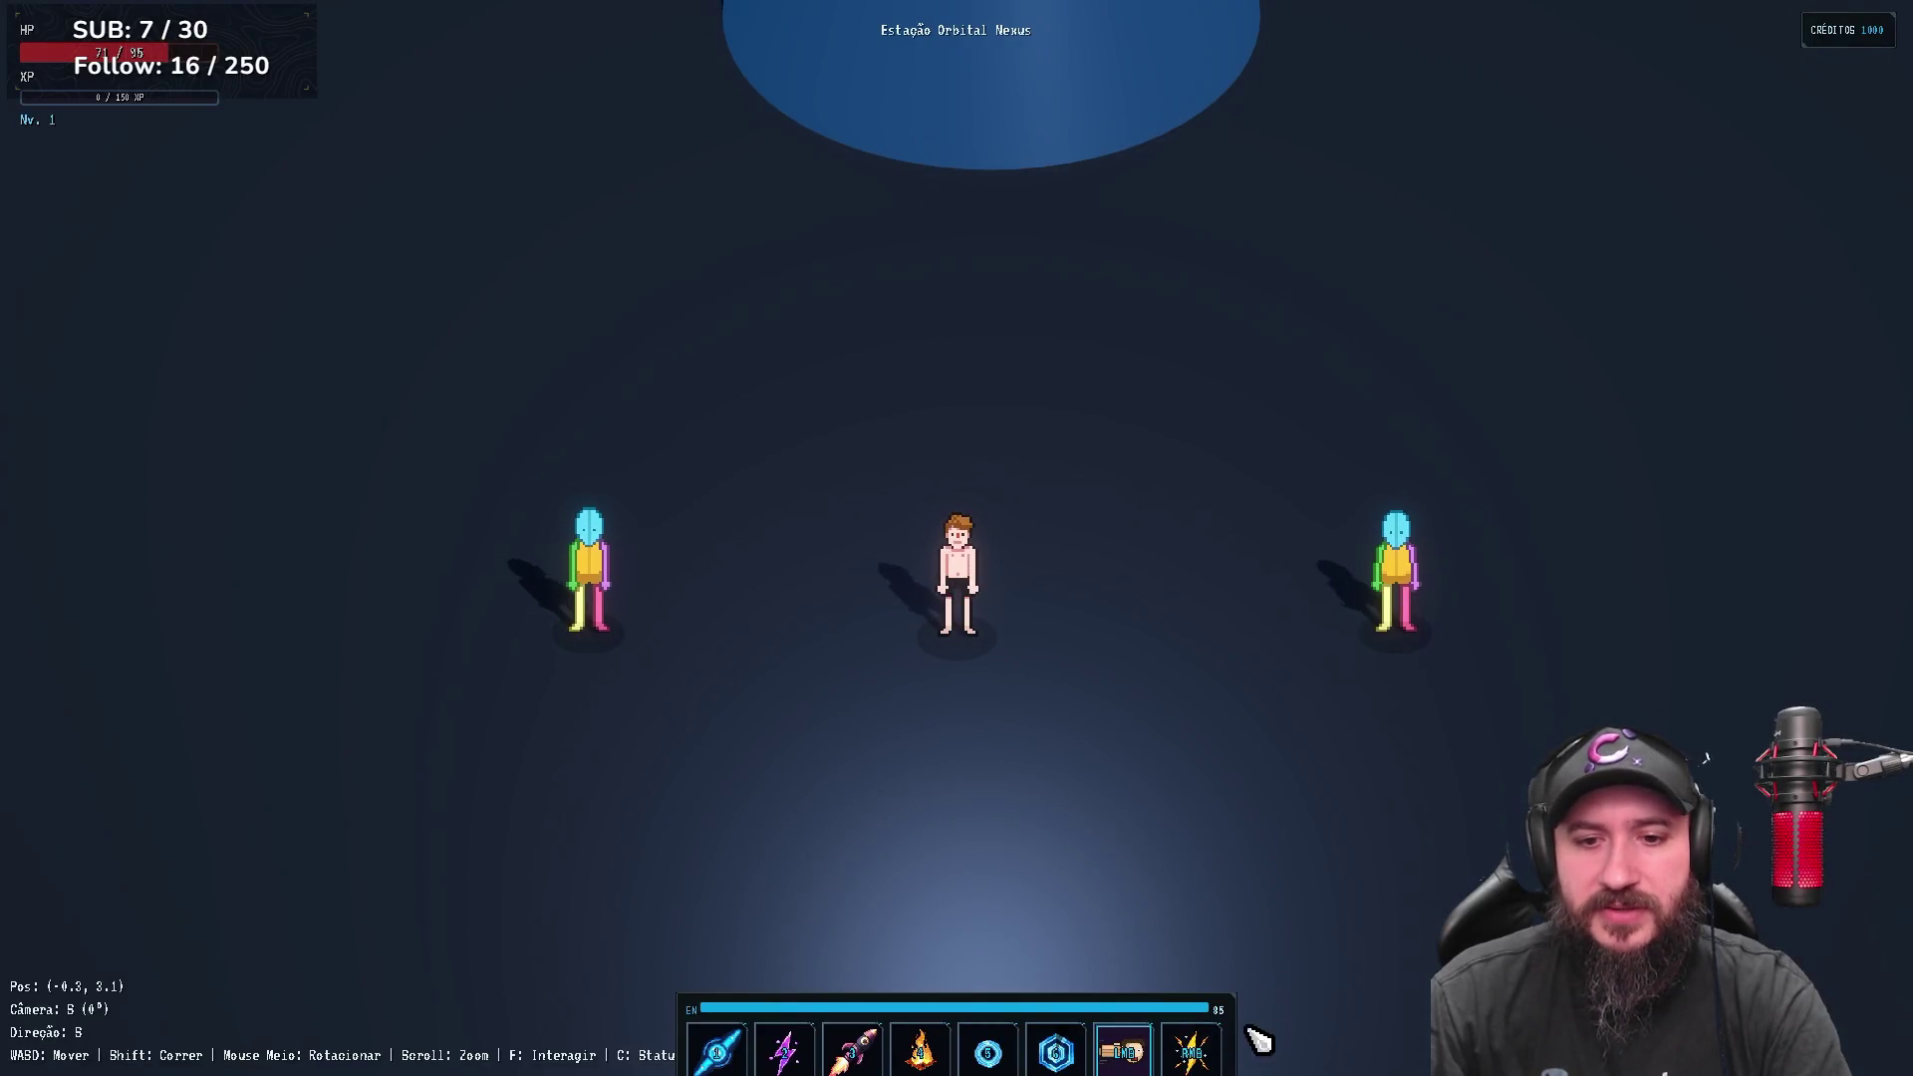
pyautogui.rightClick(1435, 535)
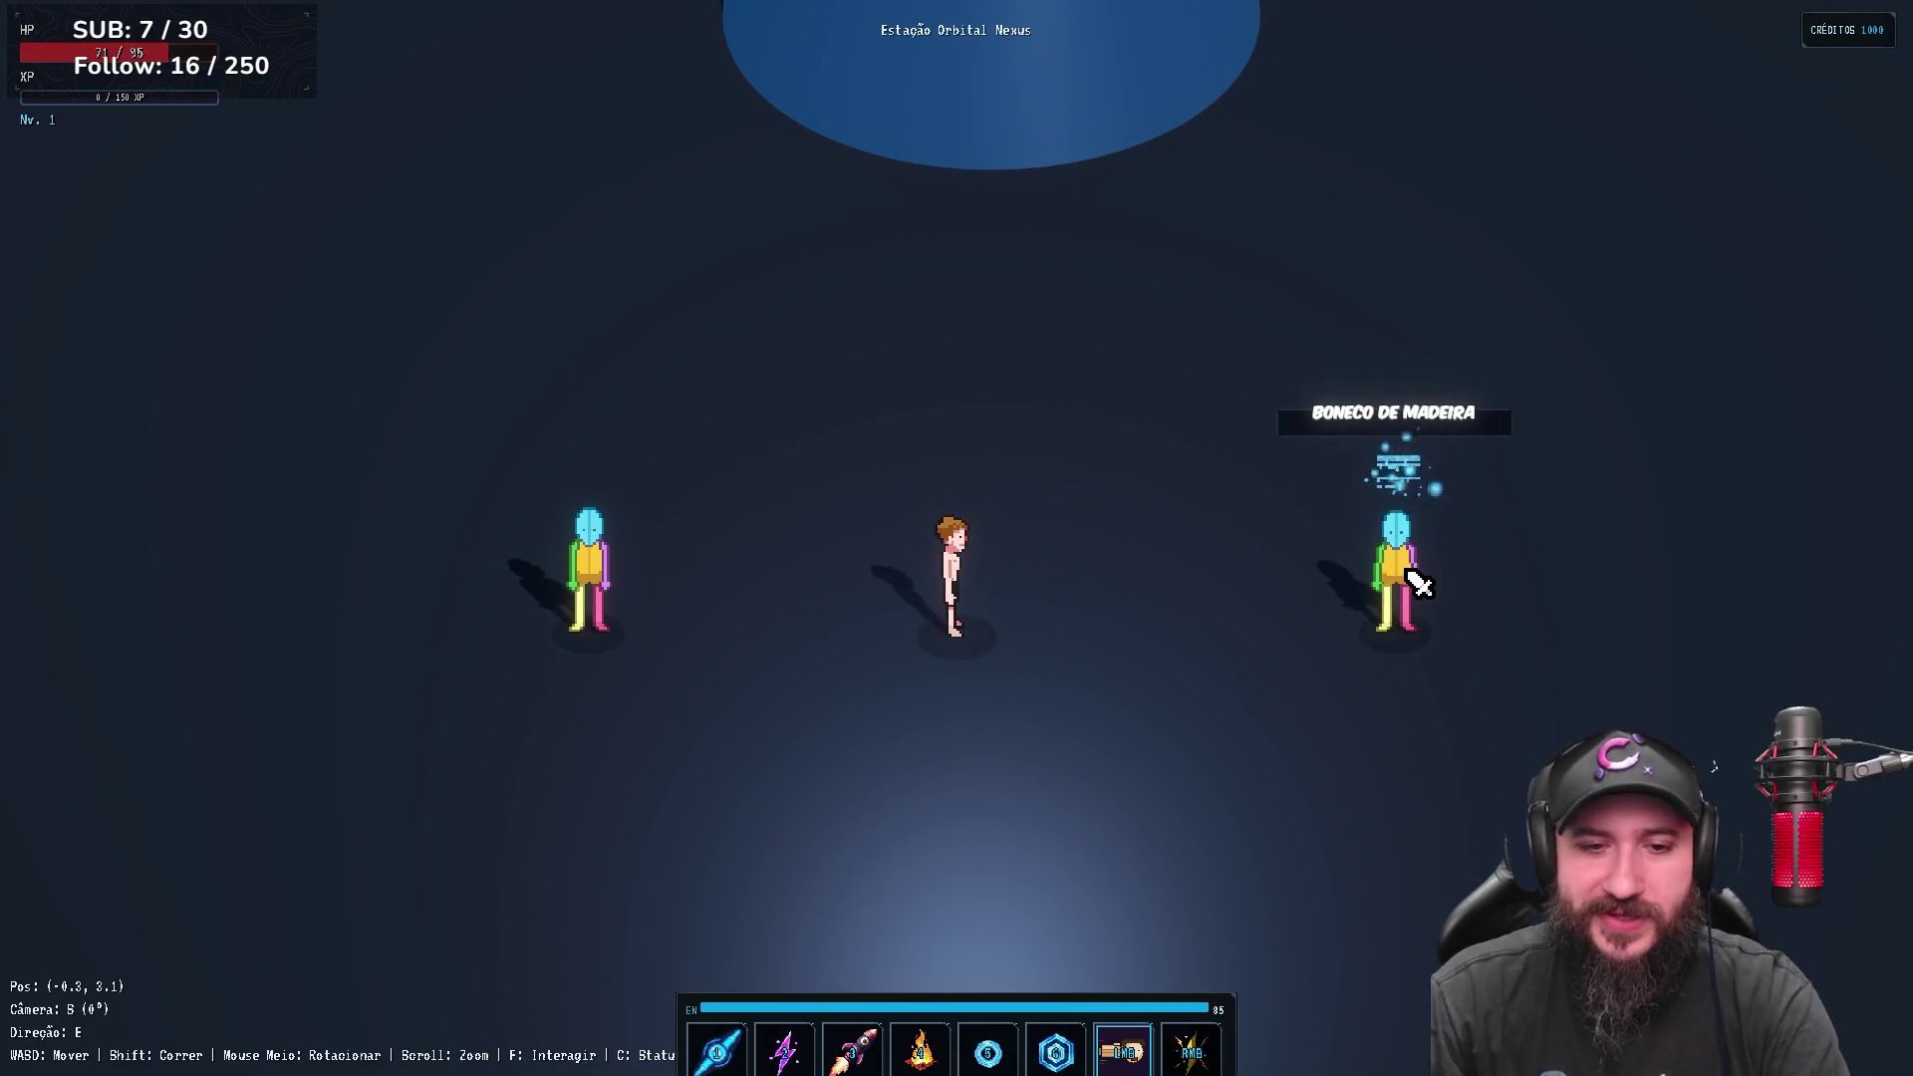
# Hit the right-hand dummy with a fireball, weapon strike, purple orbs and a cyan projectile.
pyautogui.press('4')
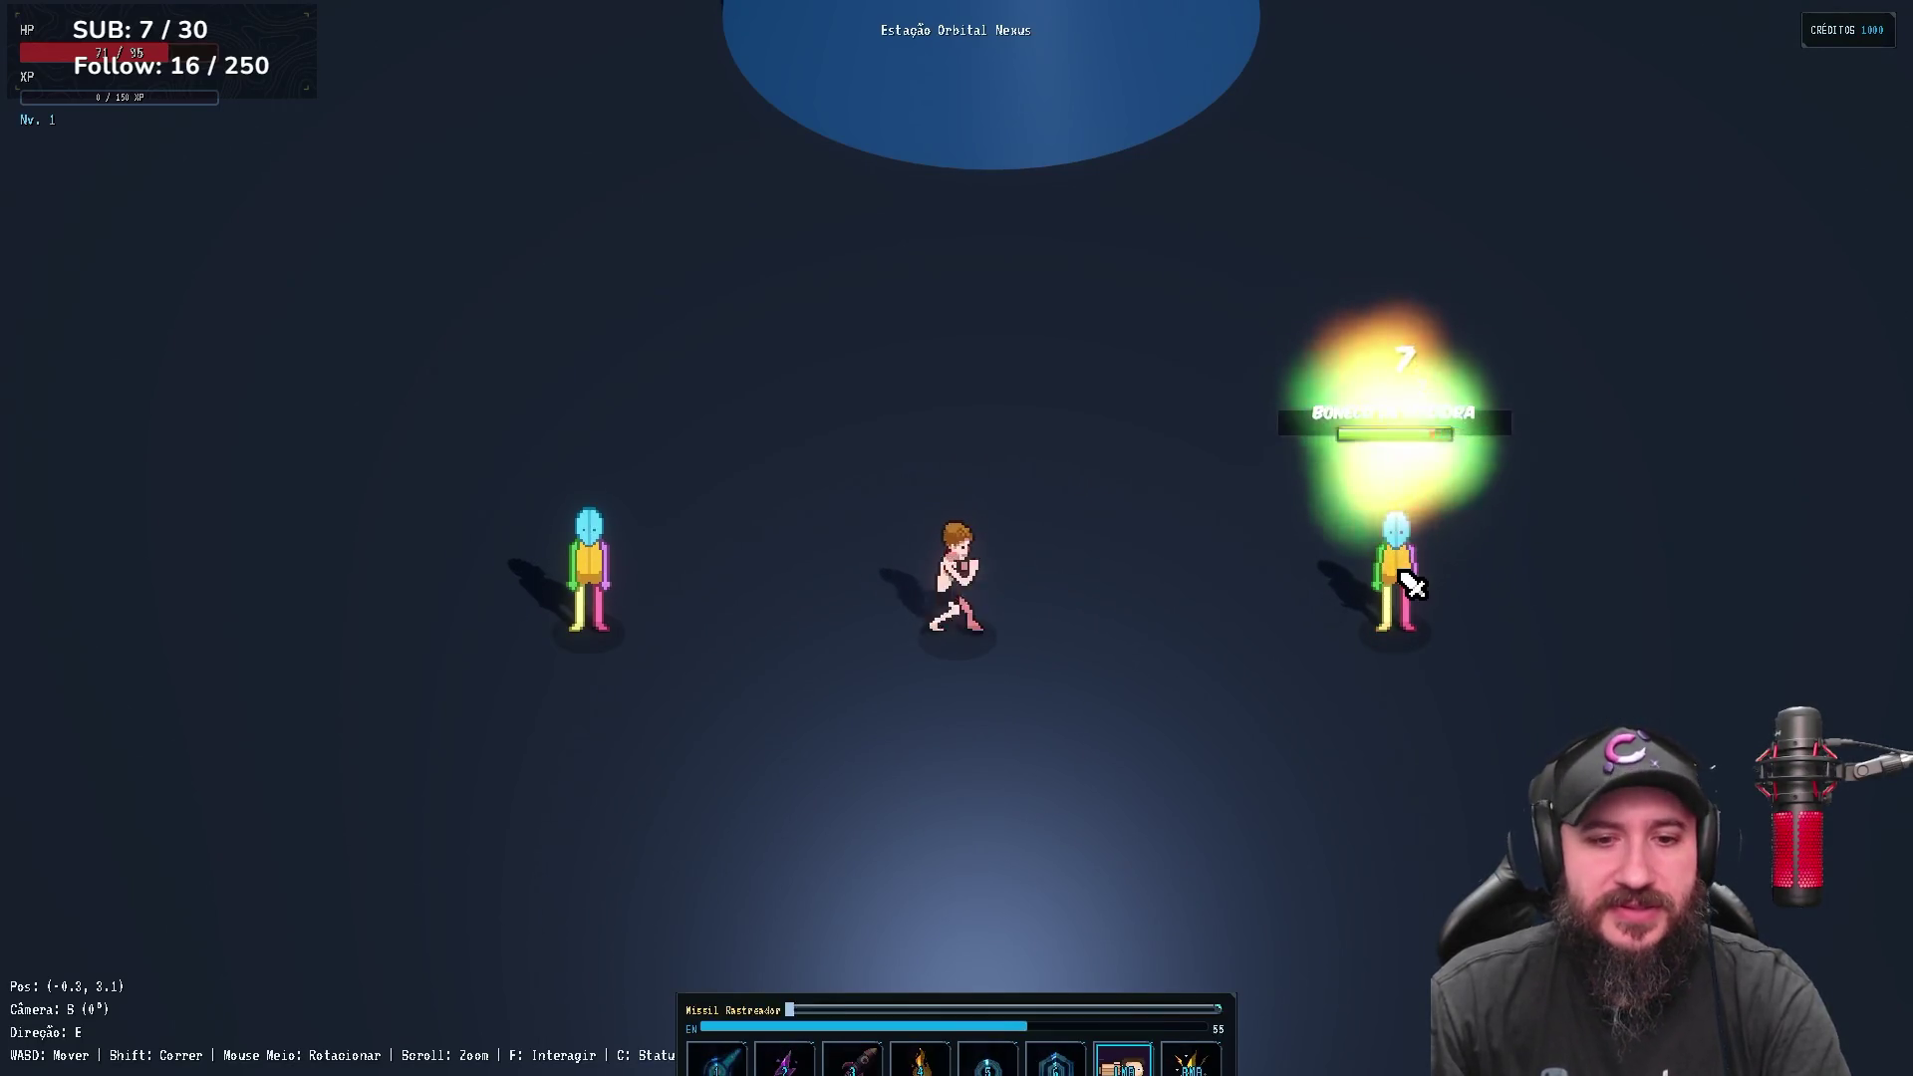
pyautogui.click(1413, 584)
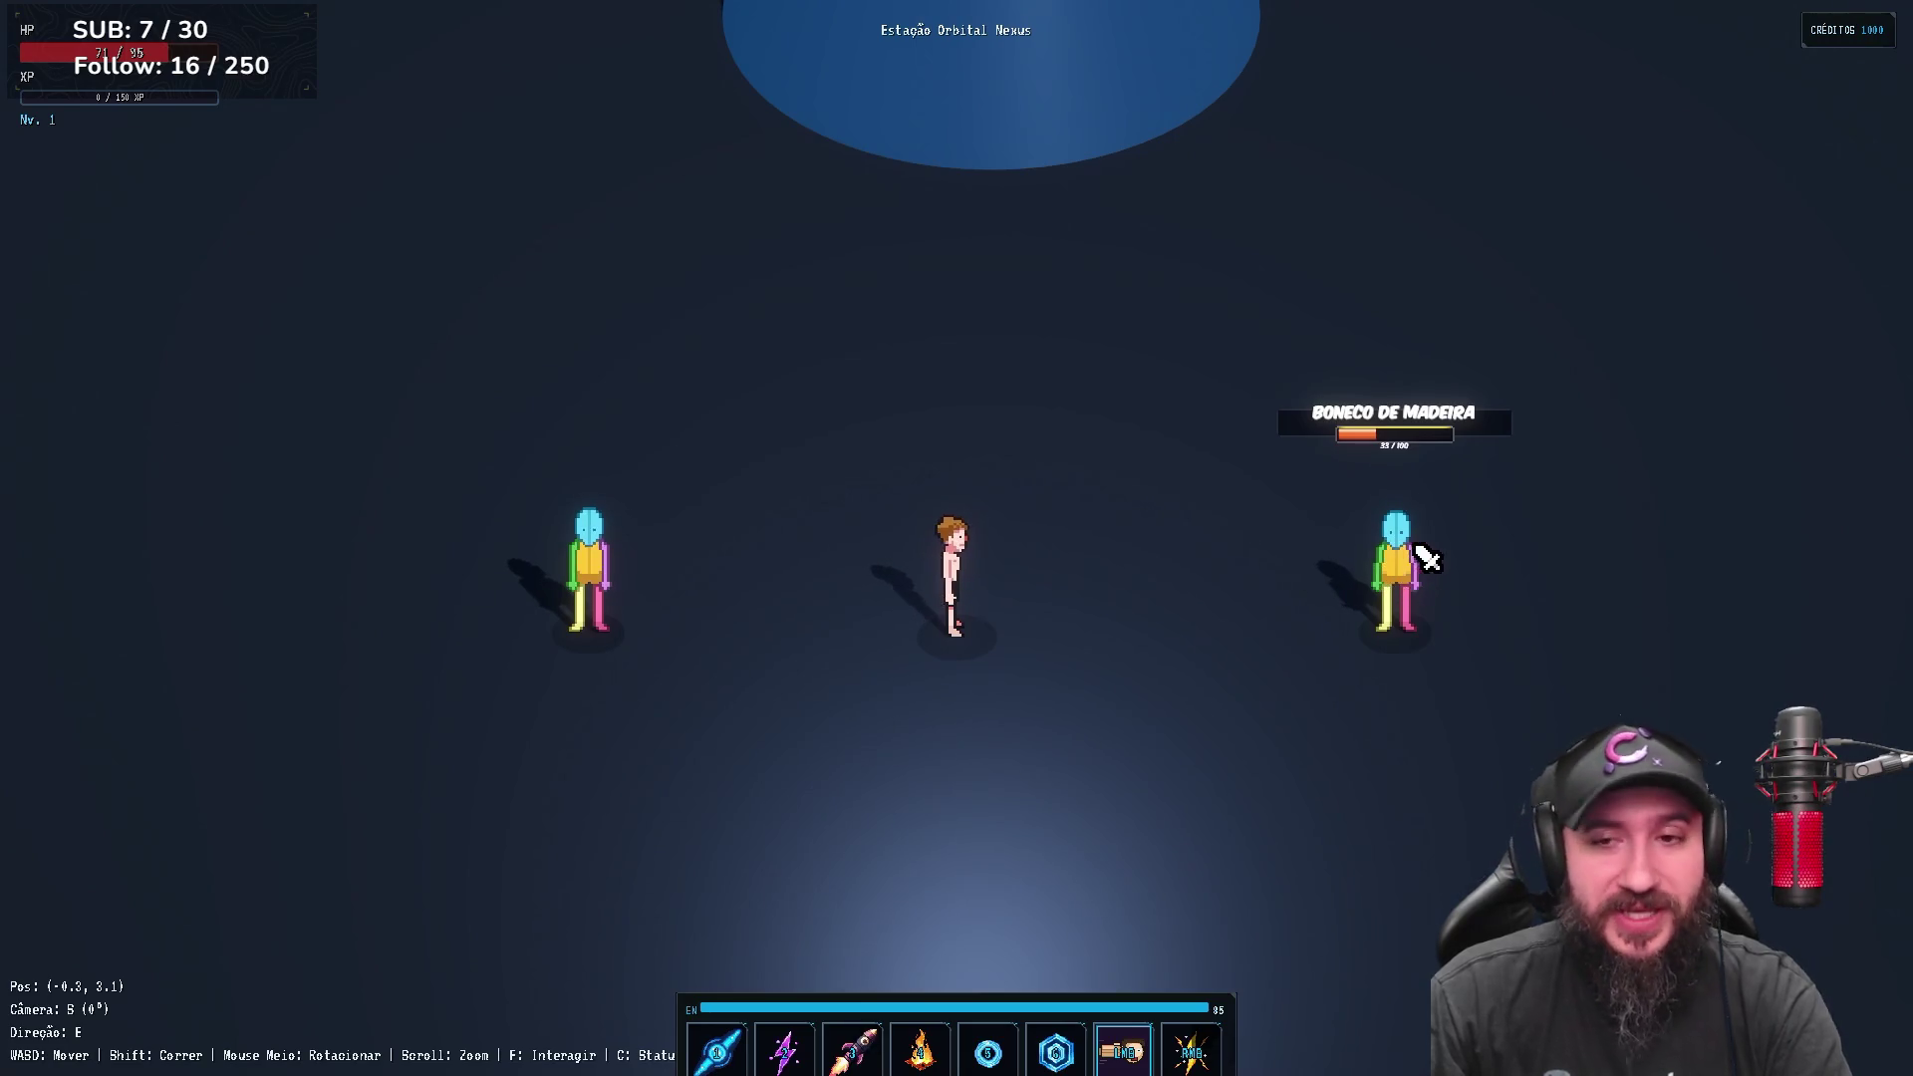
pyautogui.press('s')
pyautogui.press('2')
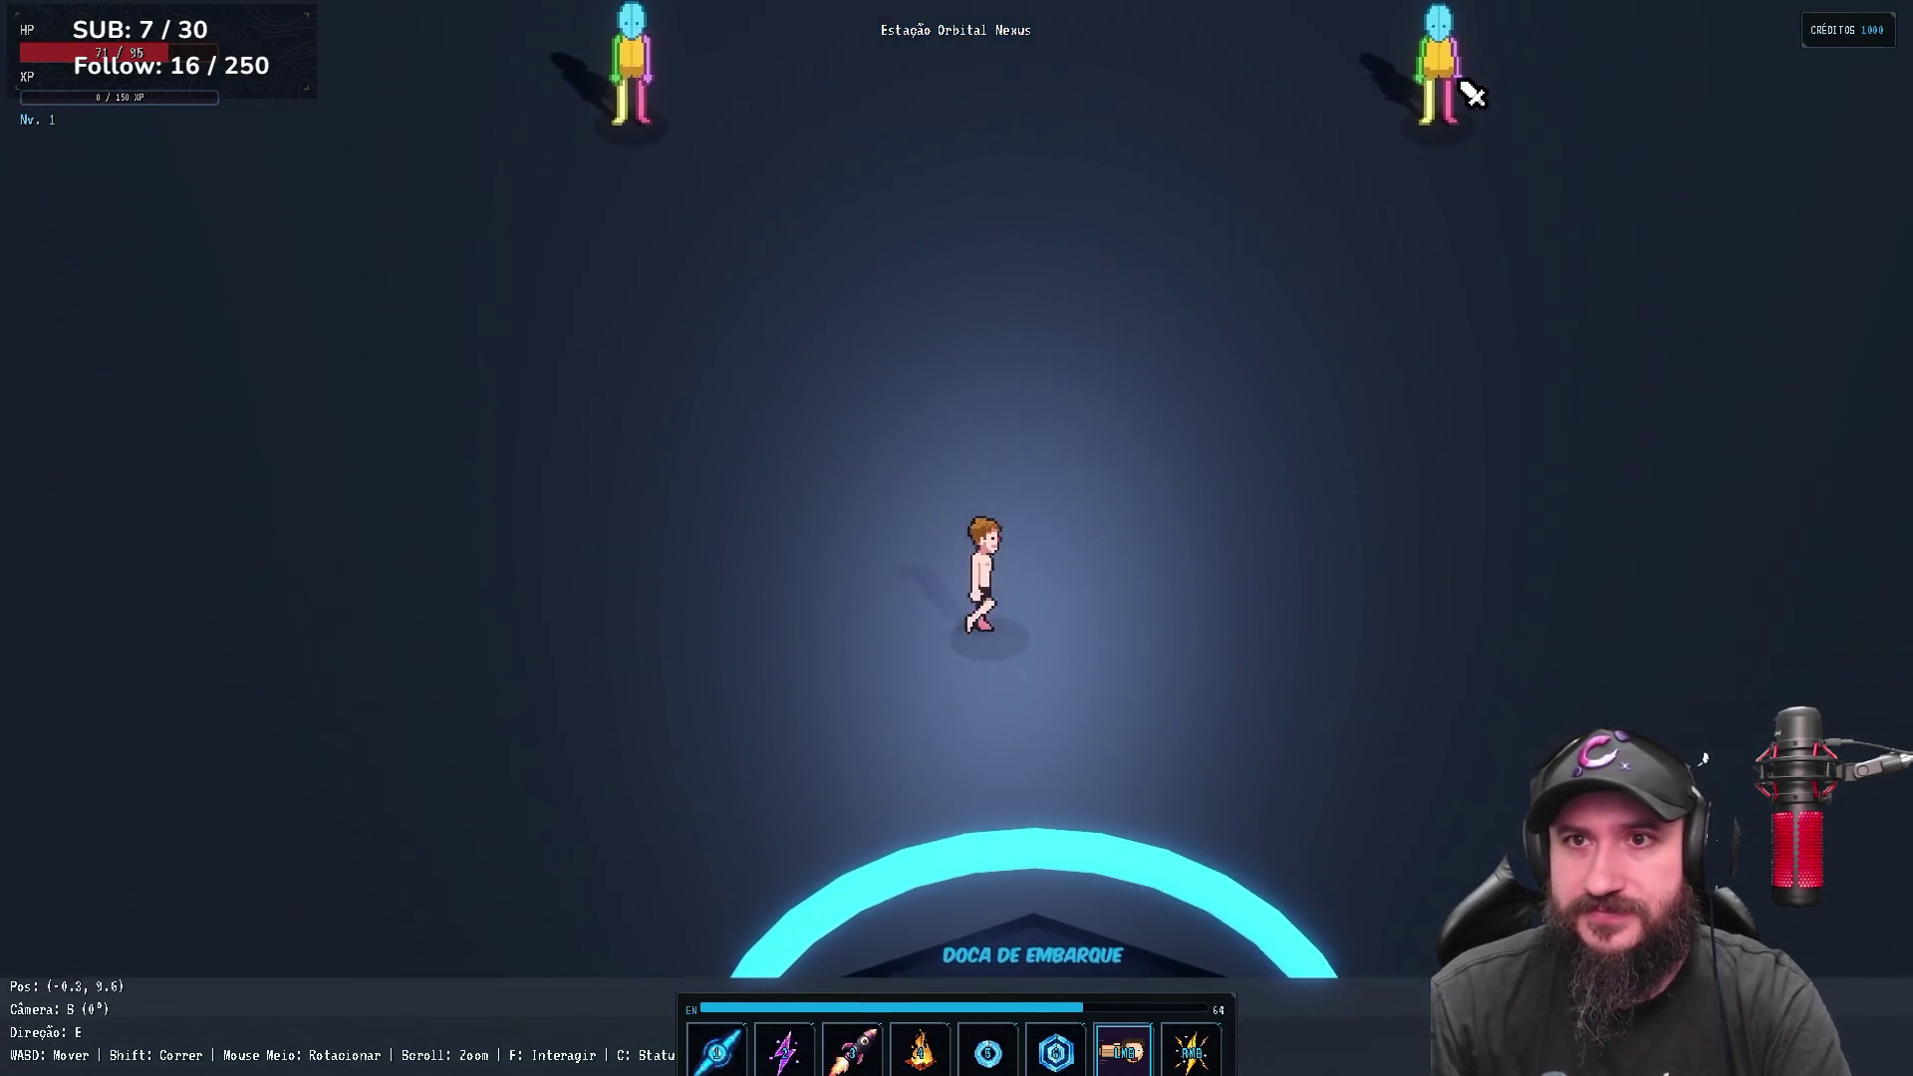
pyautogui.press('1')
# Walk onto the Doca de Embarque, rotating the camera, to bring up Embarcar na Nave.
pyautogui.press('d')
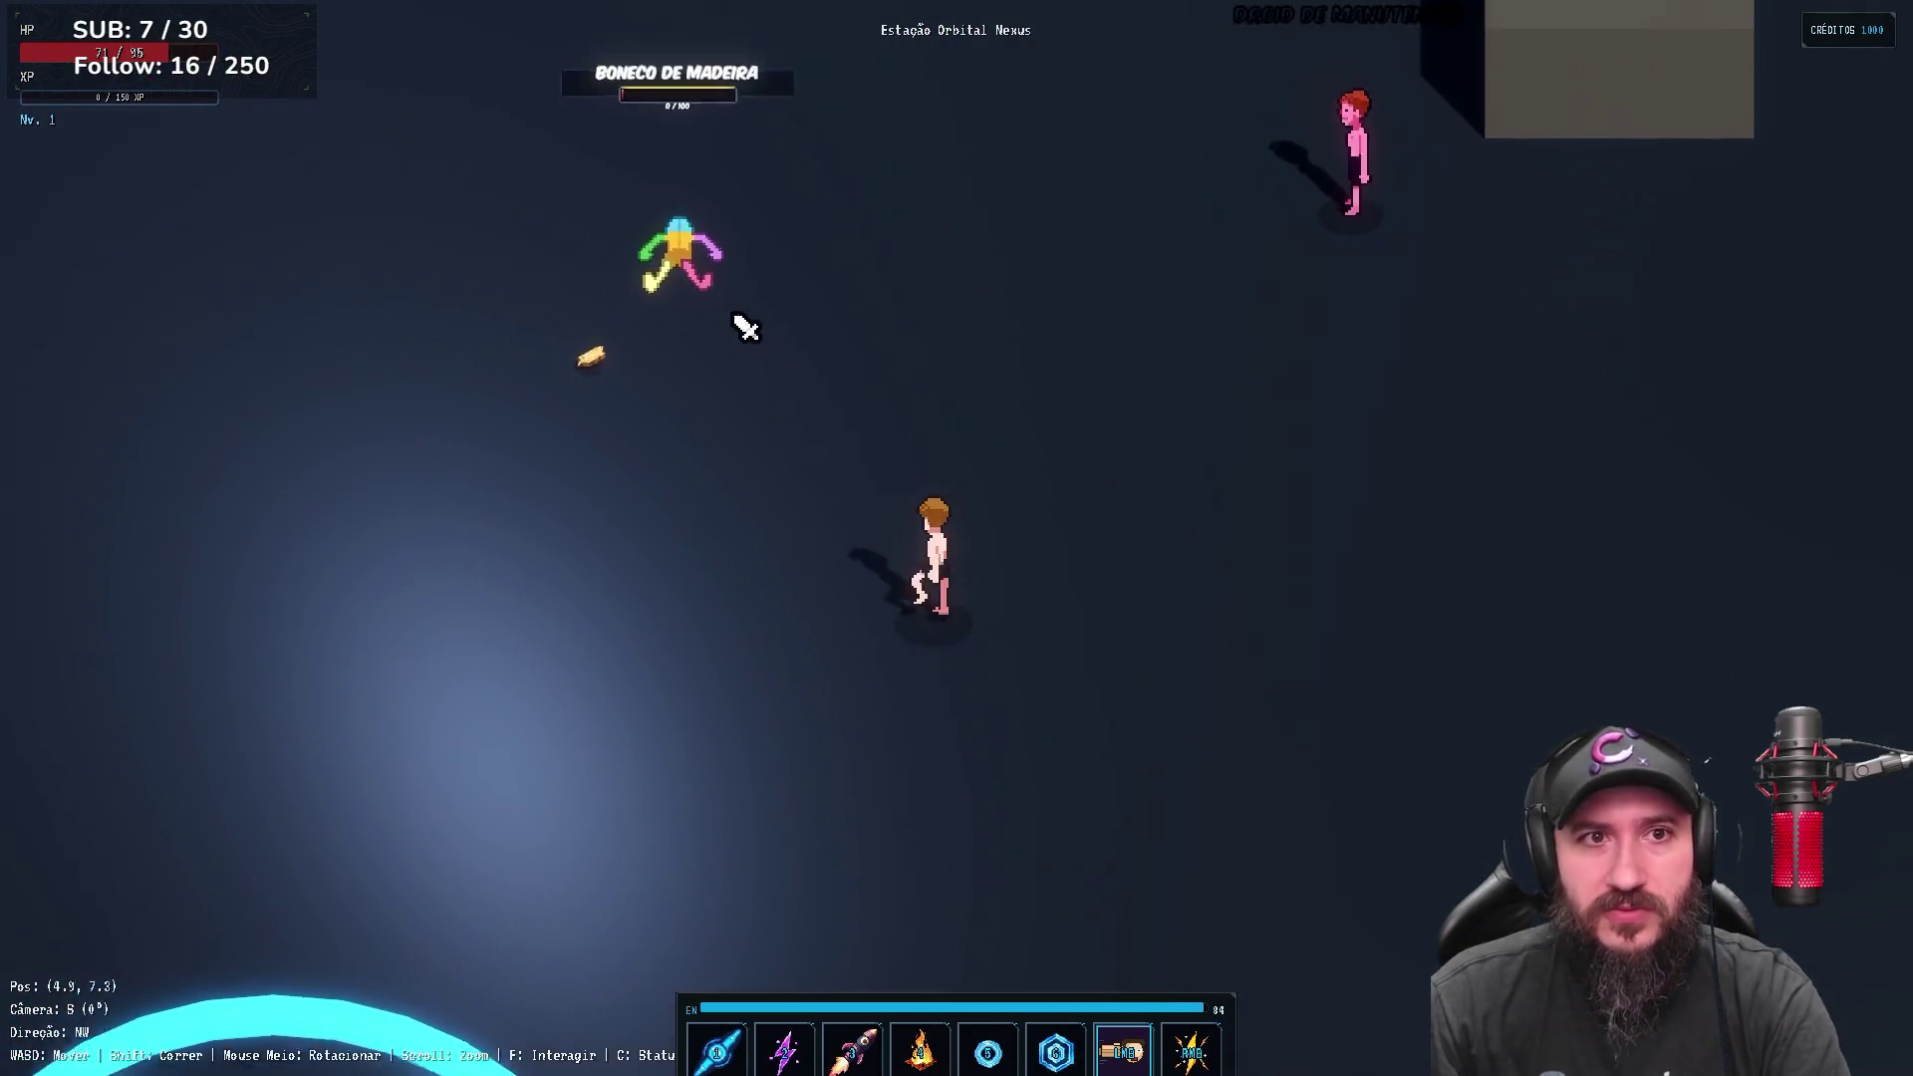
pyautogui.press('w')
pyautogui.press('a')
pyautogui.scroll(-5, 1100, 629)
pyautogui.press('s')
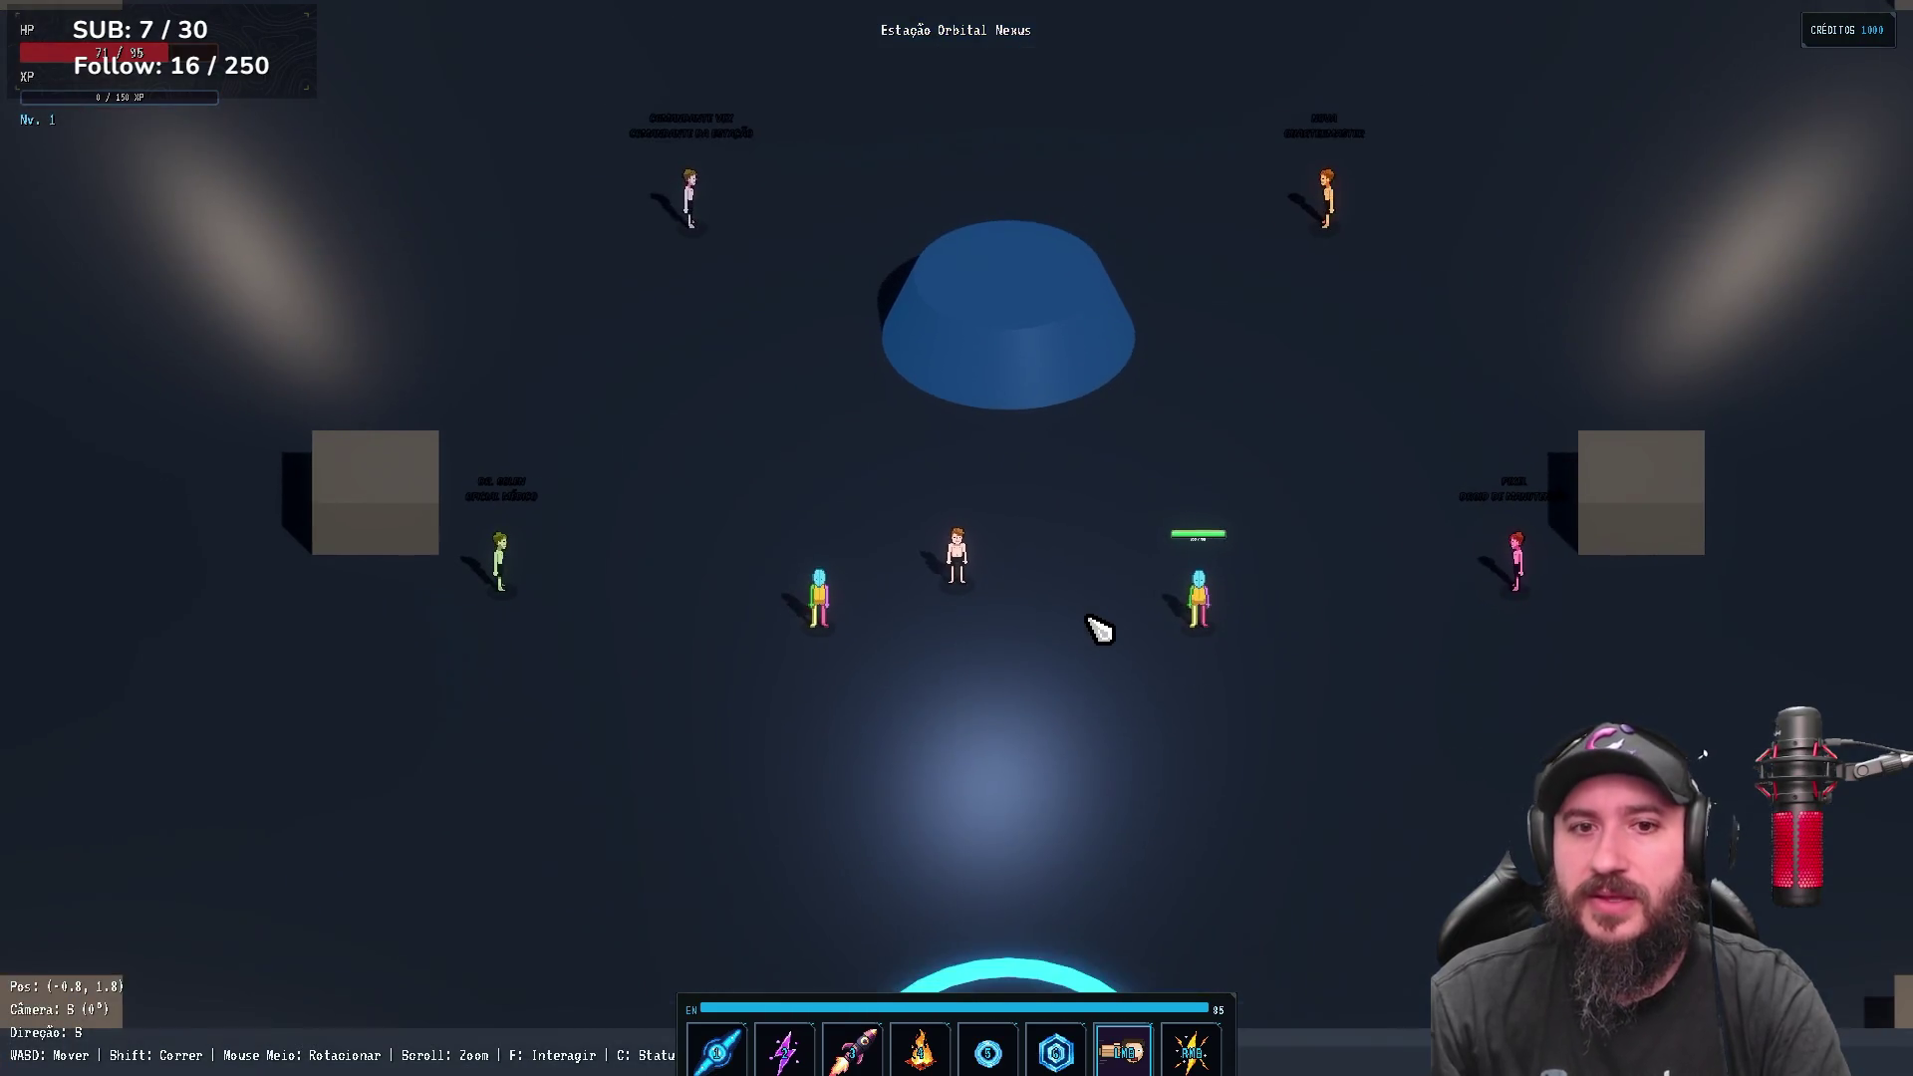
pyautogui.moveTo(1063, 632)
pyautogui.mouseDown()
pyautogui.moveTo(973, 559)
pyautogui.moveTo(1422, 554)
pyautogui.moveTo(1067, 521)
pyautogui.moveTo(1481, 538)
pyautogui.moveTo(1272, 525)
pyautogui.moveTo(1032, 465)
pyautogui.mouseUp()
pyautogui.press('w')
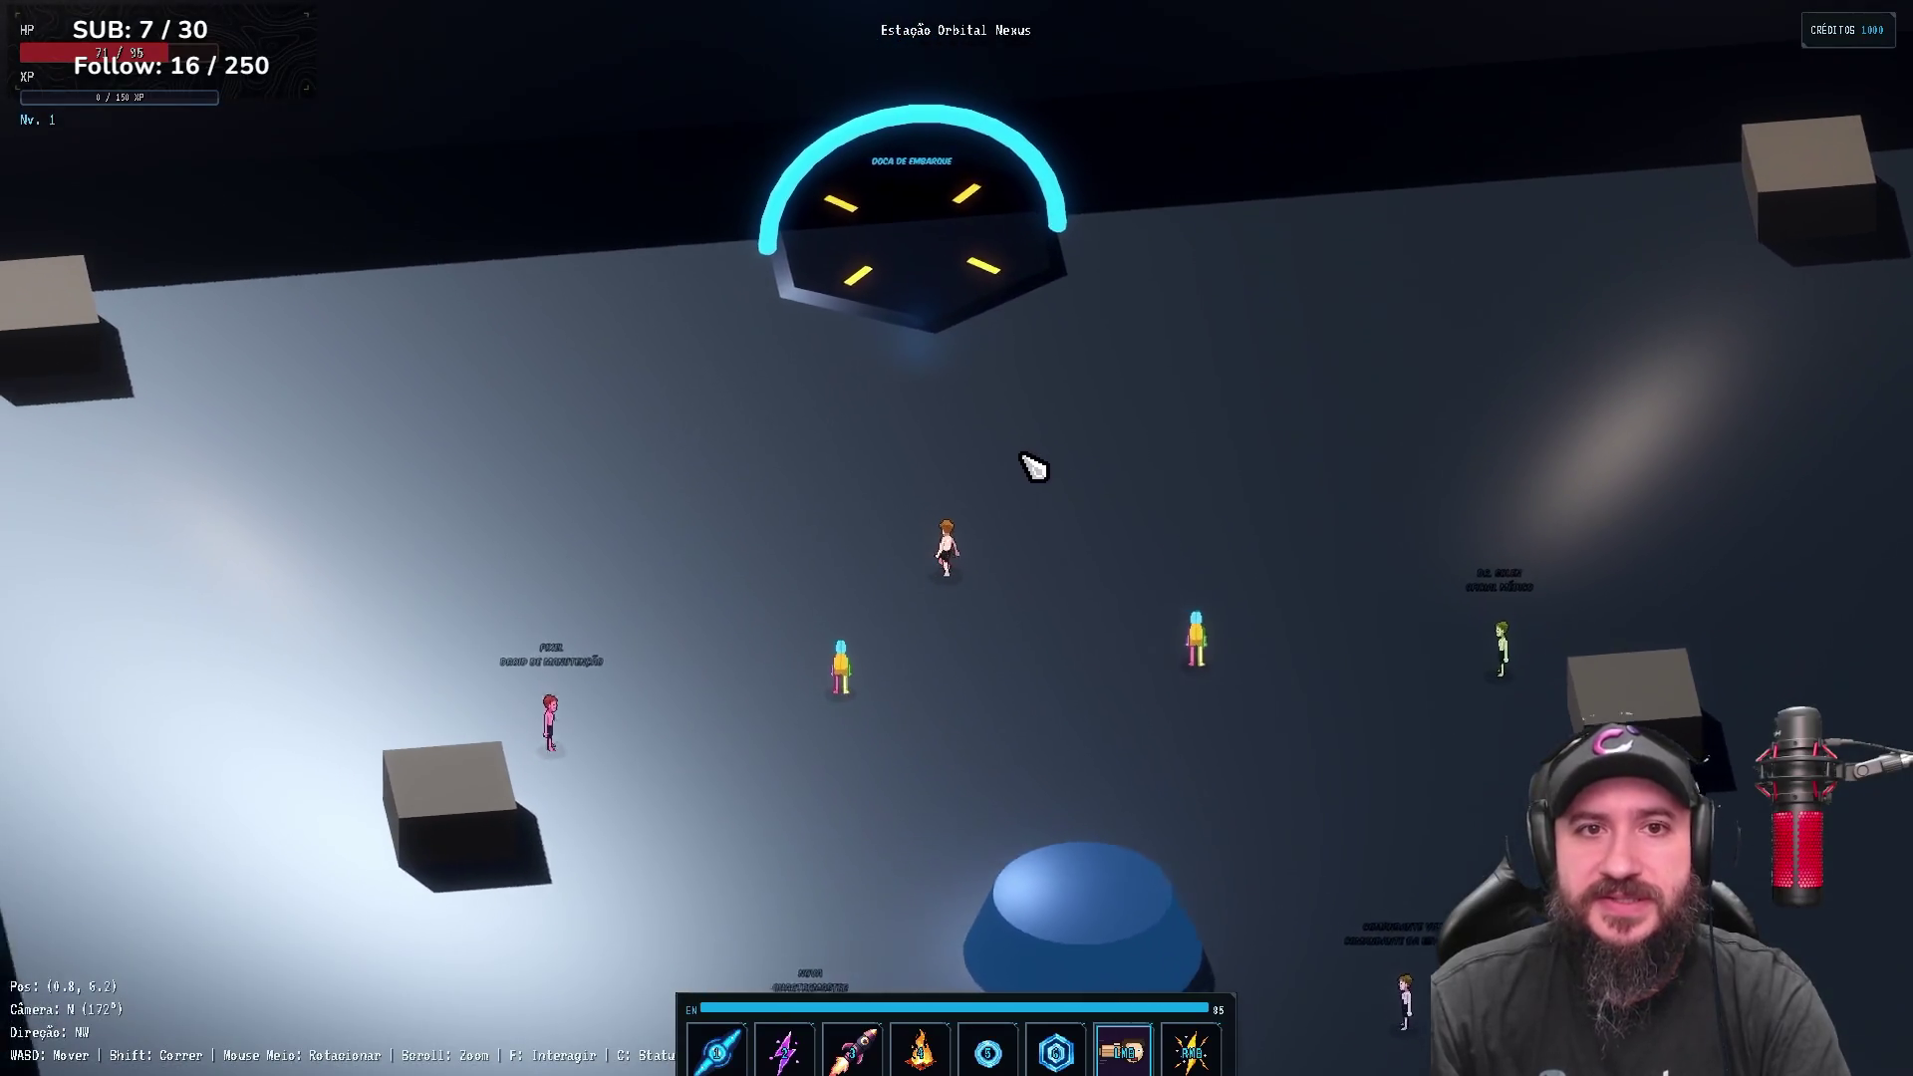
pyautogui.press('w')
pyautogui.scroll(4, 996, 538)
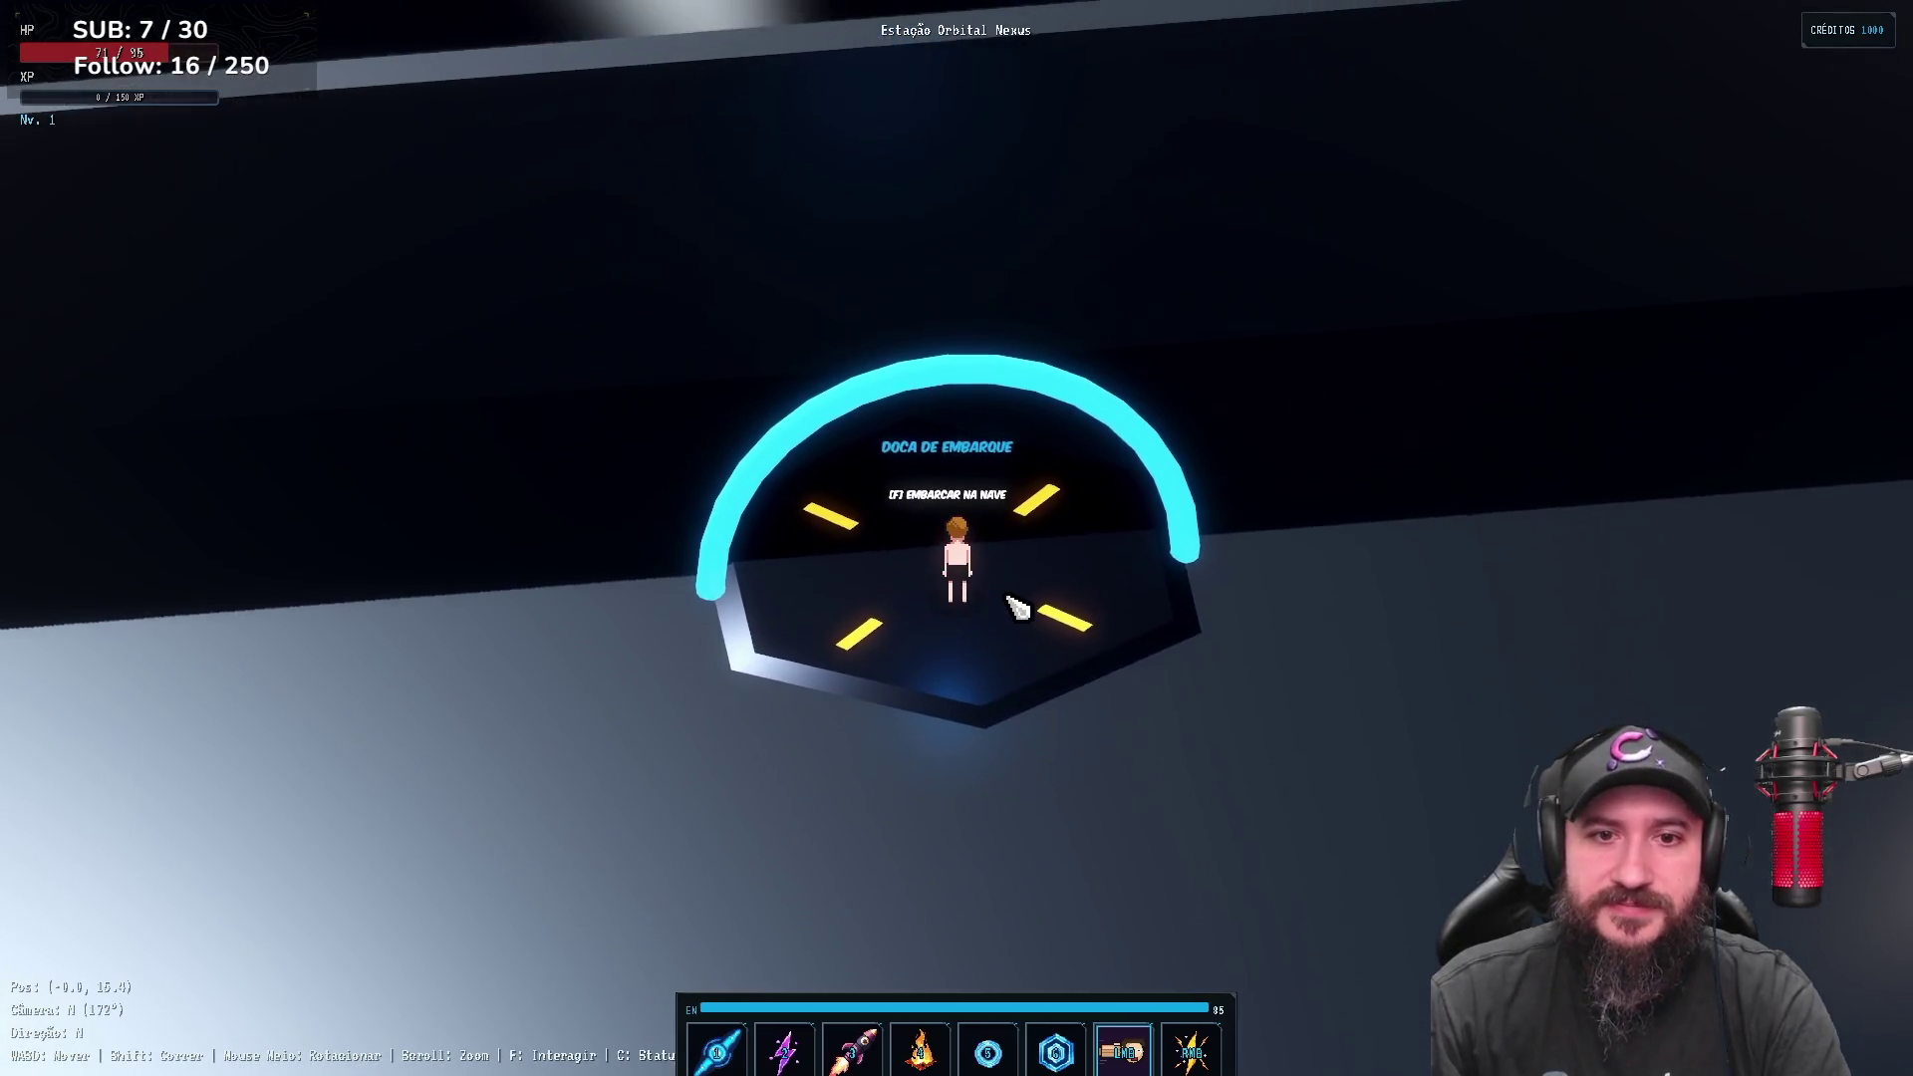
# Board the ship, launch into space and steer toward Sistema 0,0.
pyautogui.press('f')
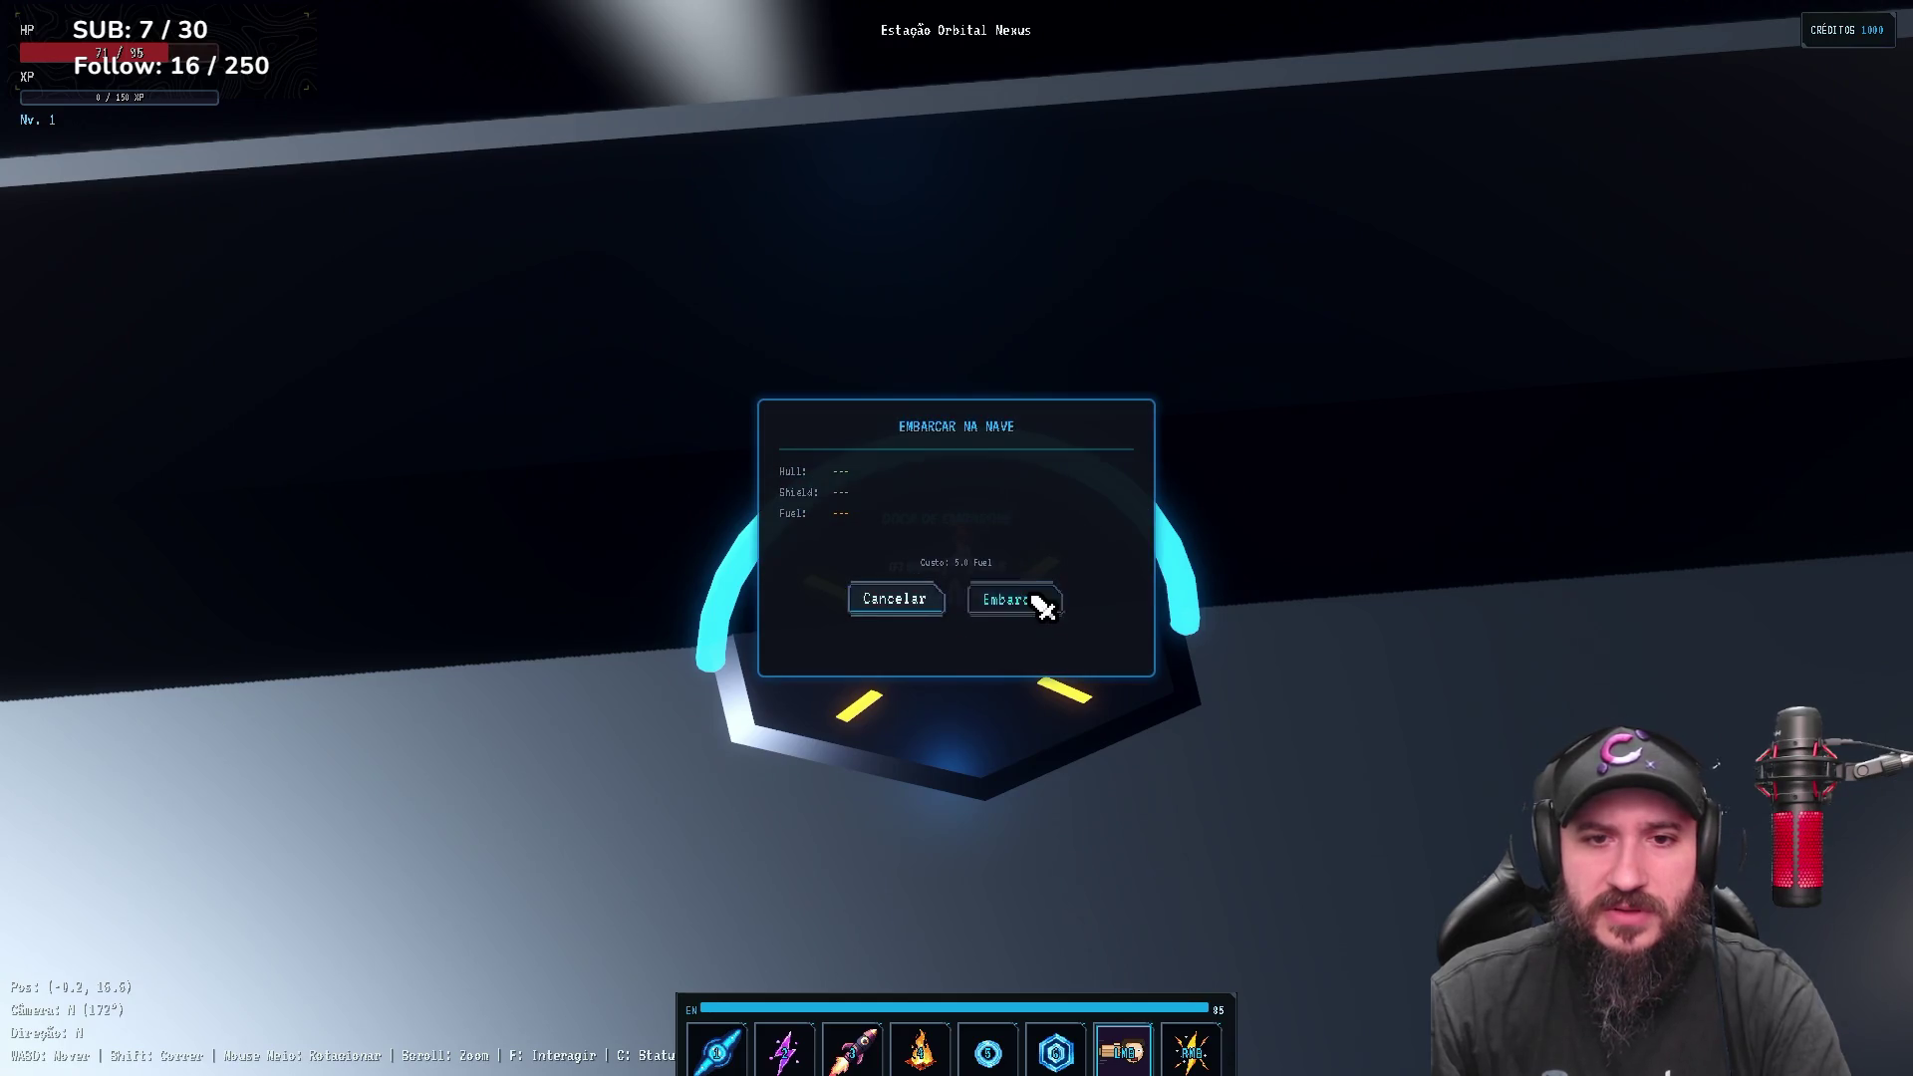
pyautogui.click(1039, 602)
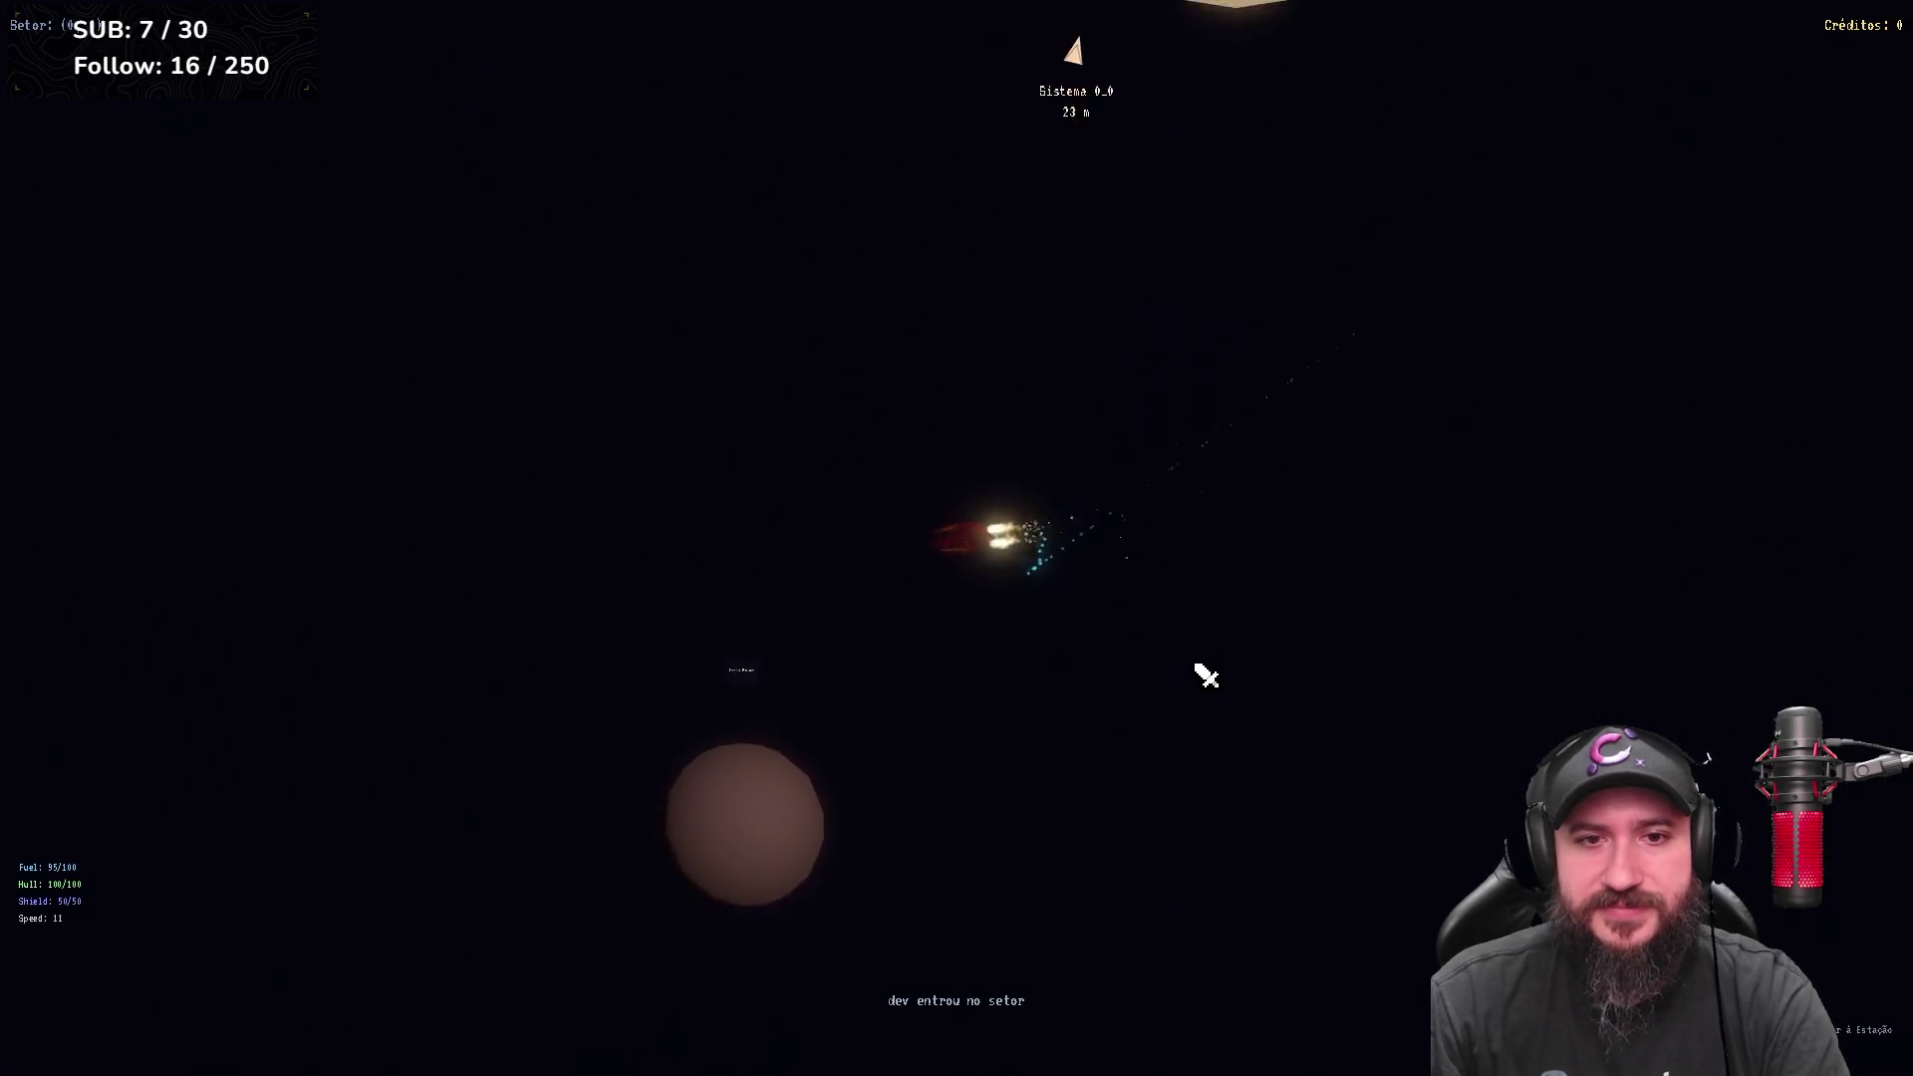
pyautogui.press('w')
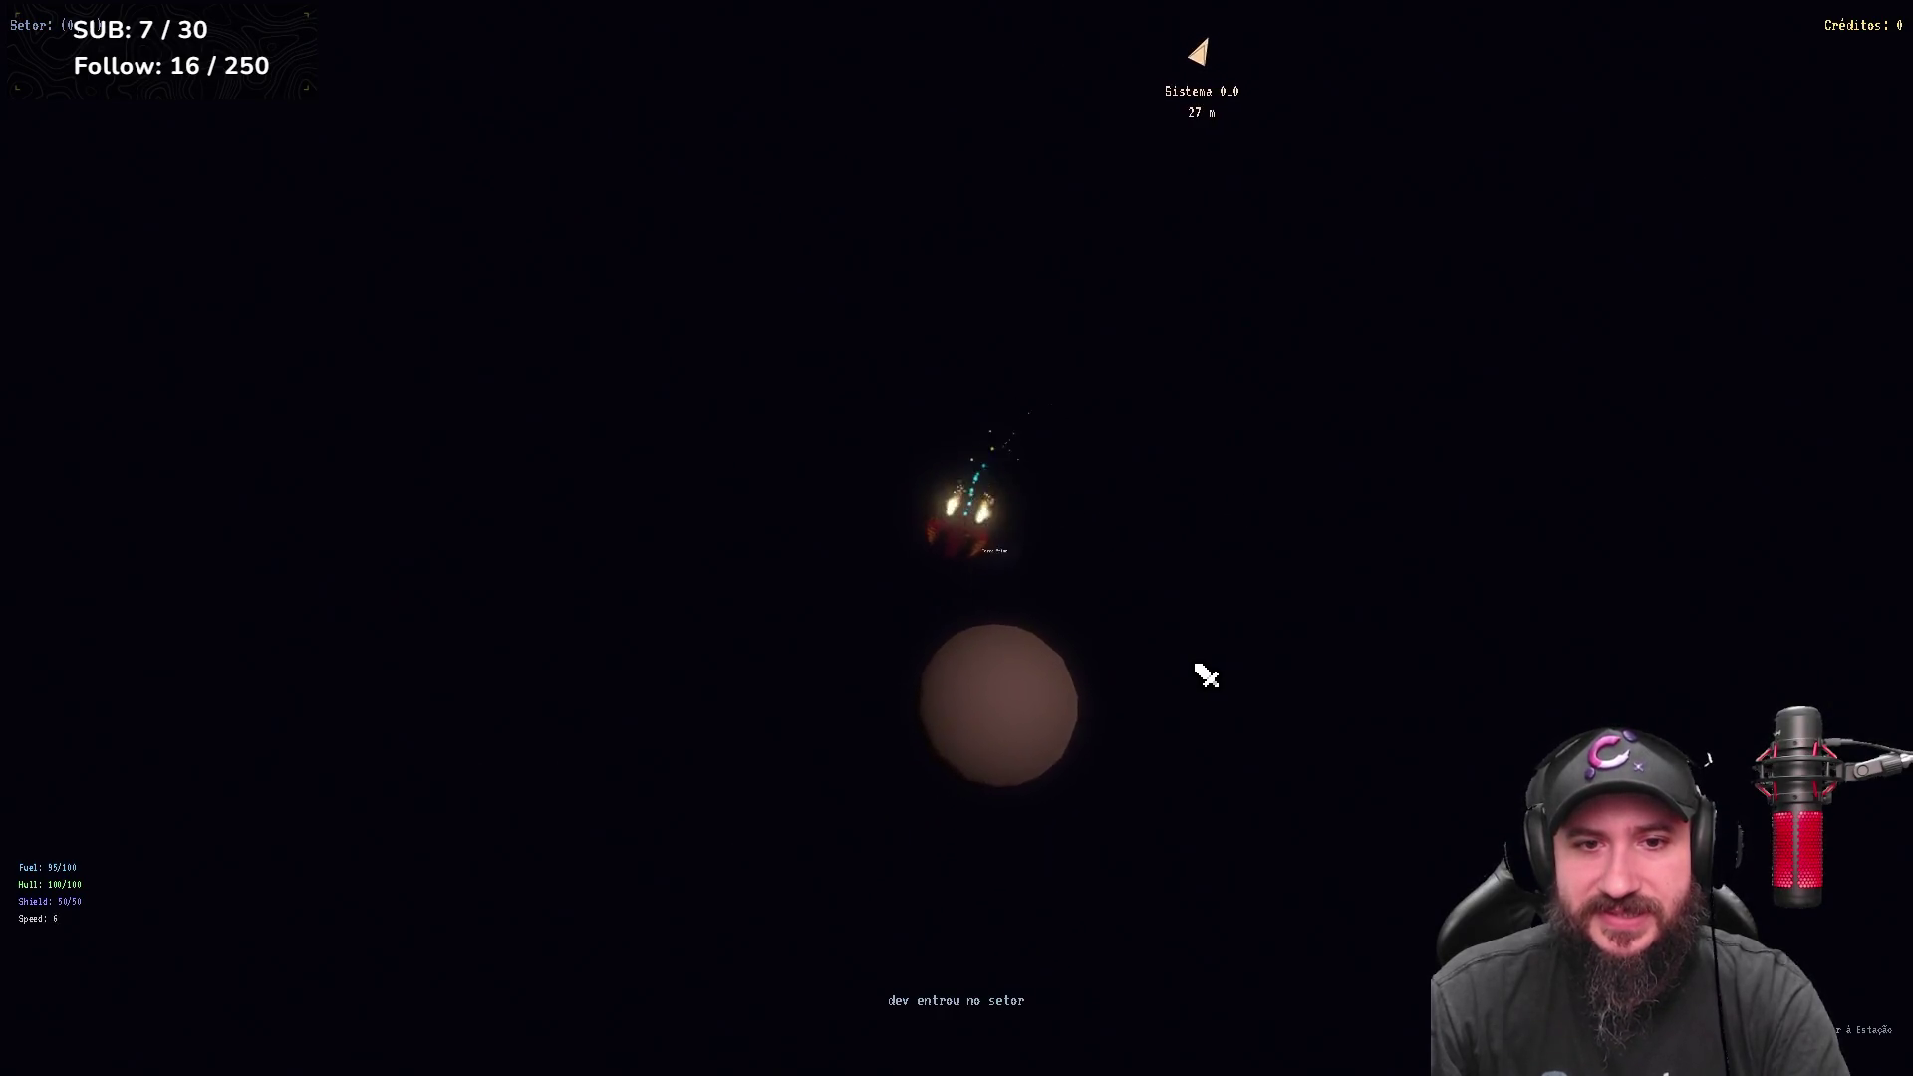
pyautogui.press('w')
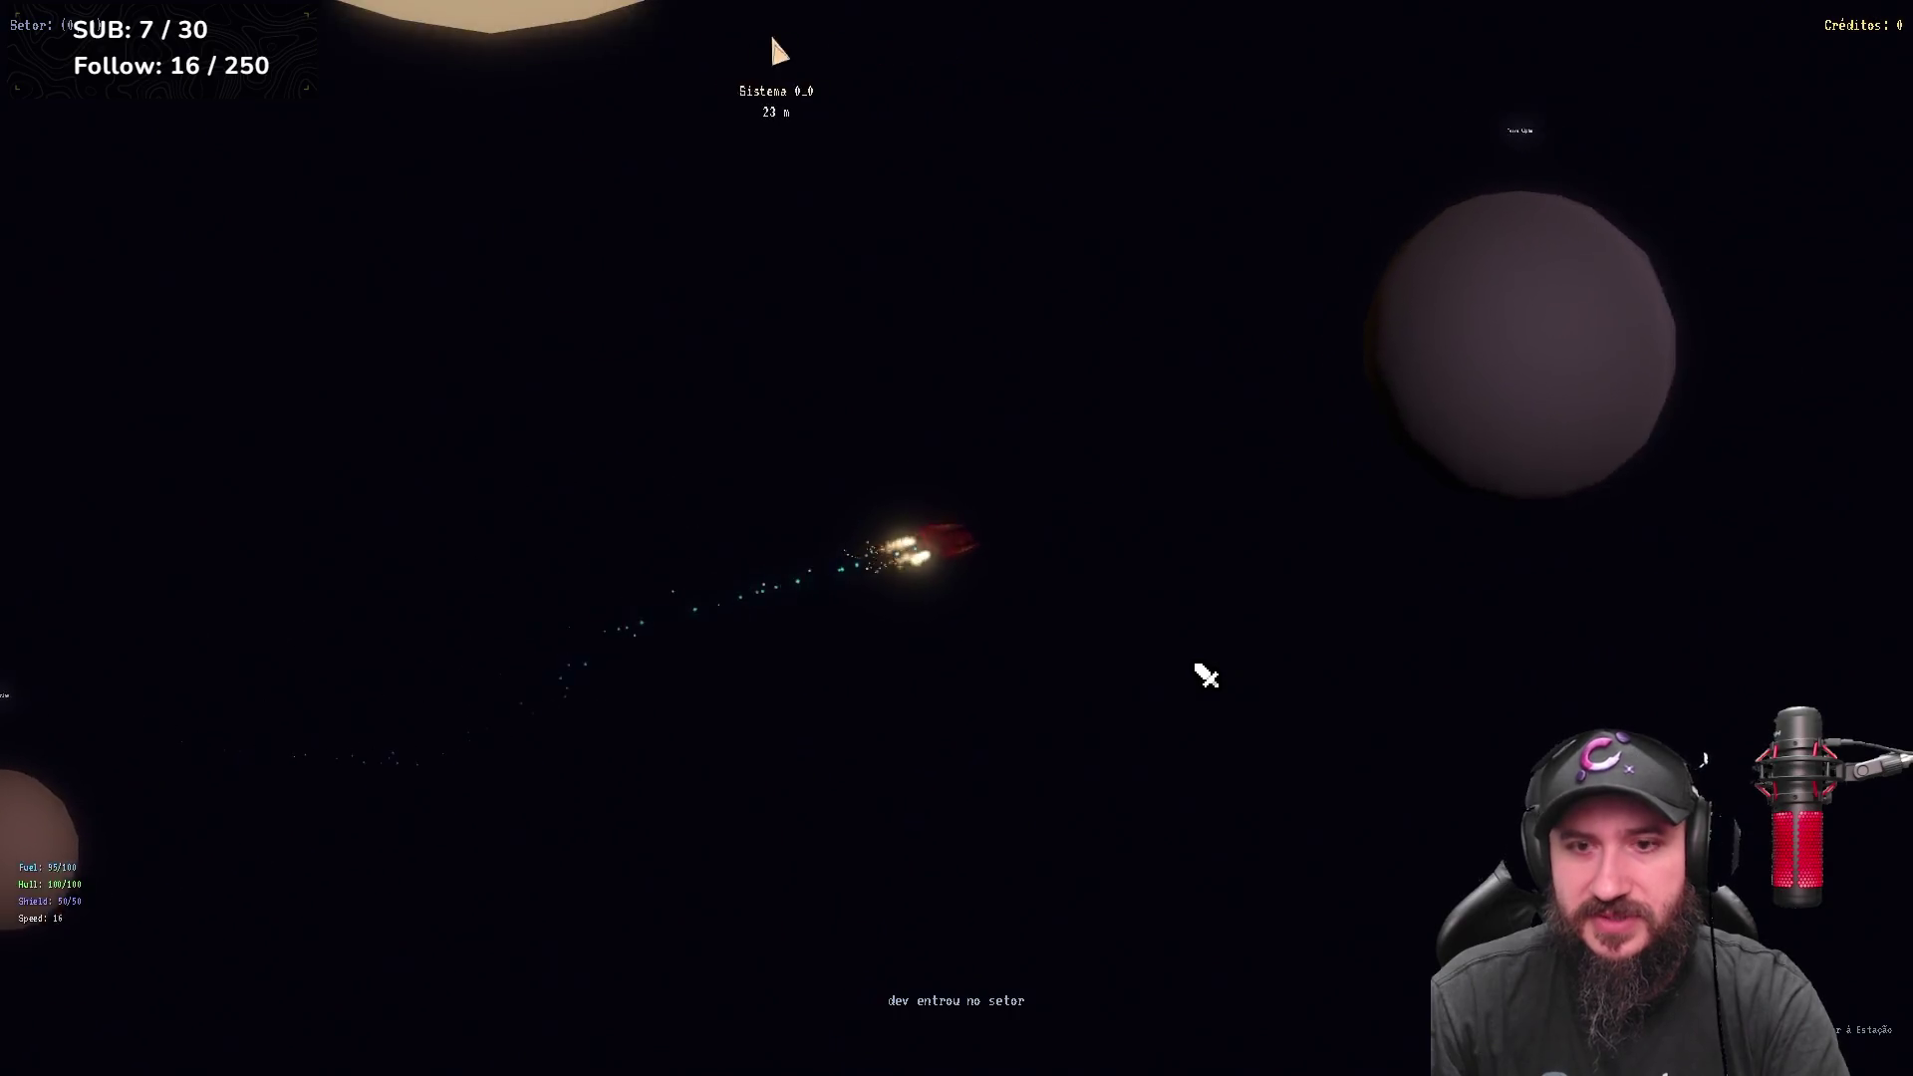
pyautogui.press('a')
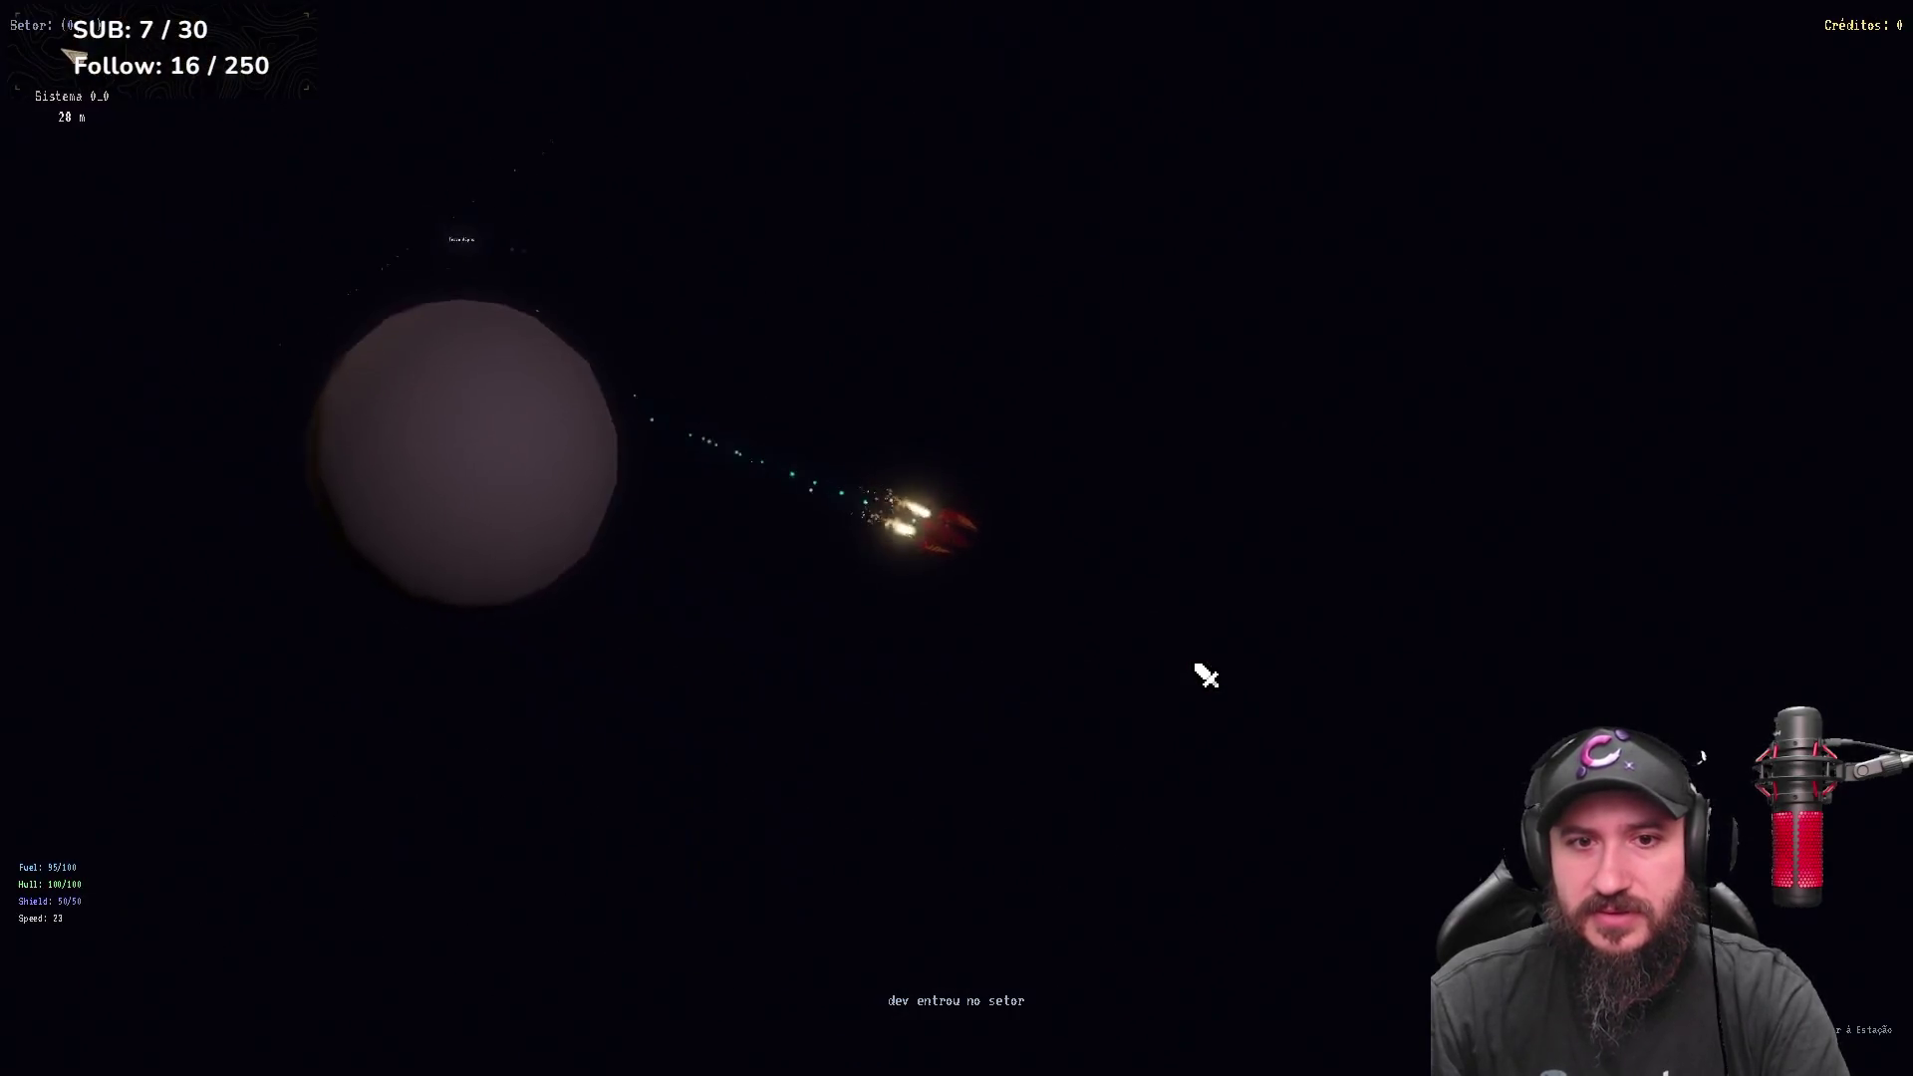
pyautogui.press('a')
# Curve the ship around the sun and enter Sistema 0,0.
pyautogui.press('w')
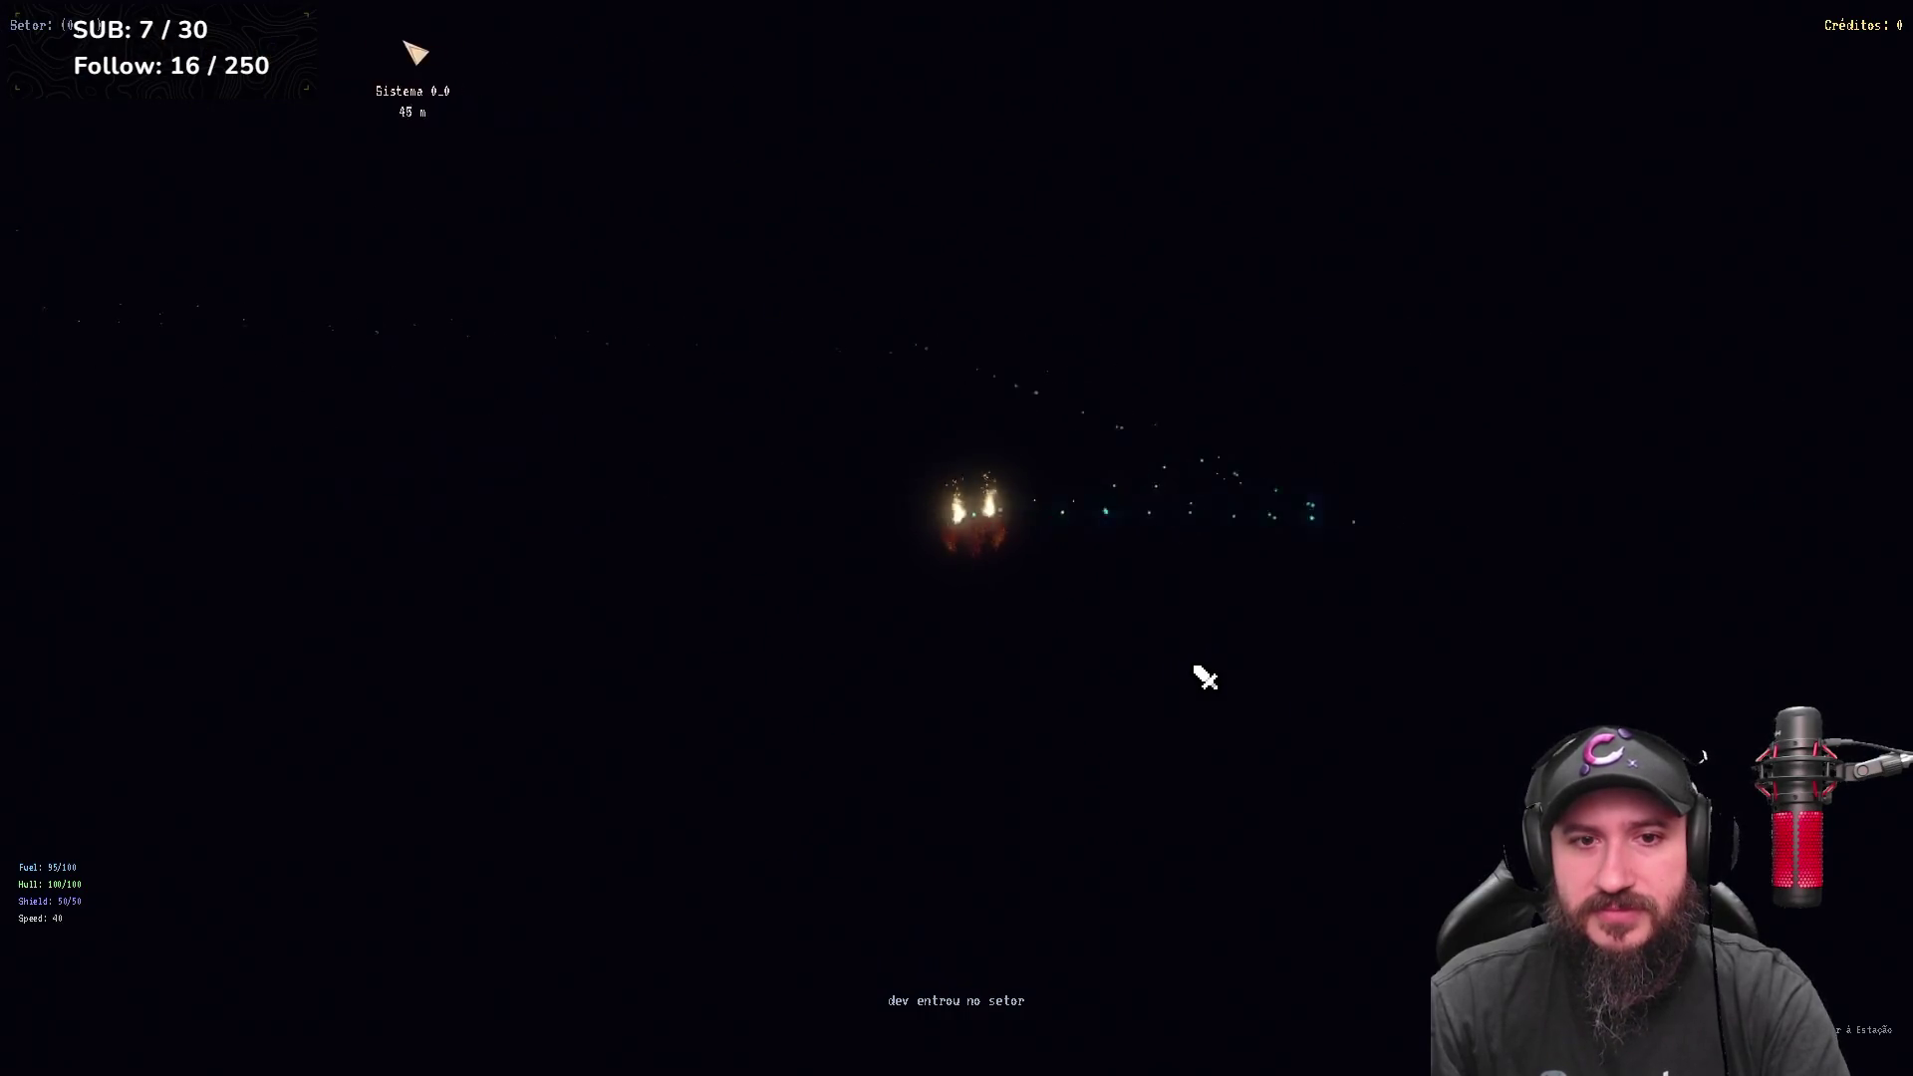
pyautogui.press('a')
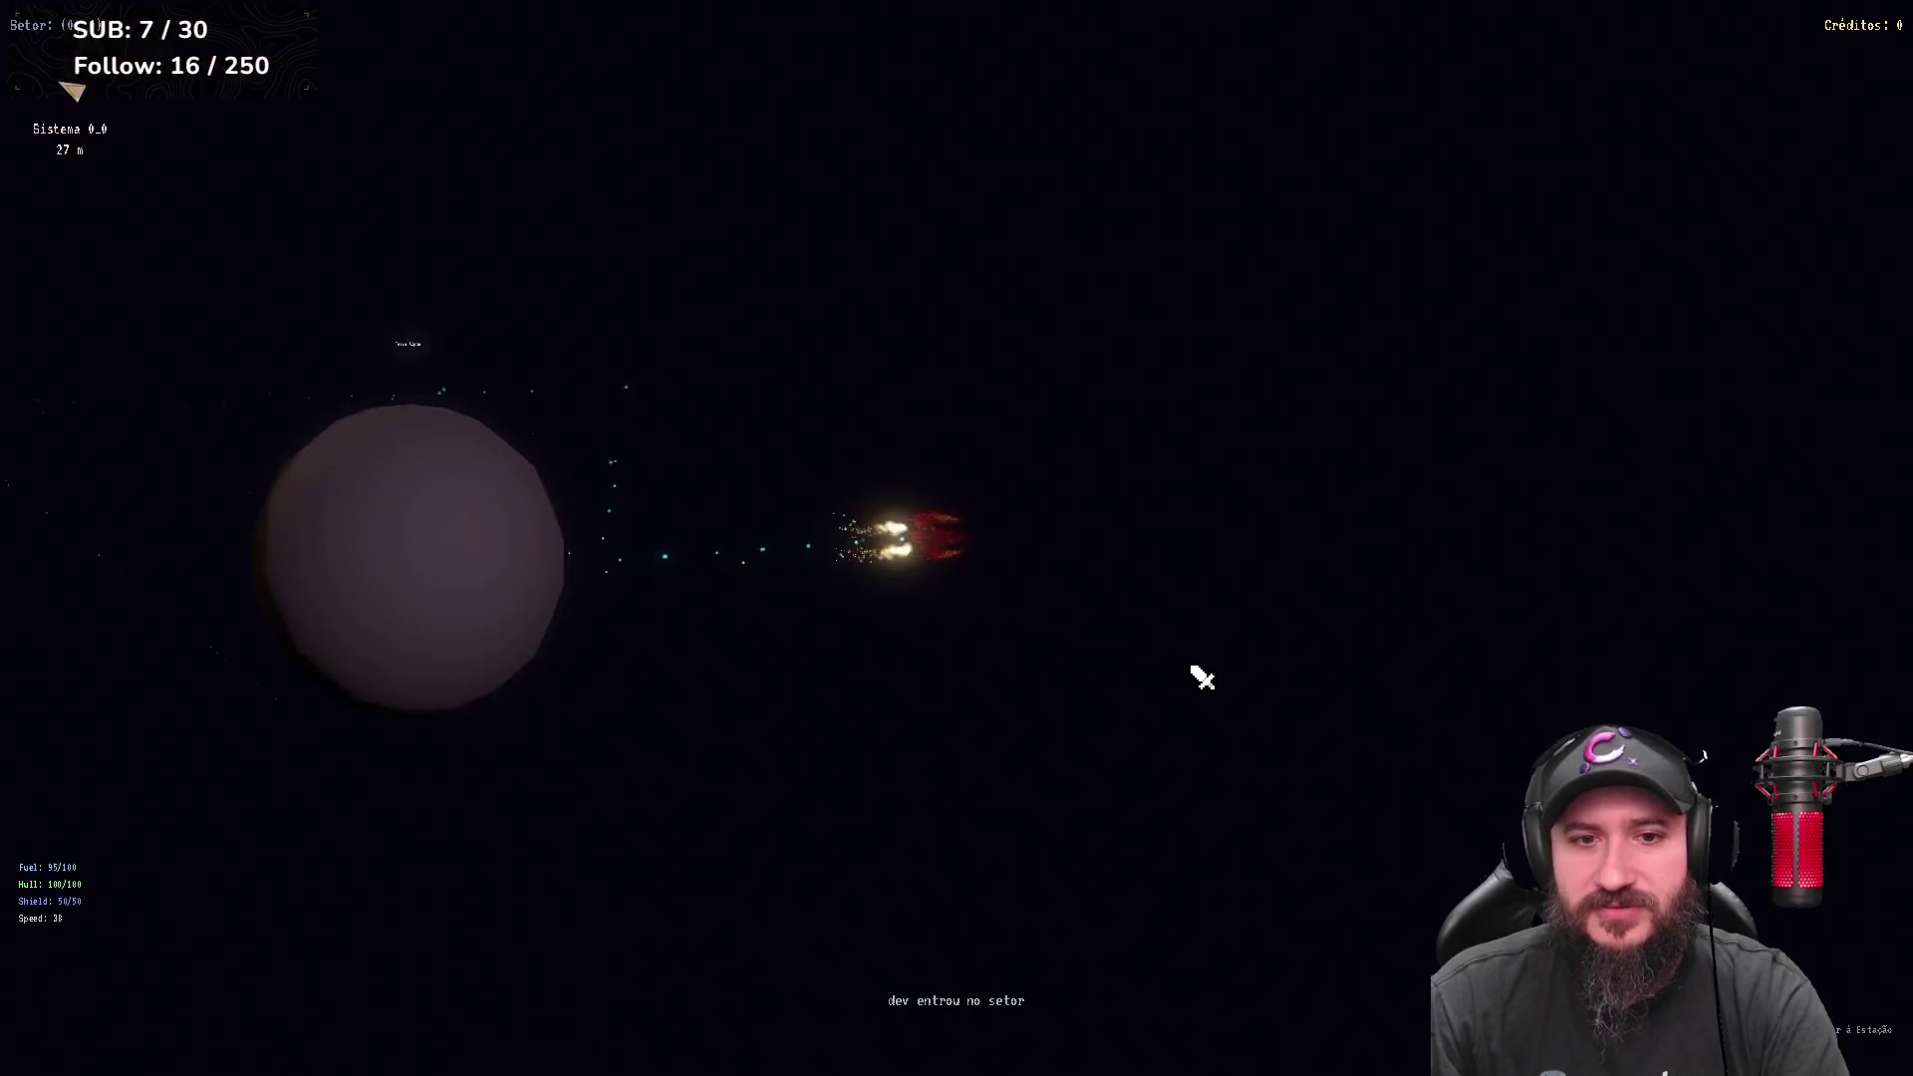
pyautogui.press('a')
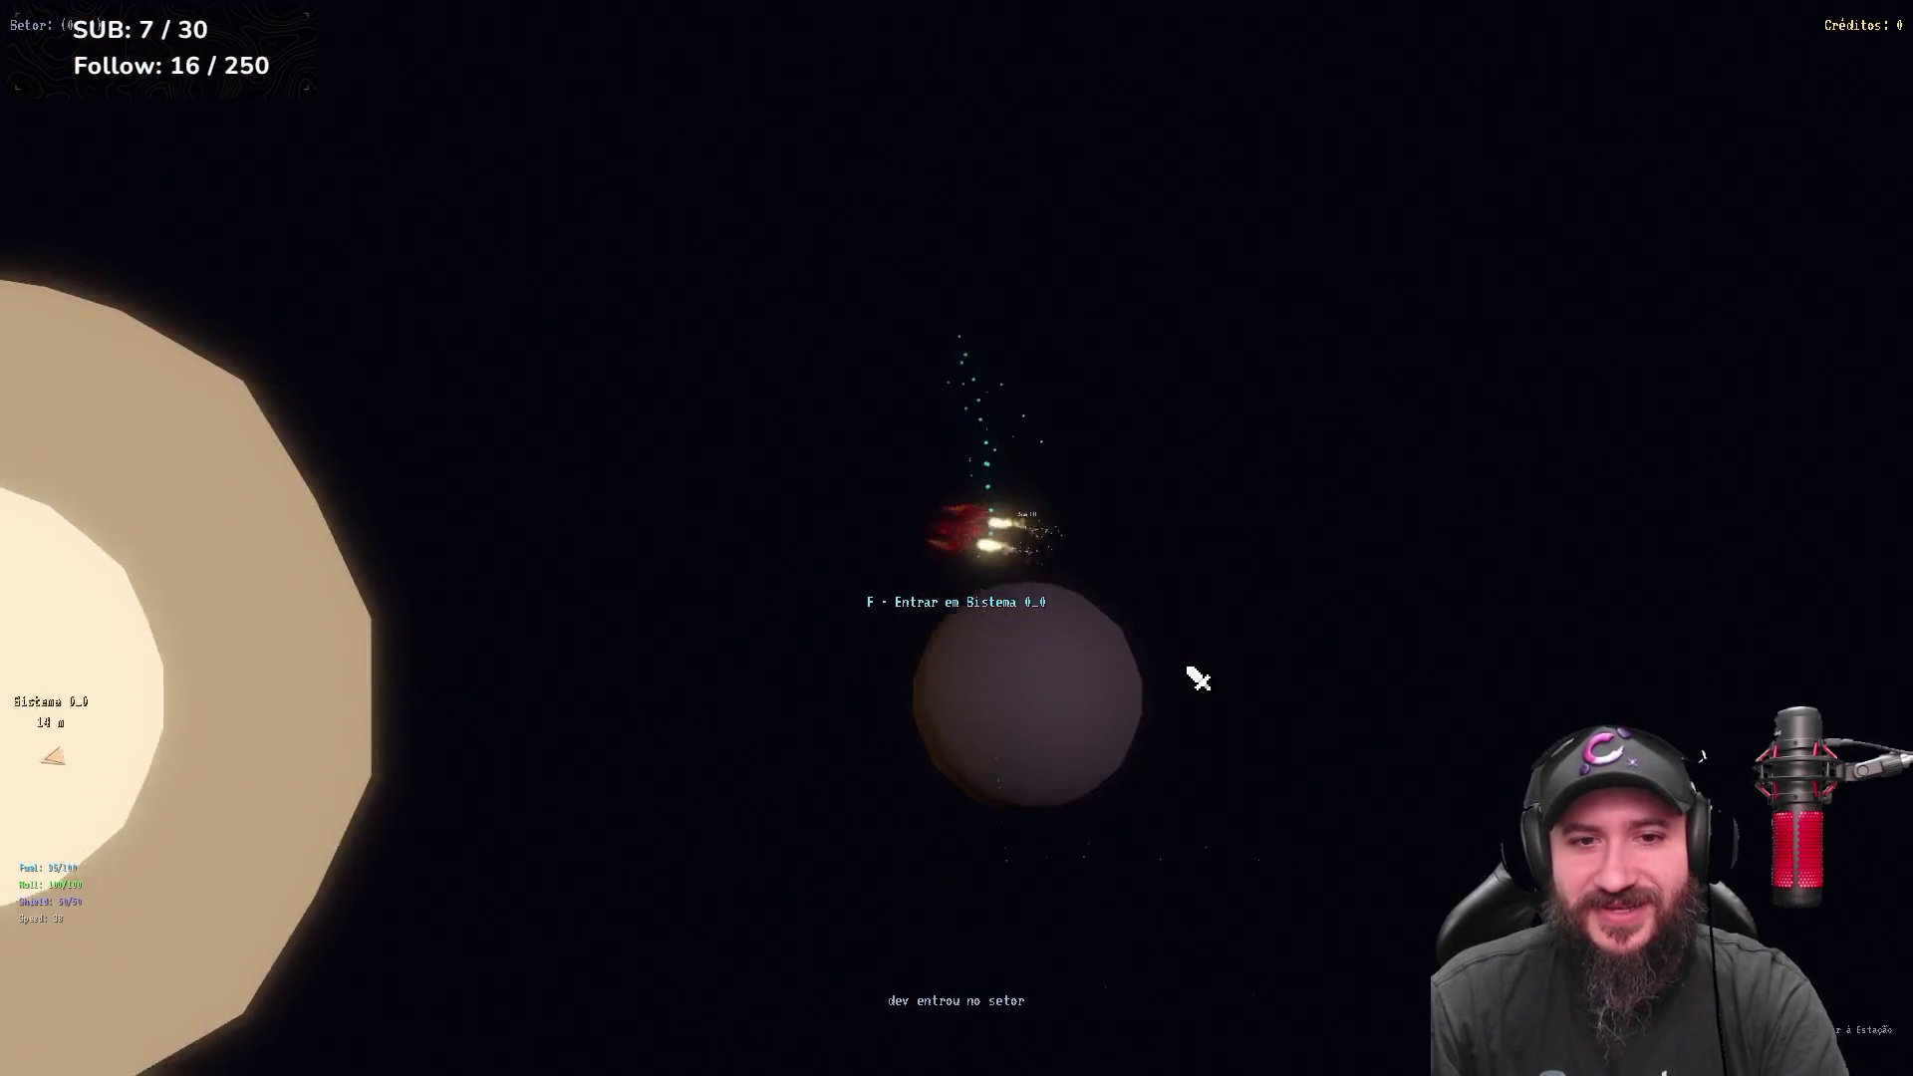
pyautogui.press('d')
pyautogui.press('d')
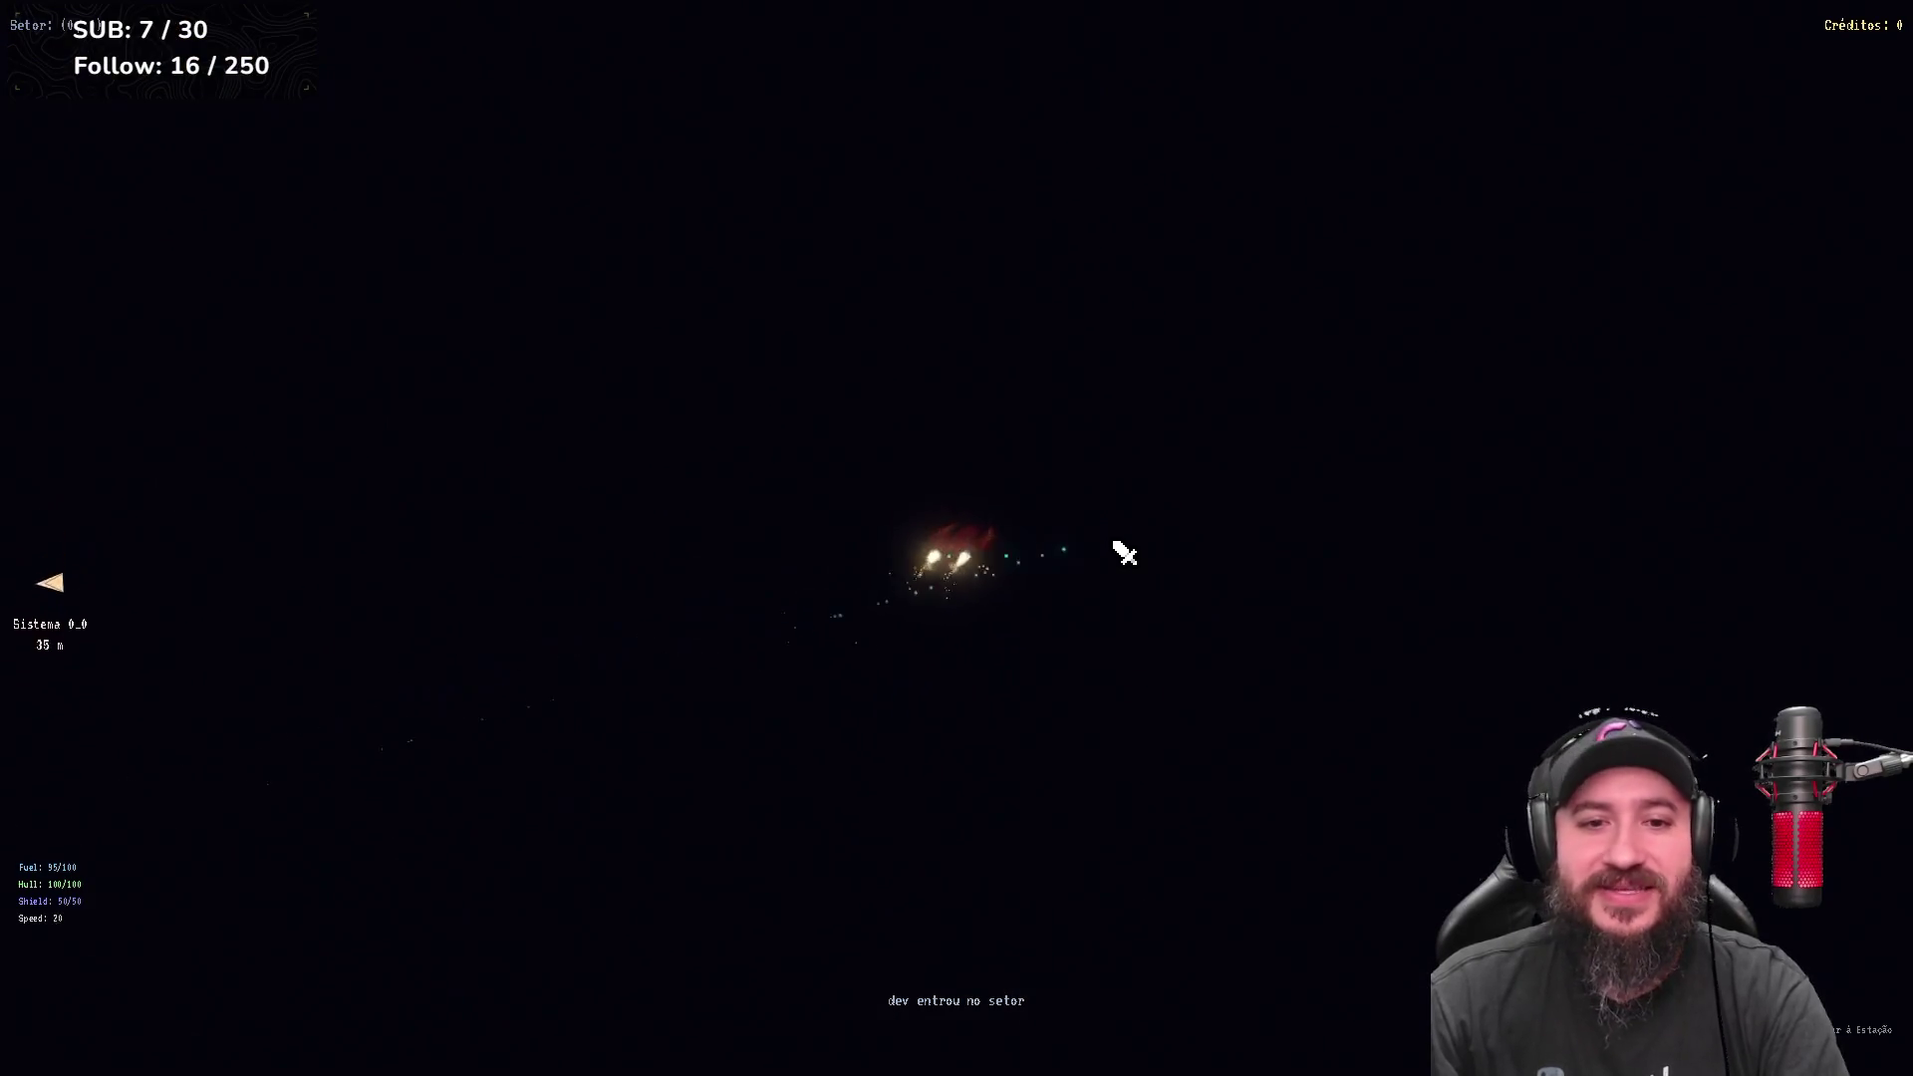
pyautogui.press('f')
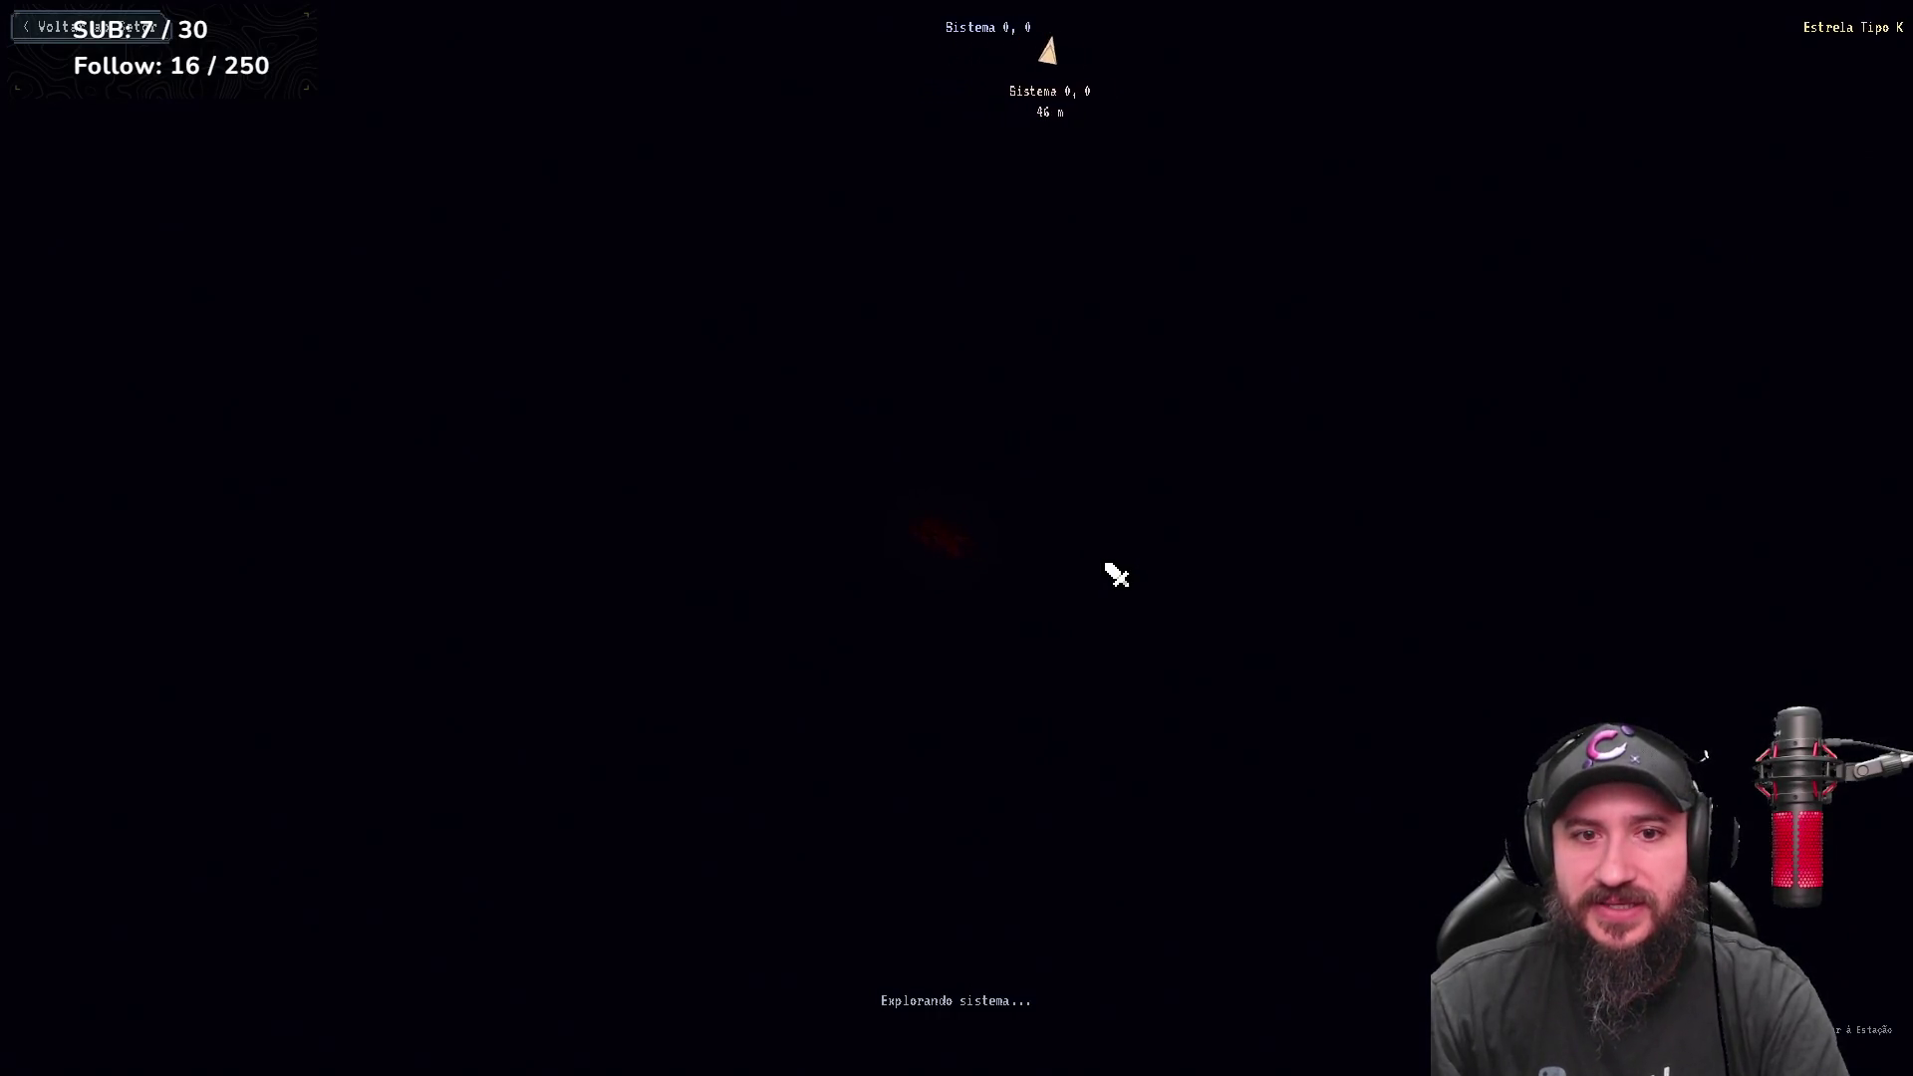
# Select planet Terra Alpha and choose Aterrissar to land on it.
pyautogui.press('f')
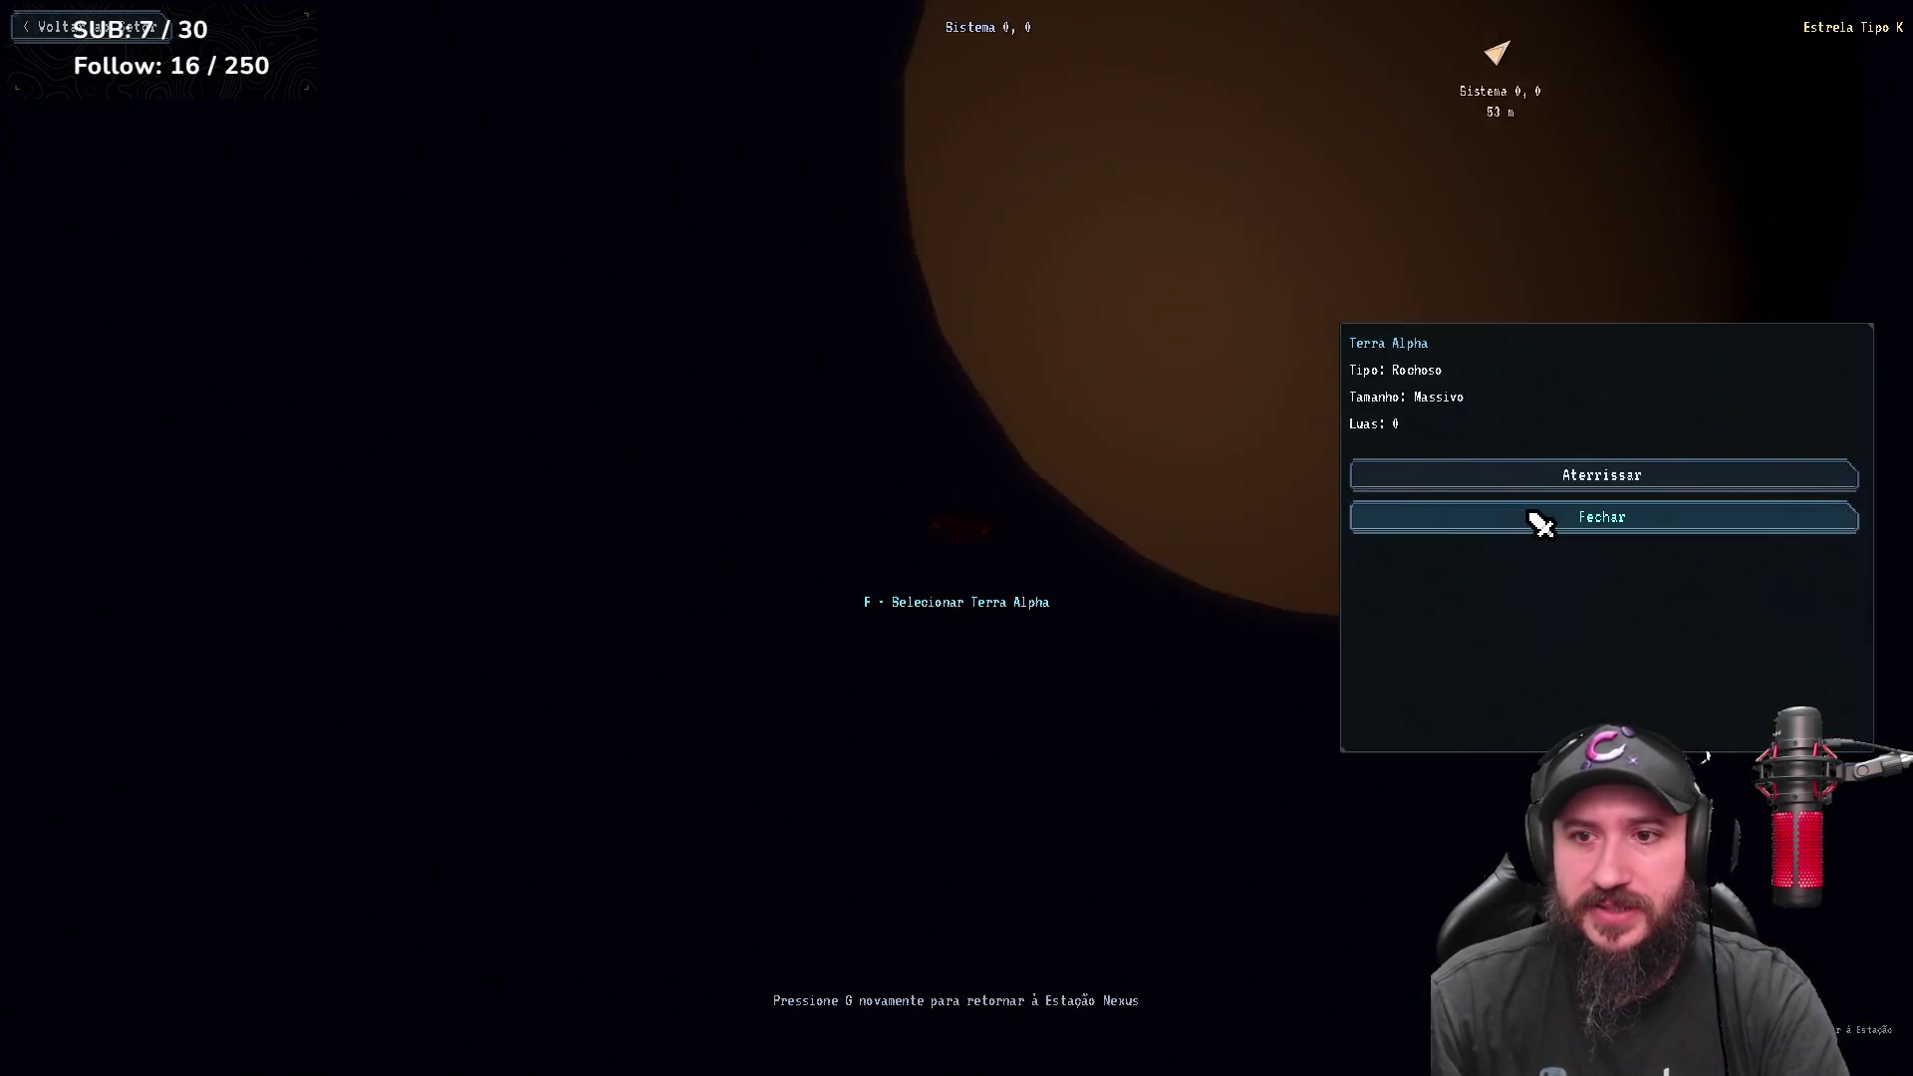
pyautogui.click(1558, 476)
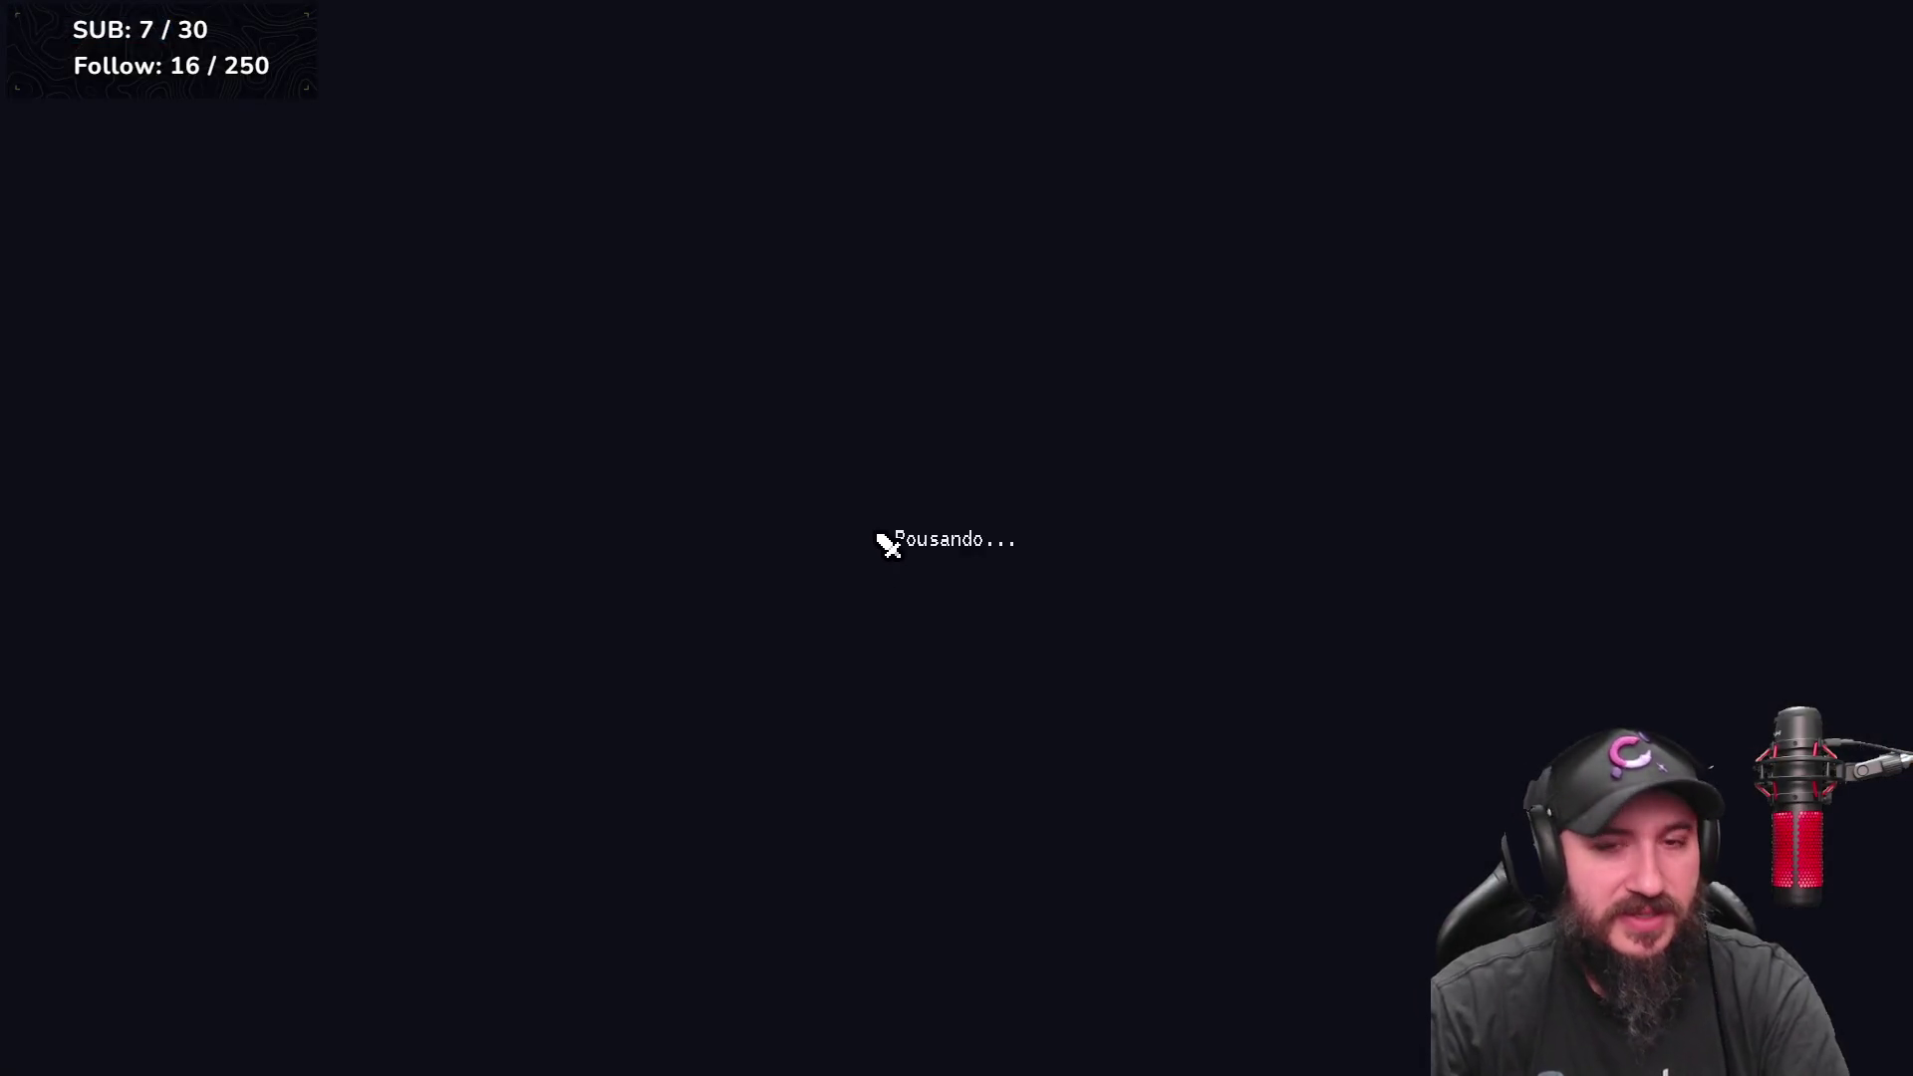
# Walk north and east across the sand to the level 2 Rock Crawler and hit it with ability 5.
pyautogui.press('w')
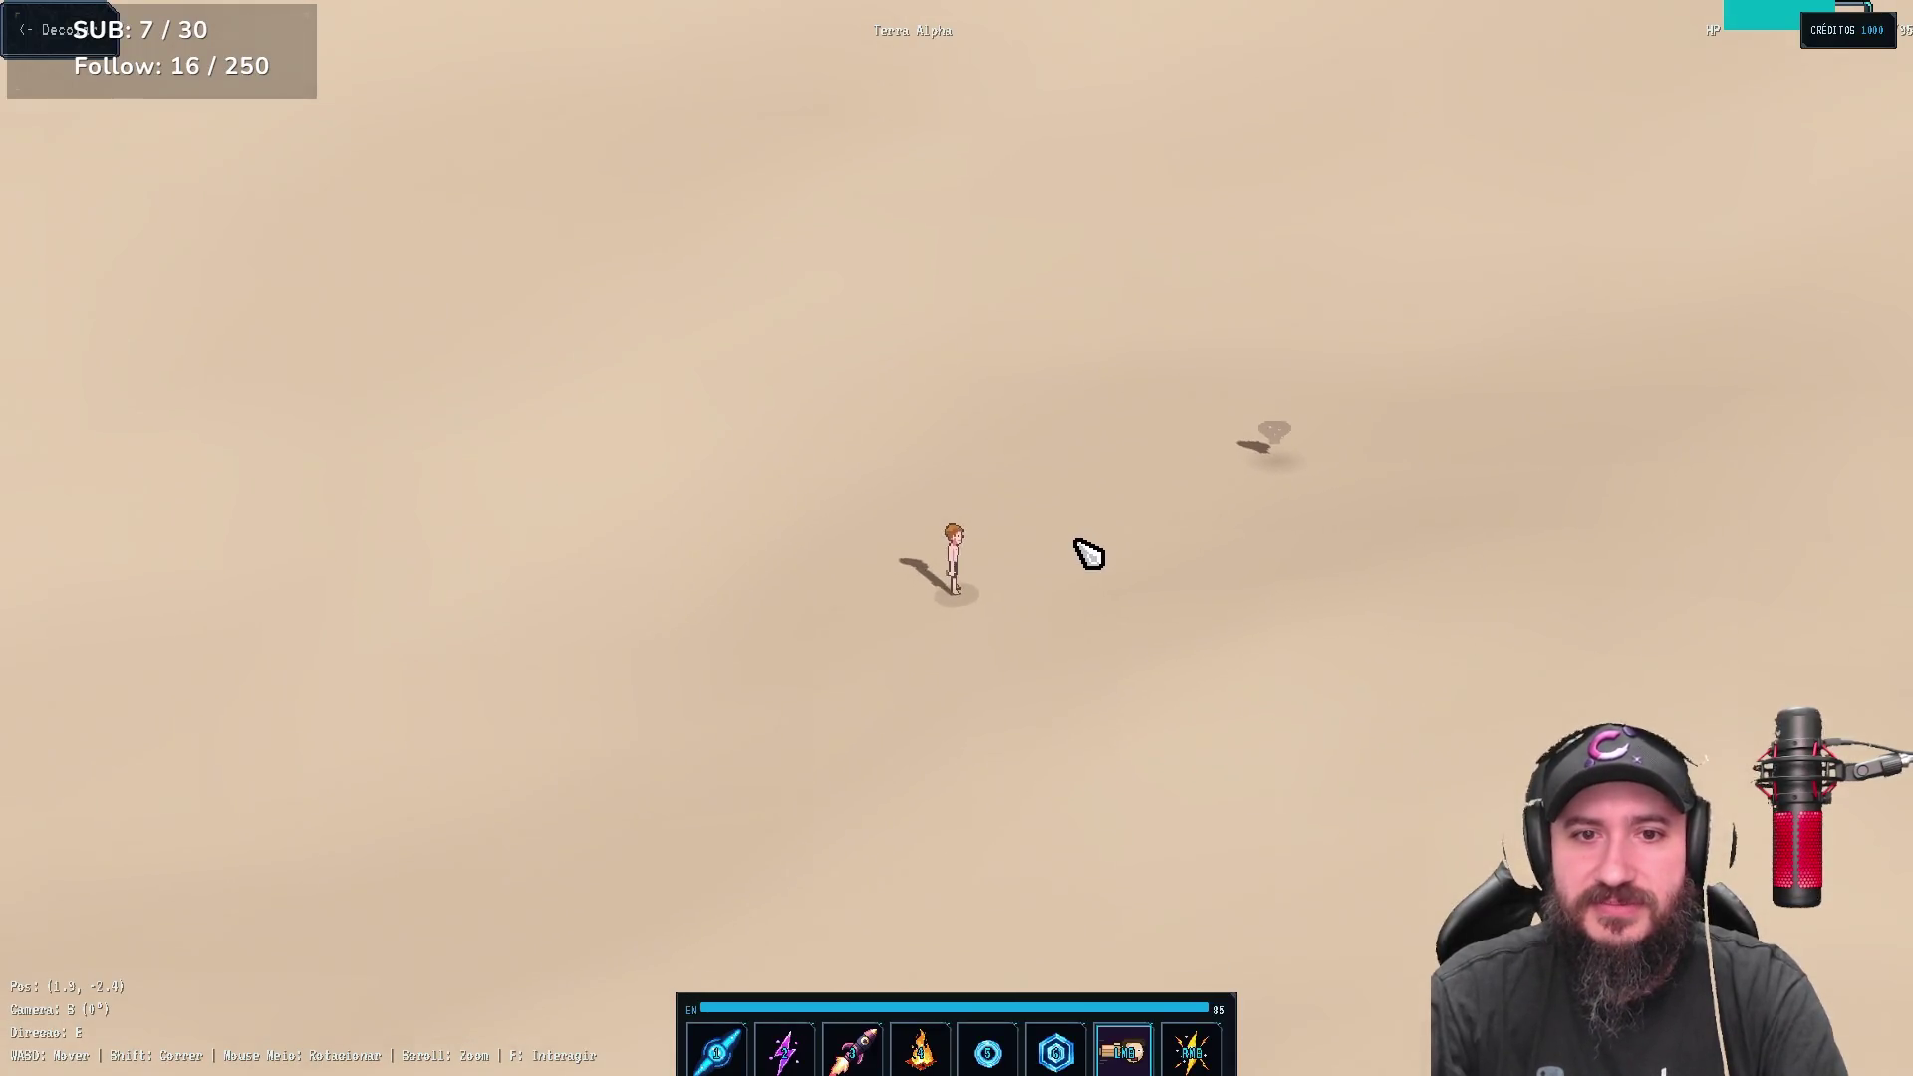
pyautogui.scroll(-5, 1088, 554)
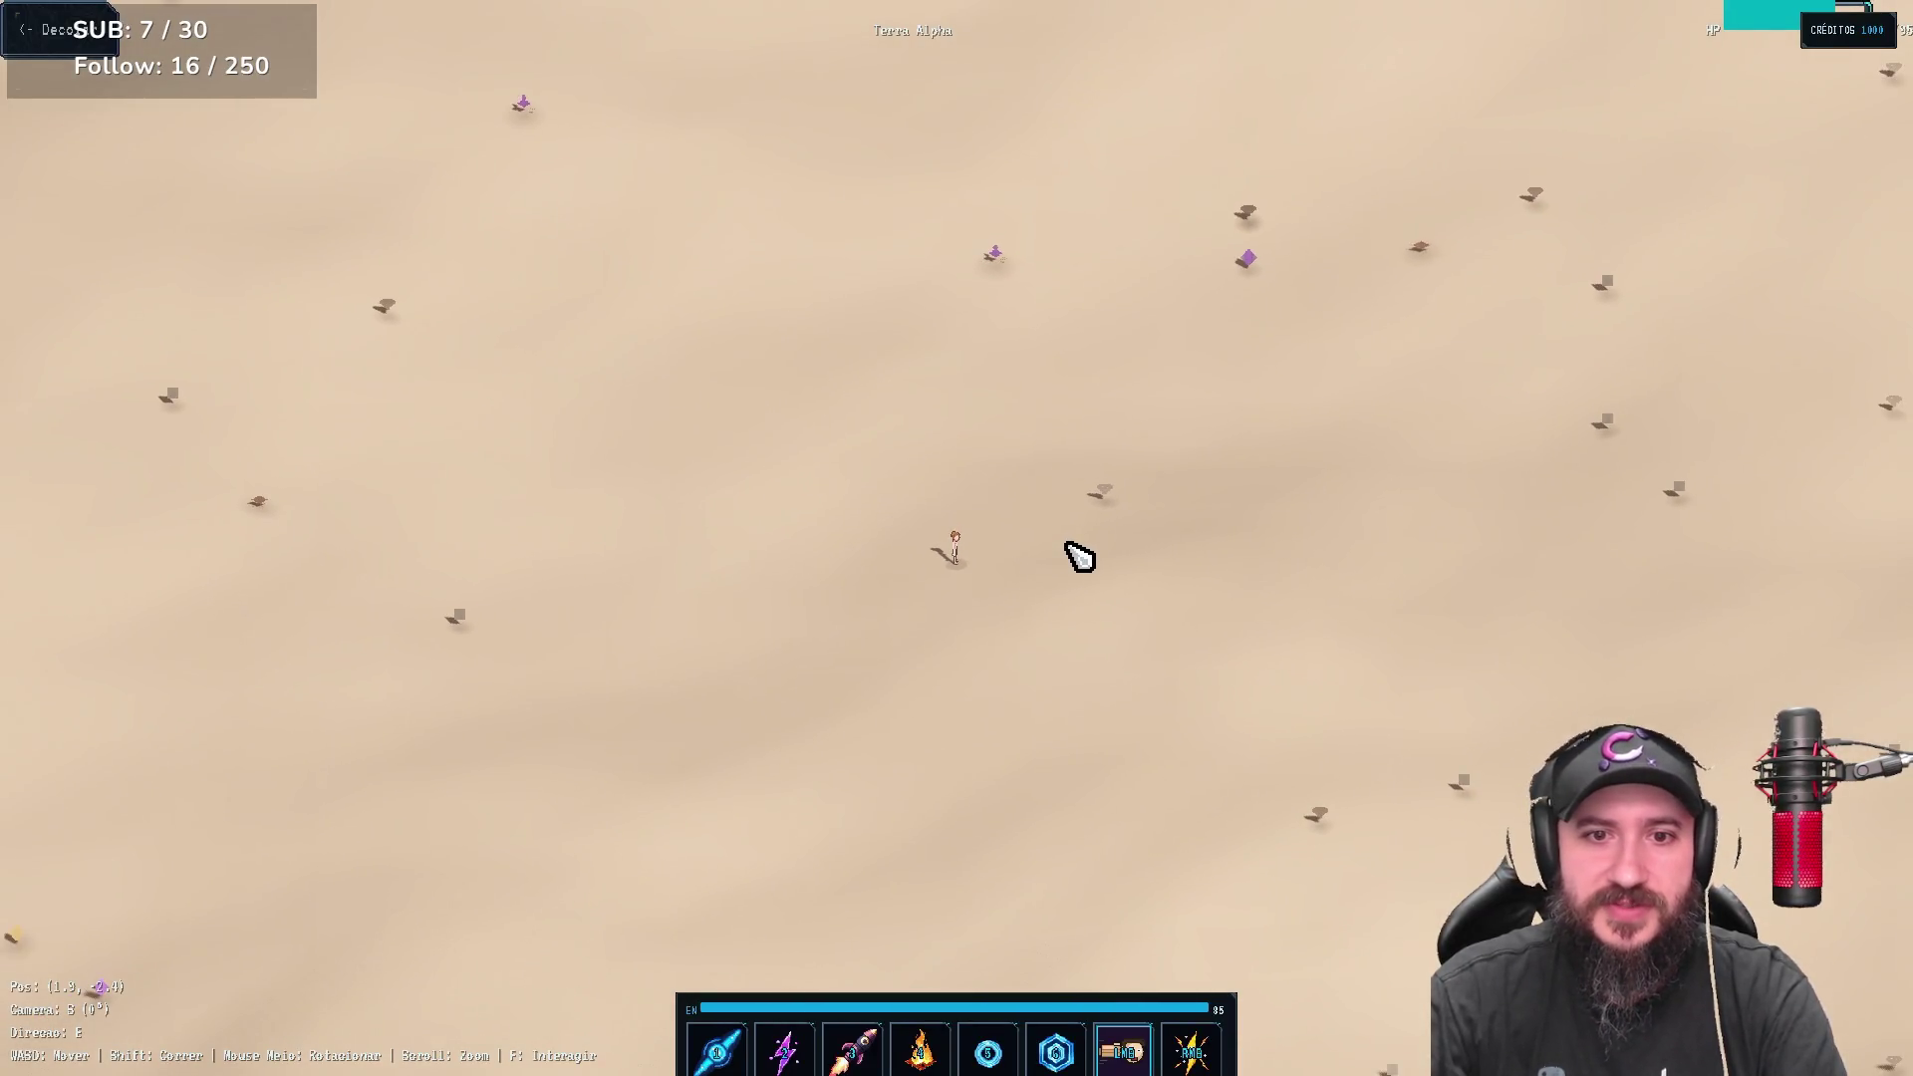
pyautogui.press('w')
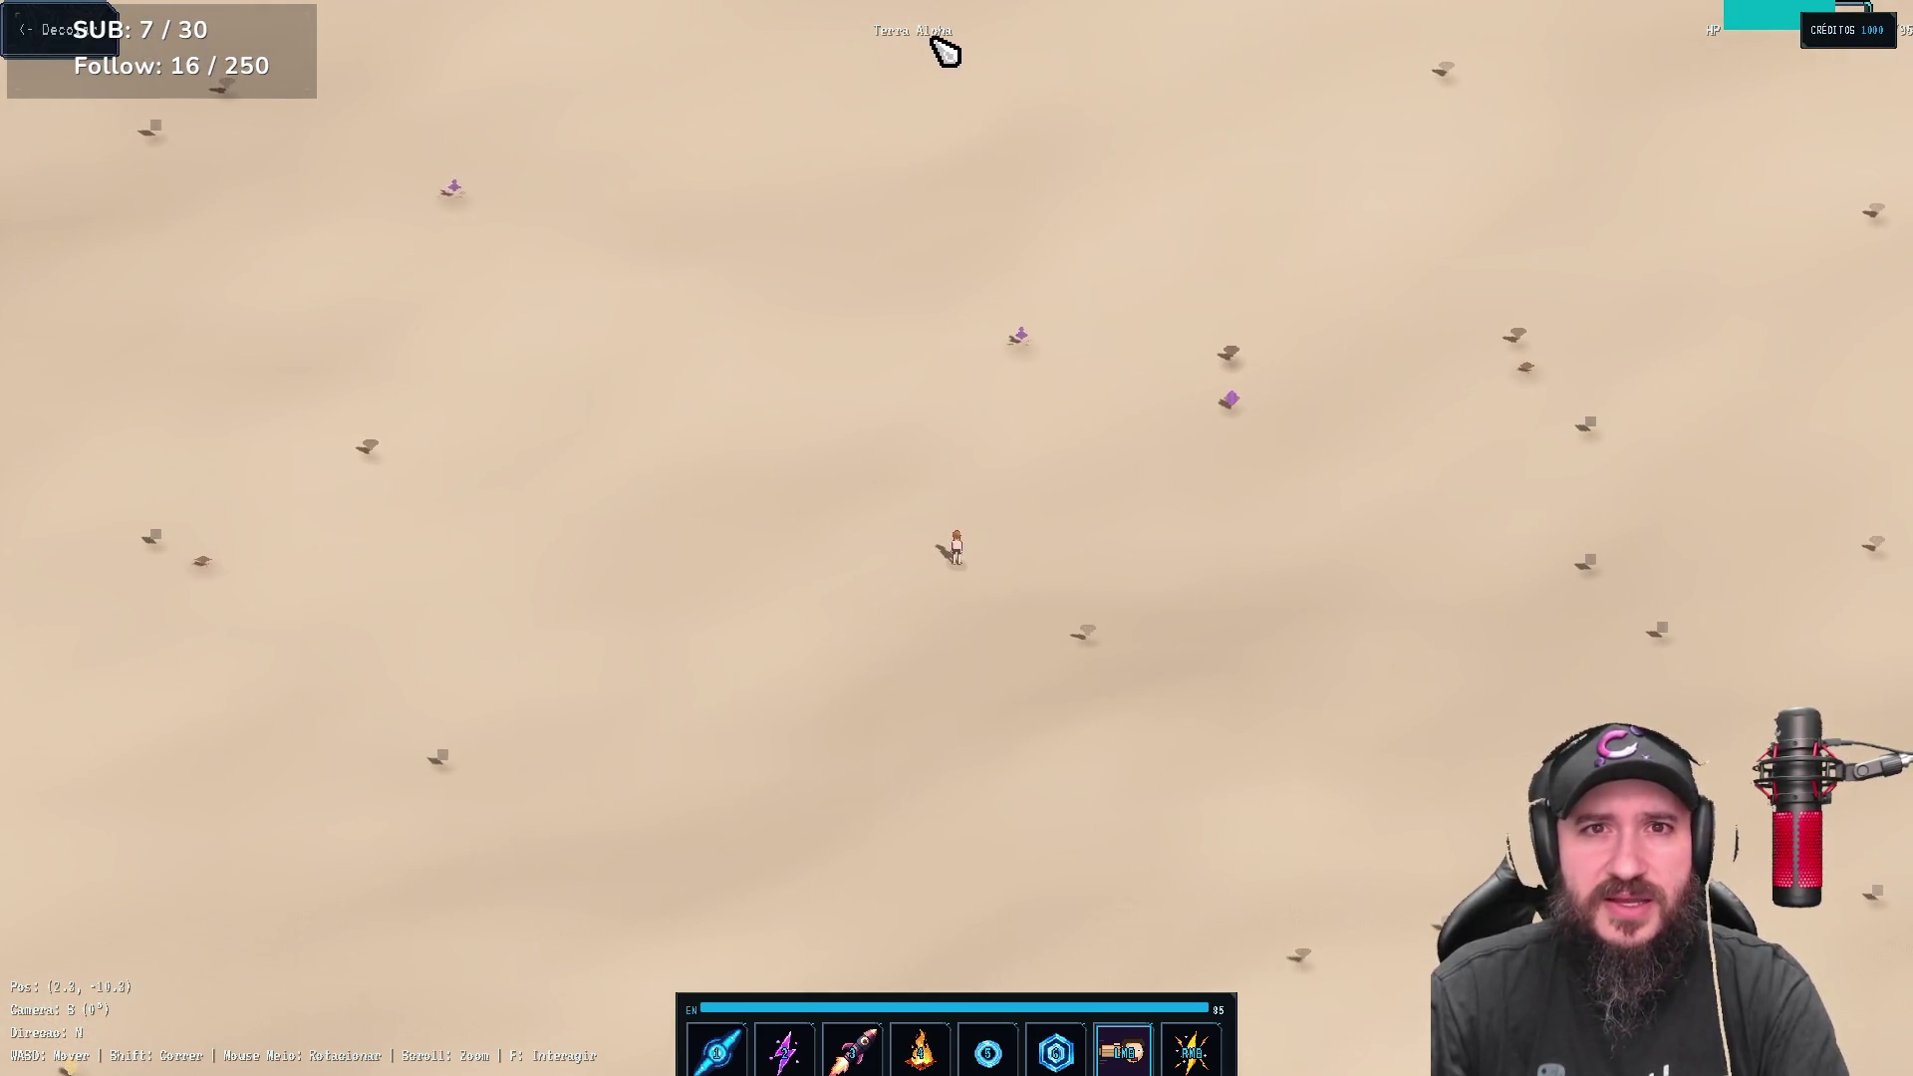
pyautogui.scroll(5, 972, 608)
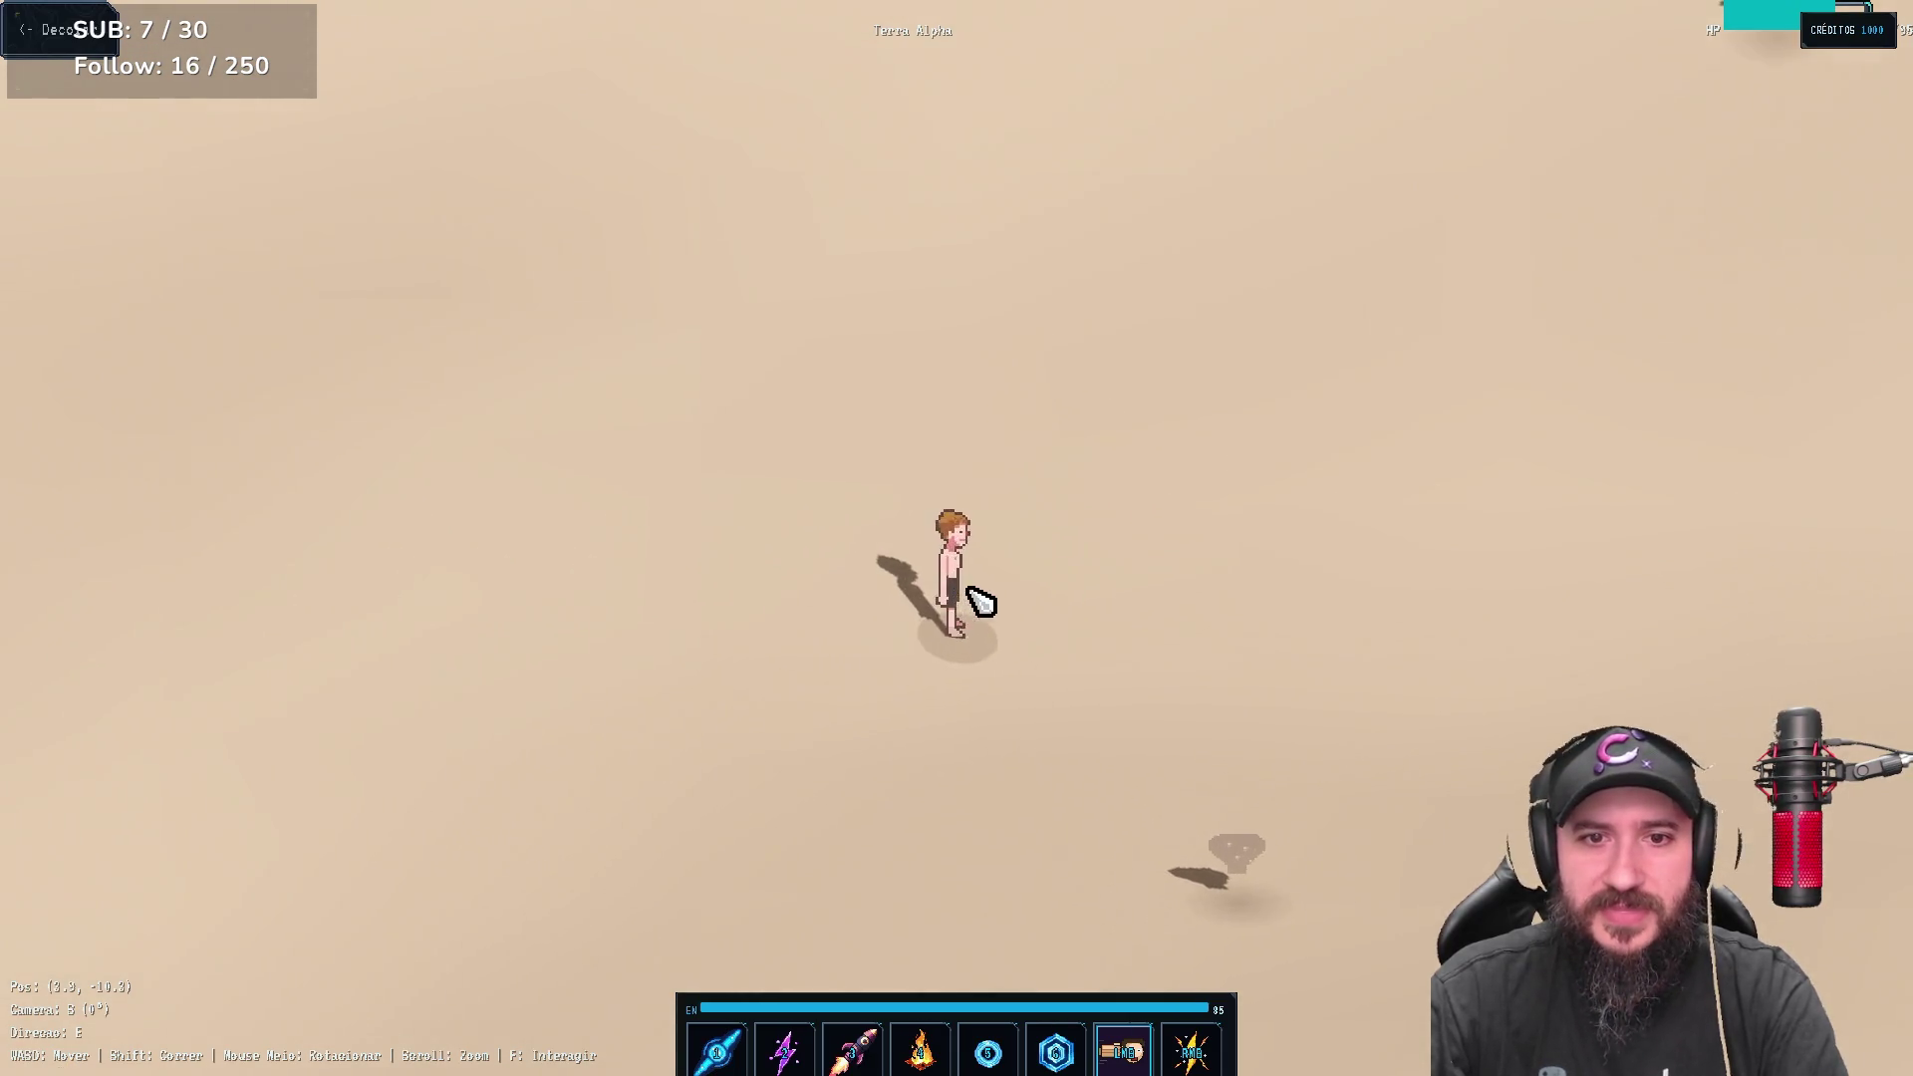
pyautogui.press('d')
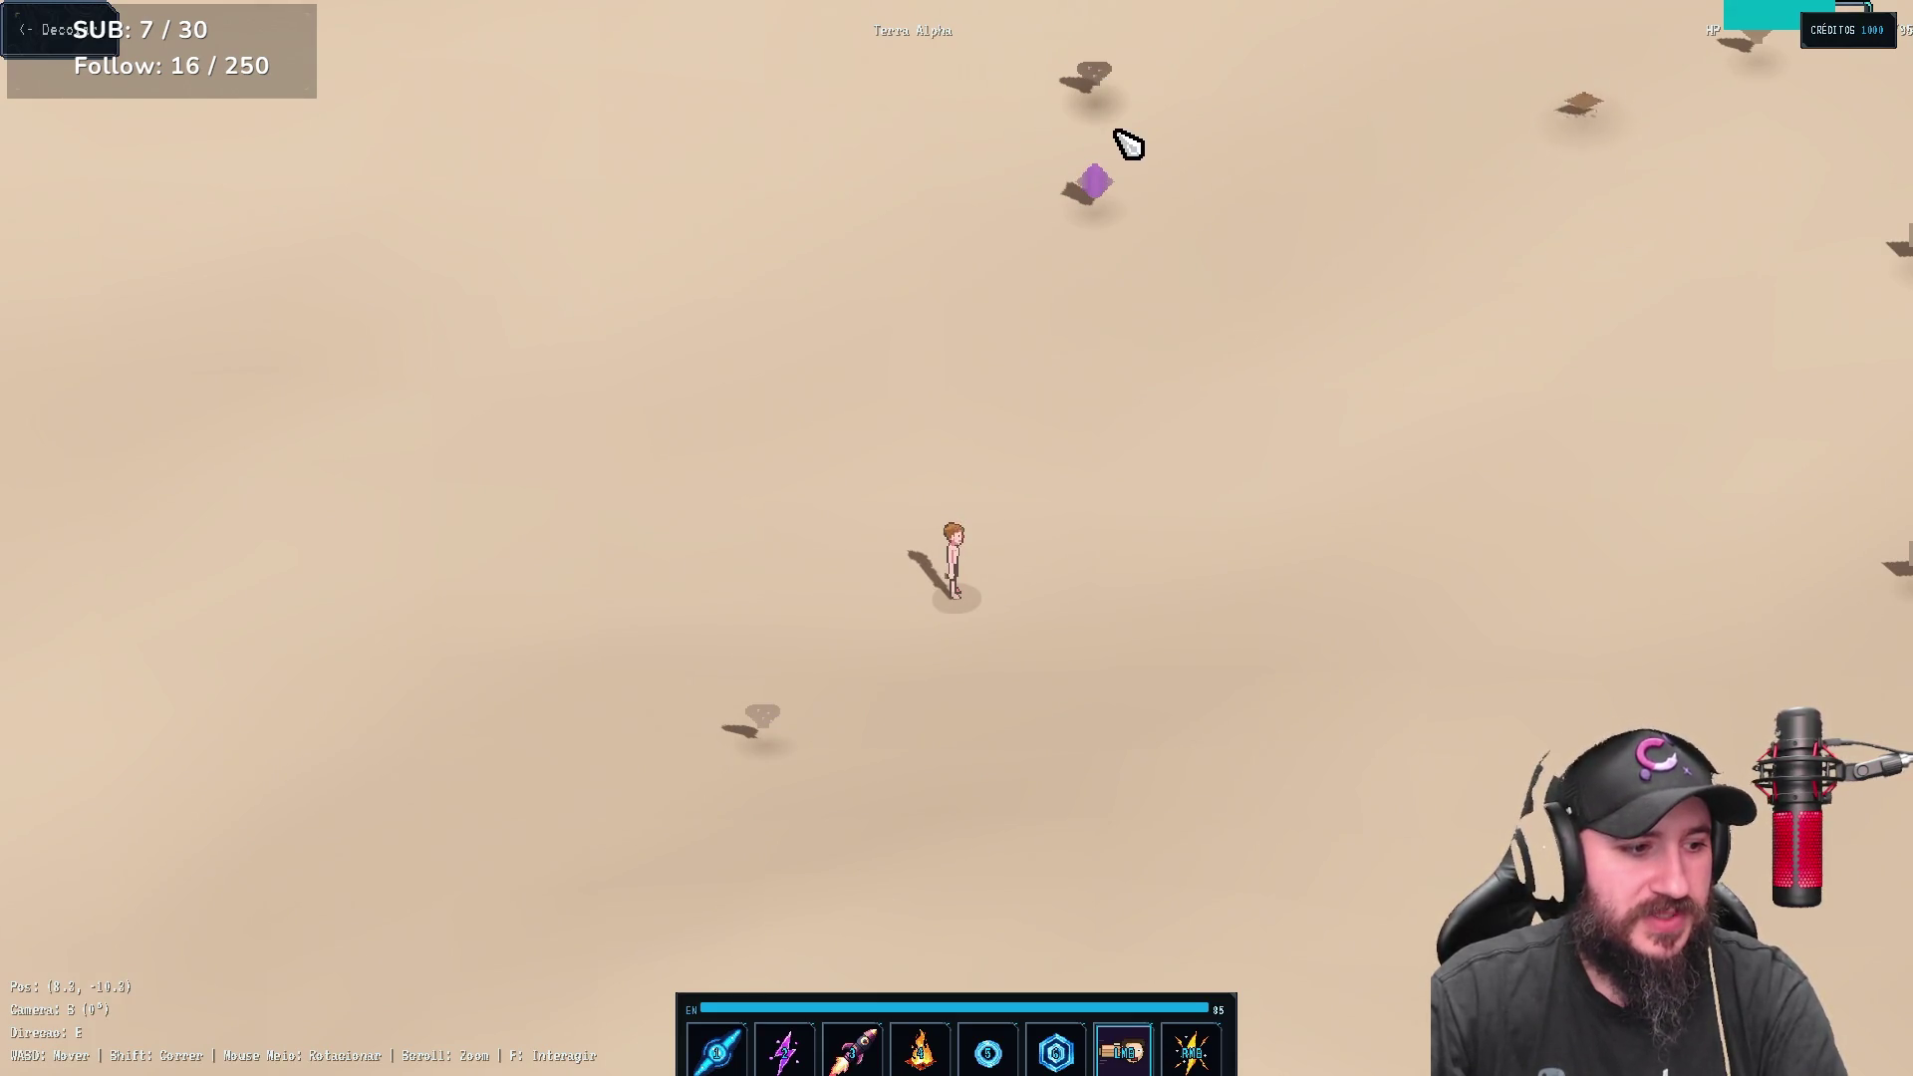
pyautogui.press('w')
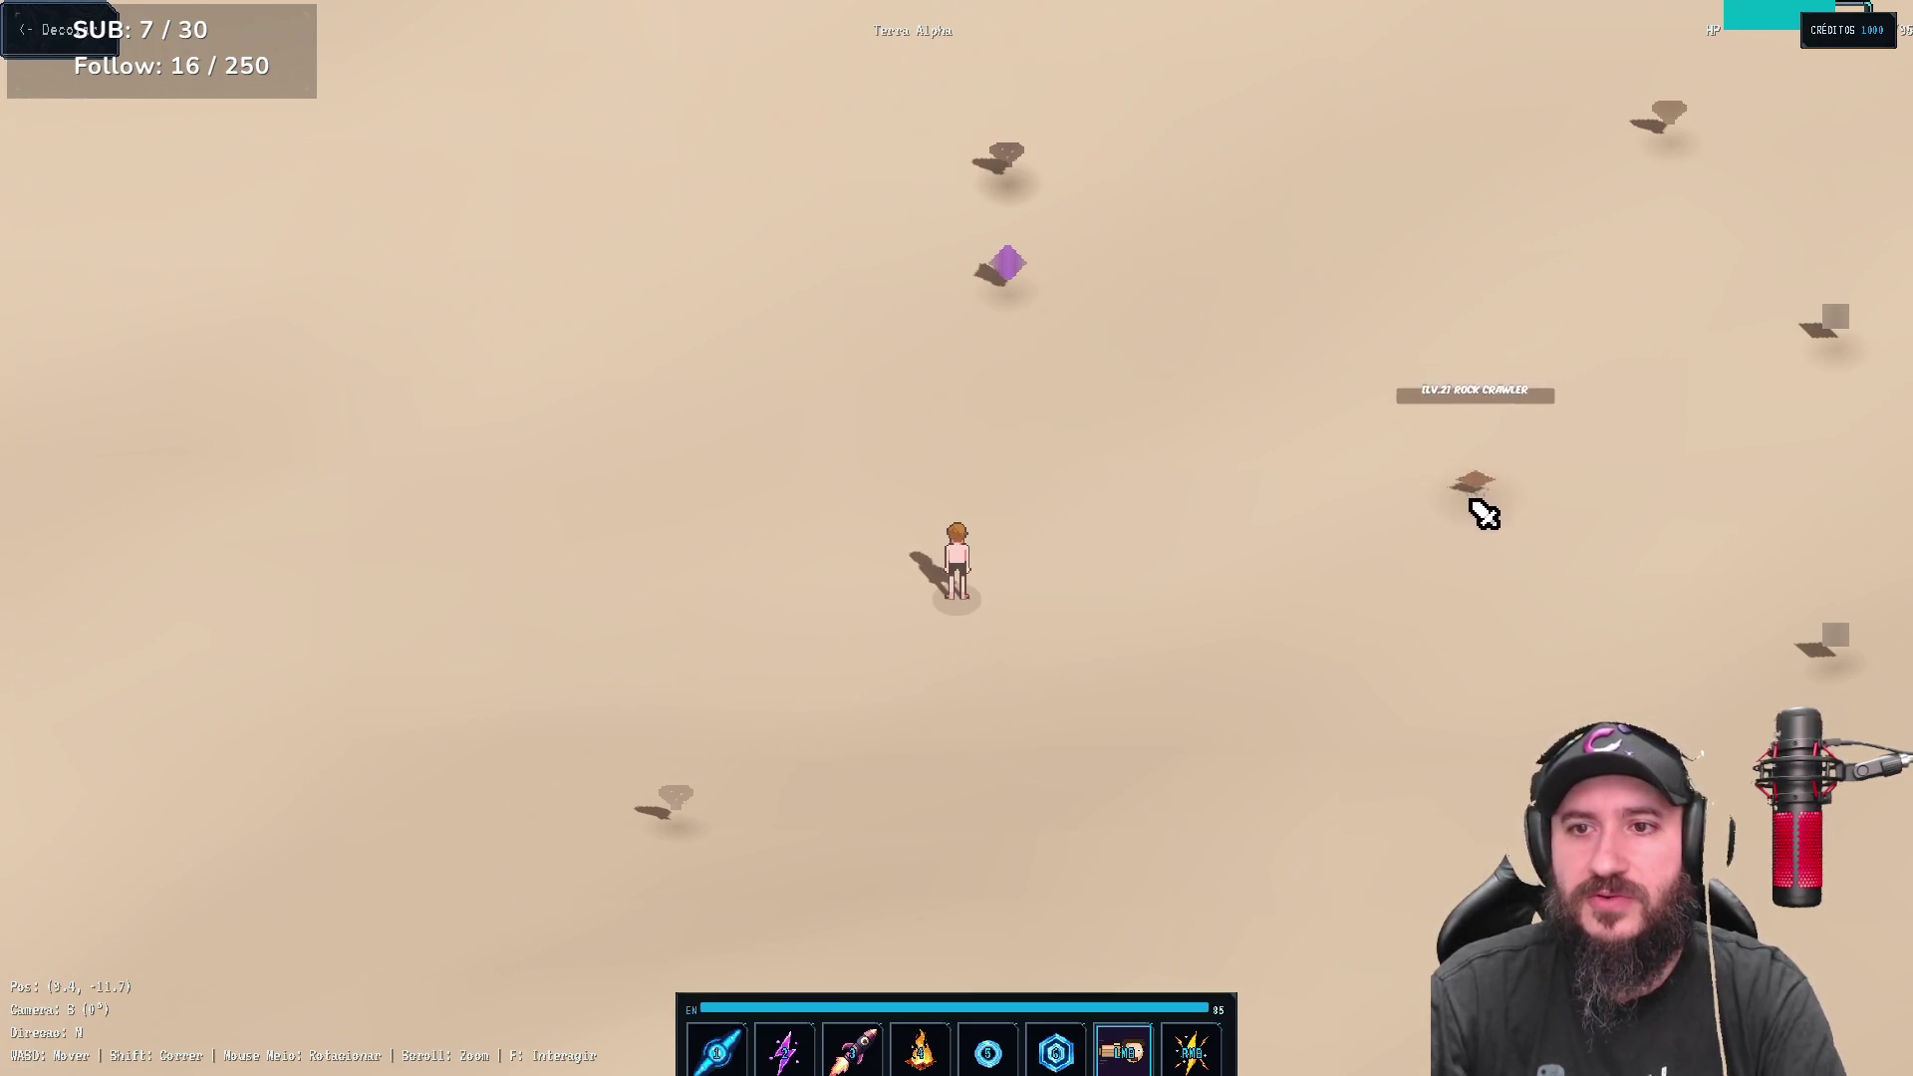
pyautogui.press('5')
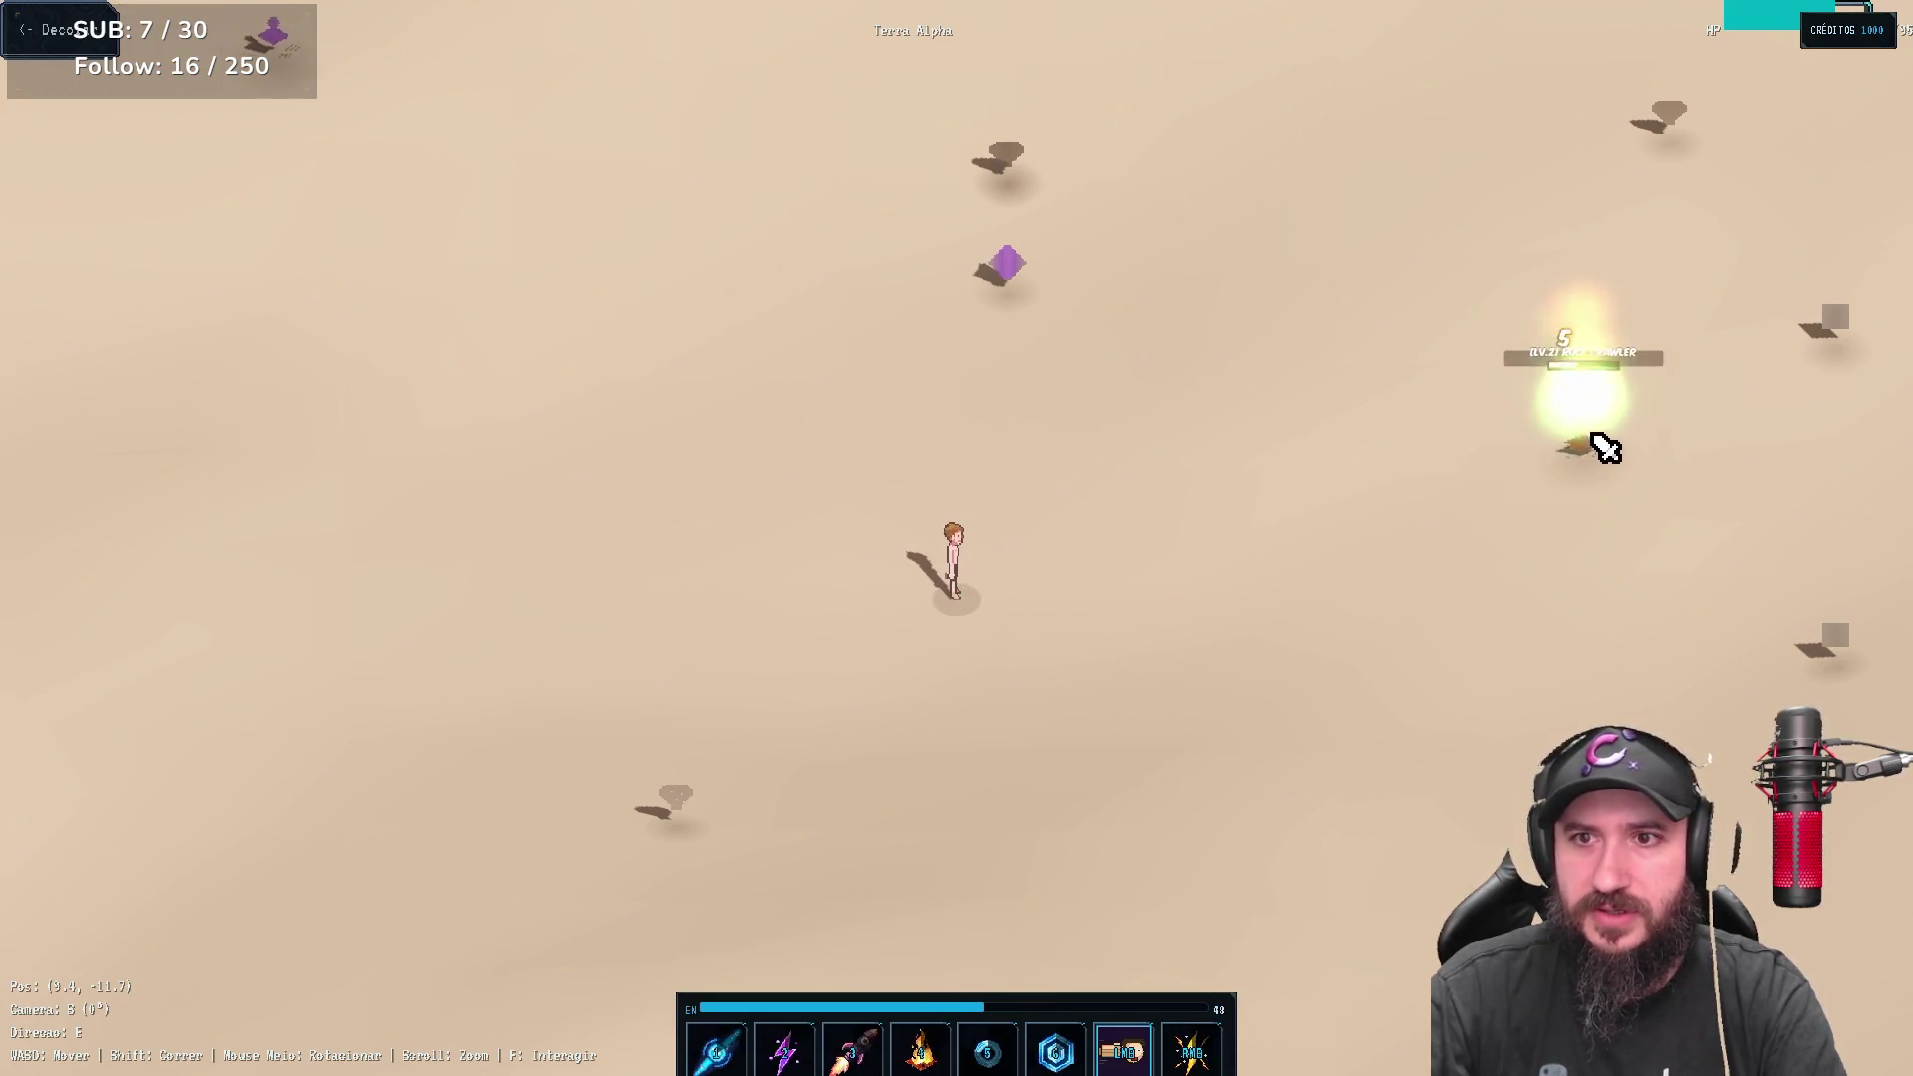
# Cast Missil Rastreador at the Rock Crawler, then kill the Crystal Spider with a shot and area burst.
pyautogui.press('3')
pyautogui.press('d')
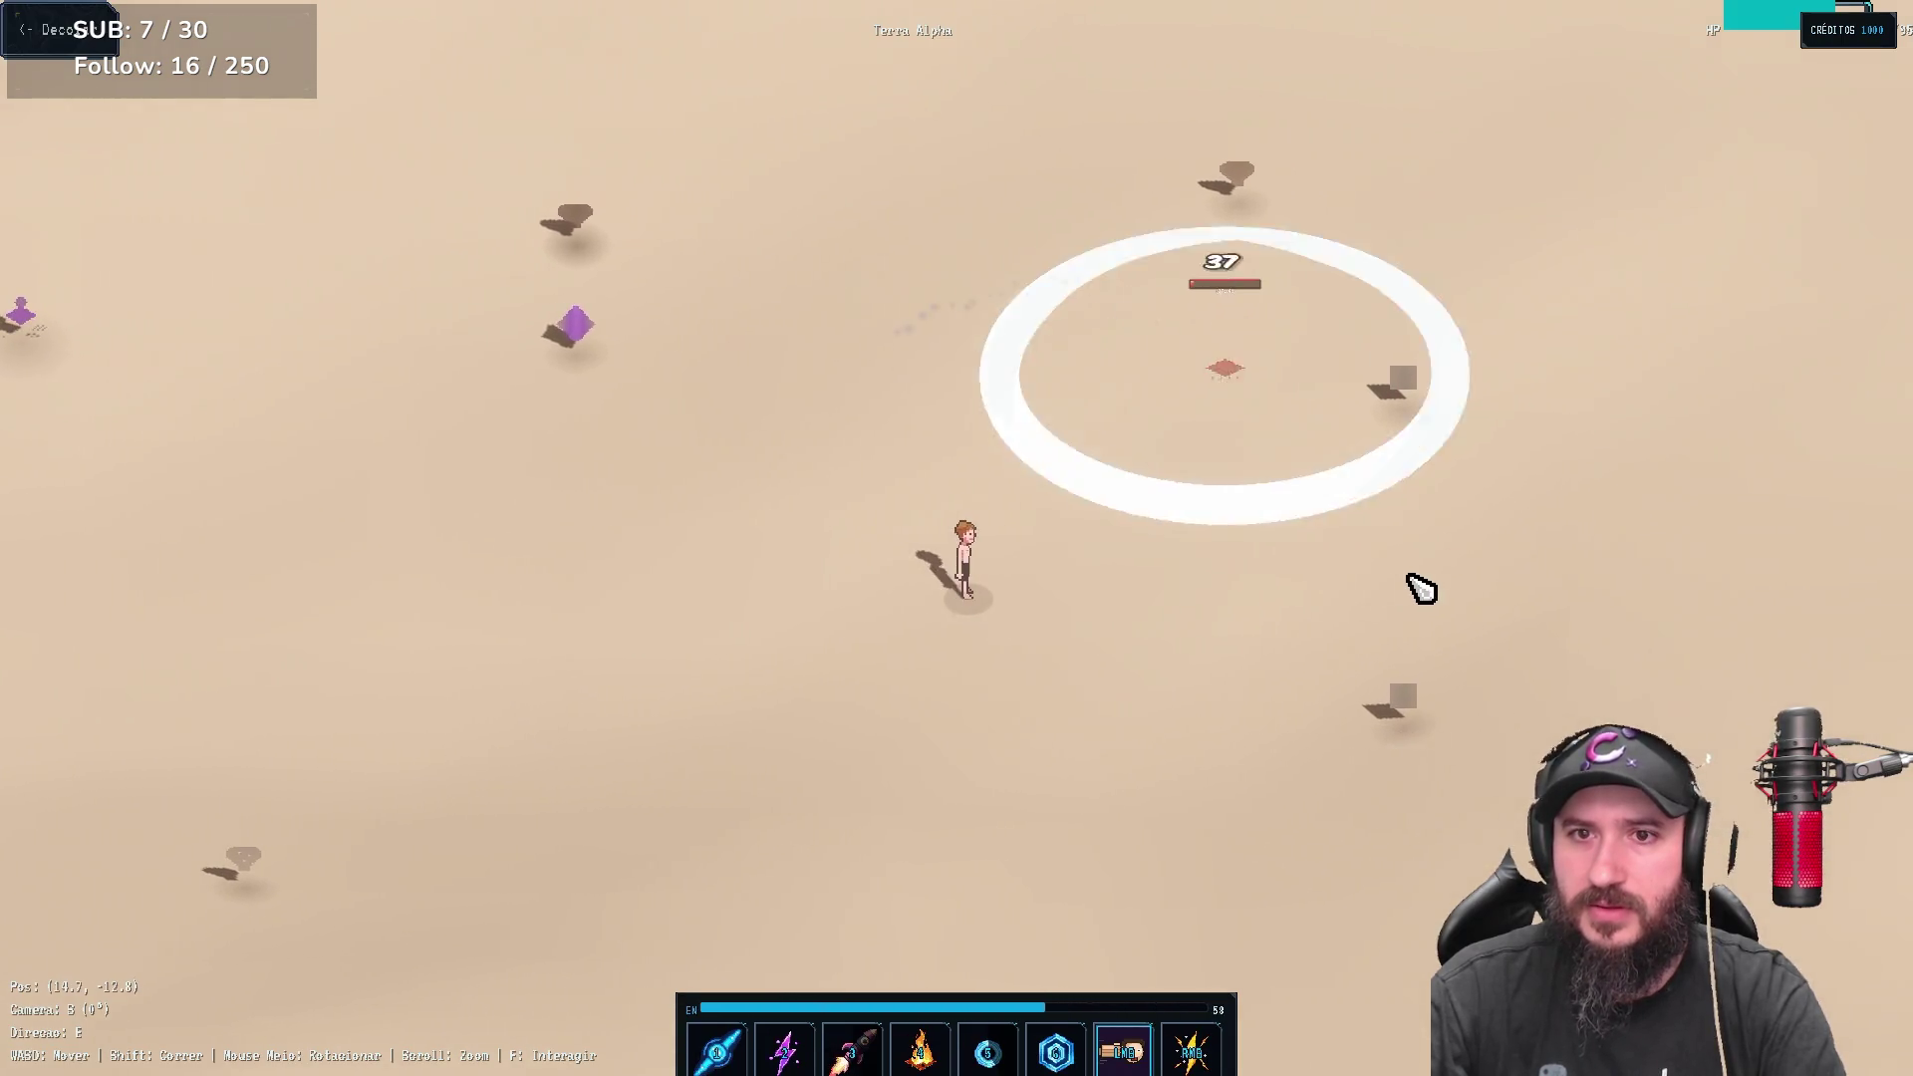
pyautogui.press('a')
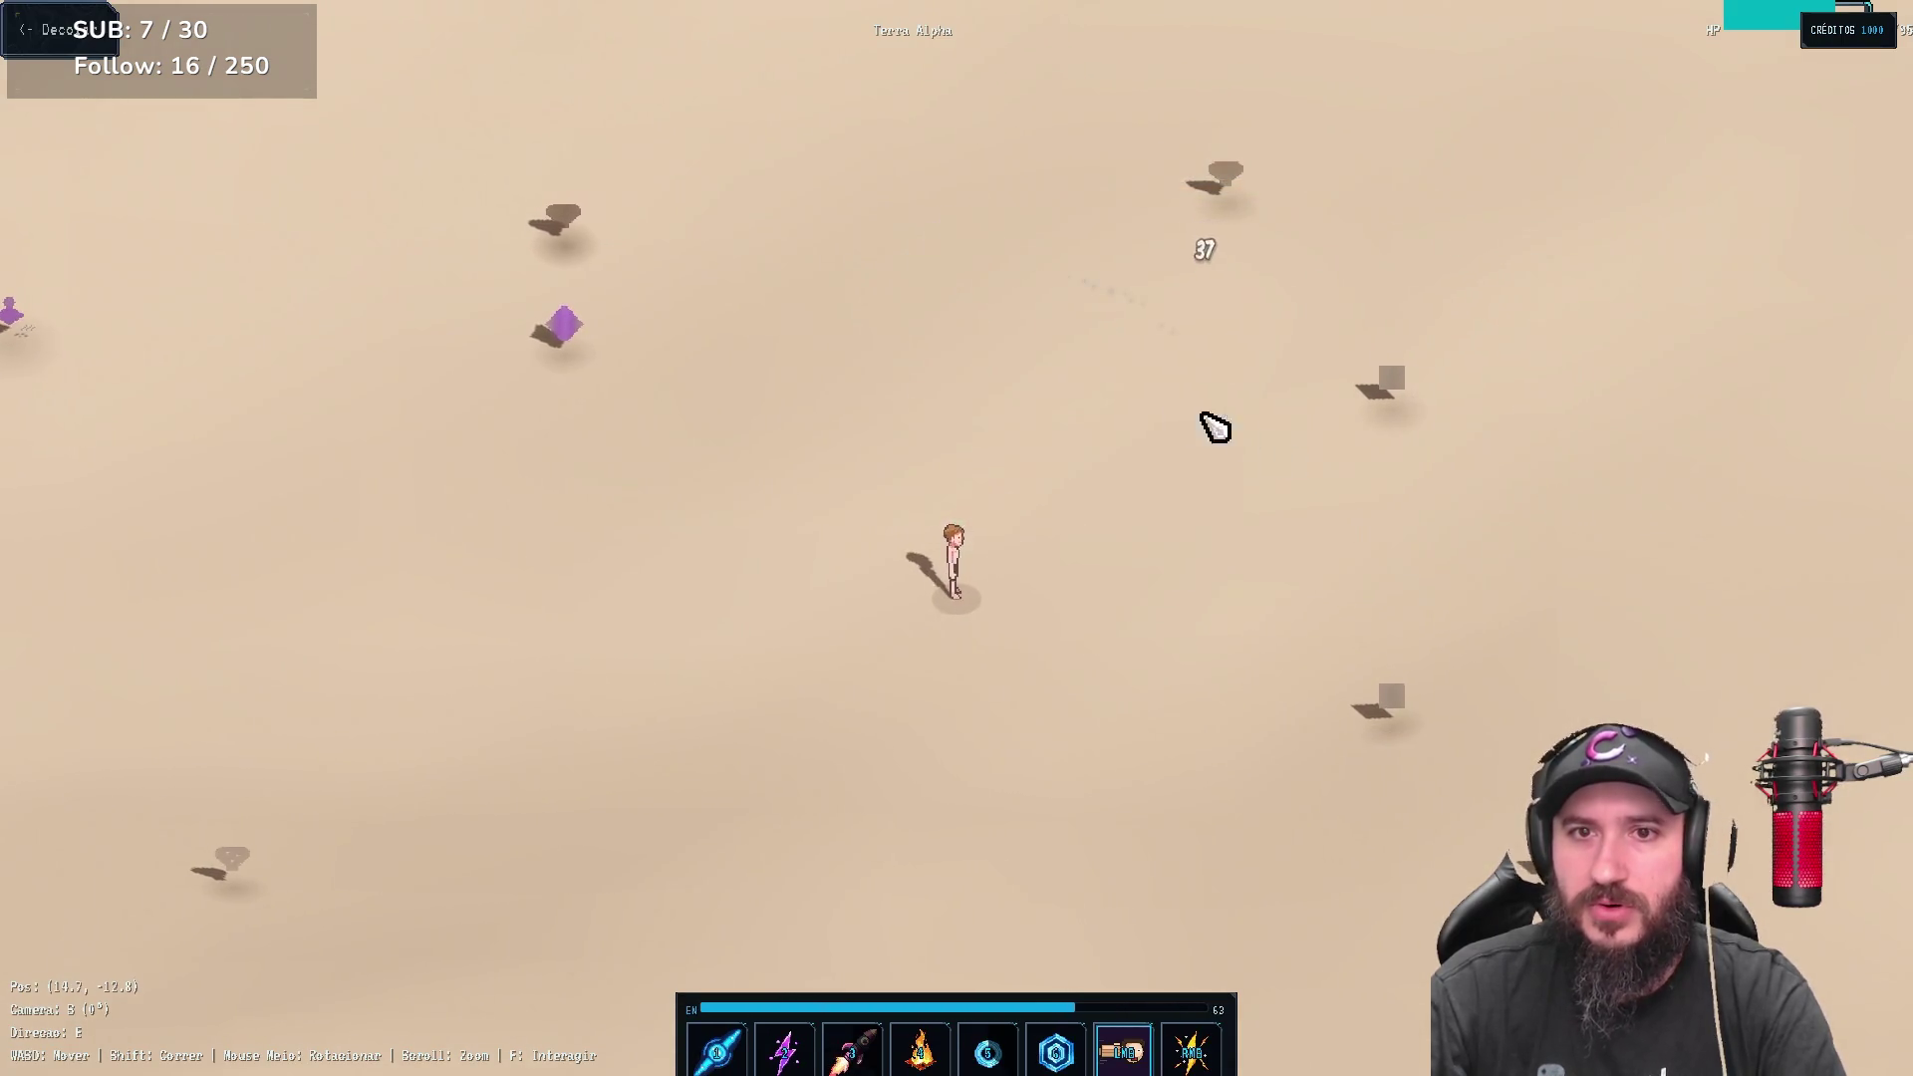
pyautogui.press('2')
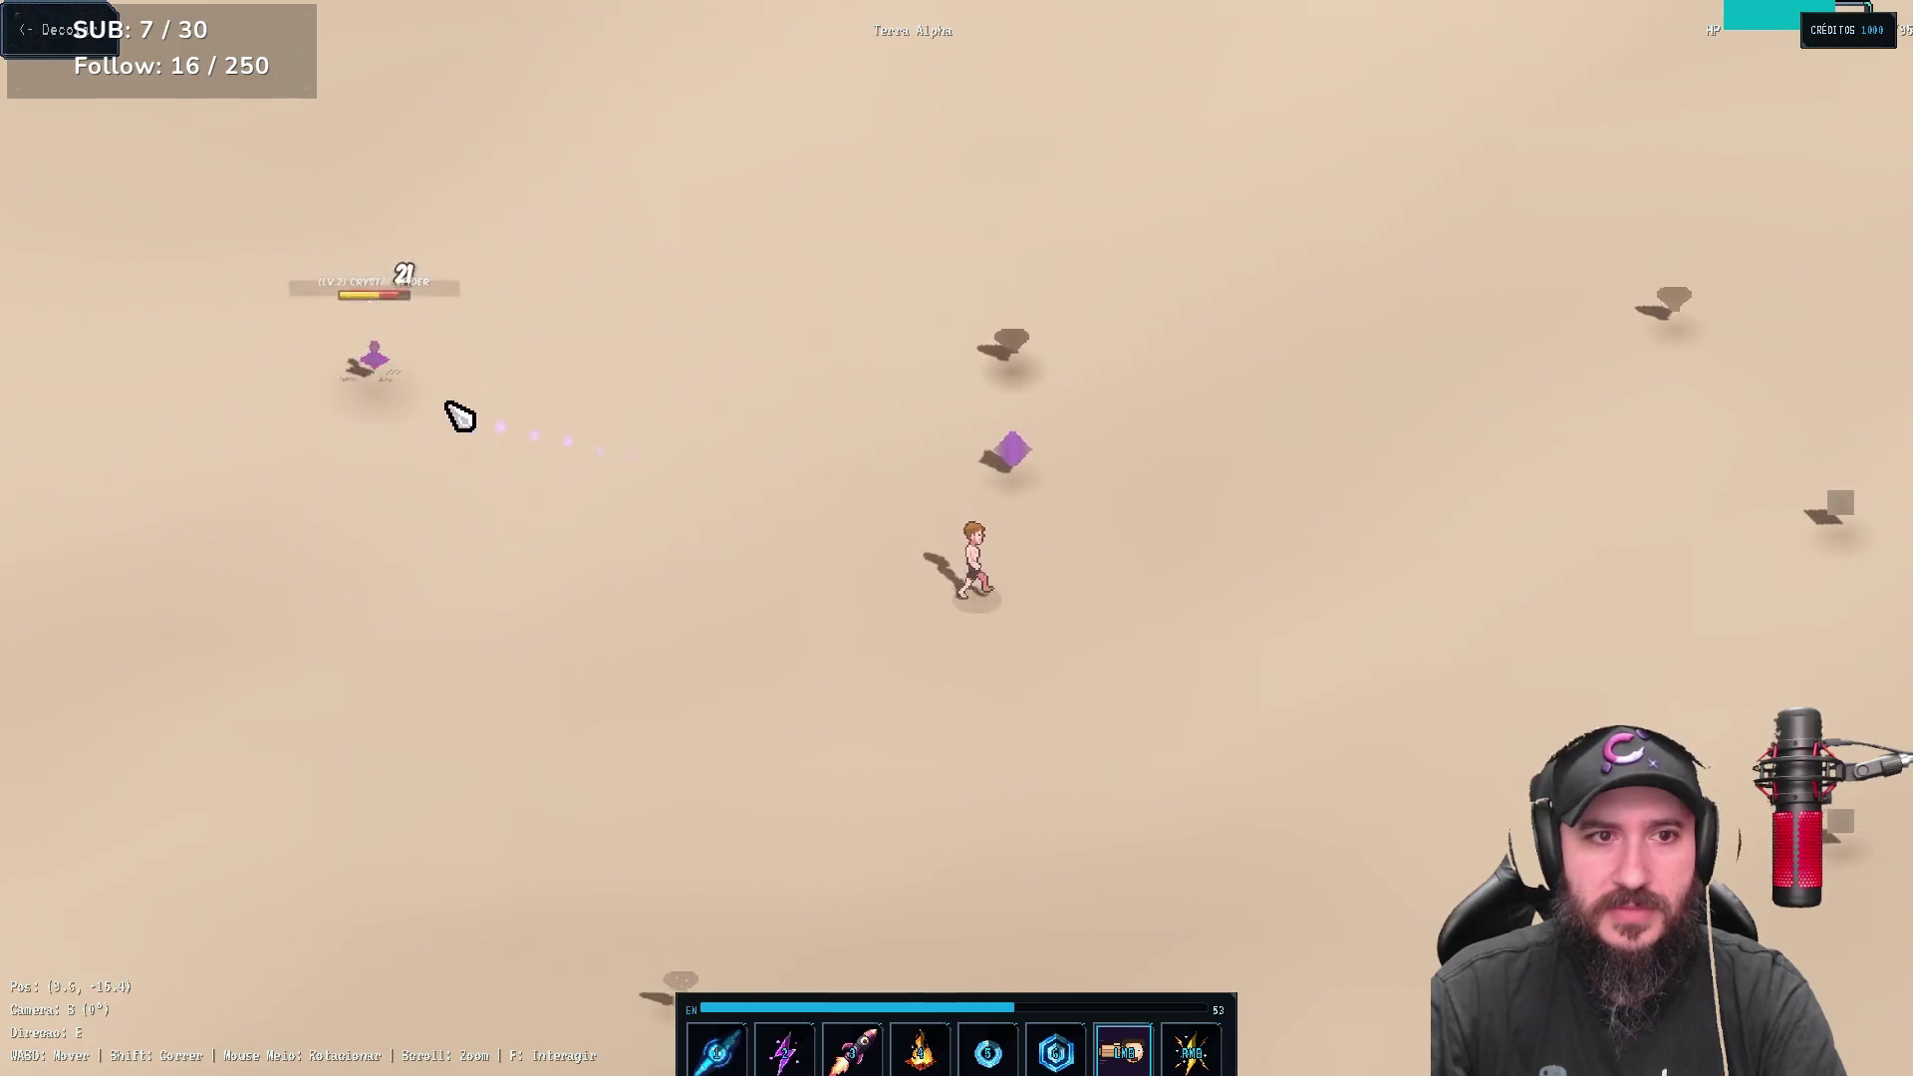
pyautogui.press('w')
pyautogui.click(244, 398)
pyautogui.click(403, 618)
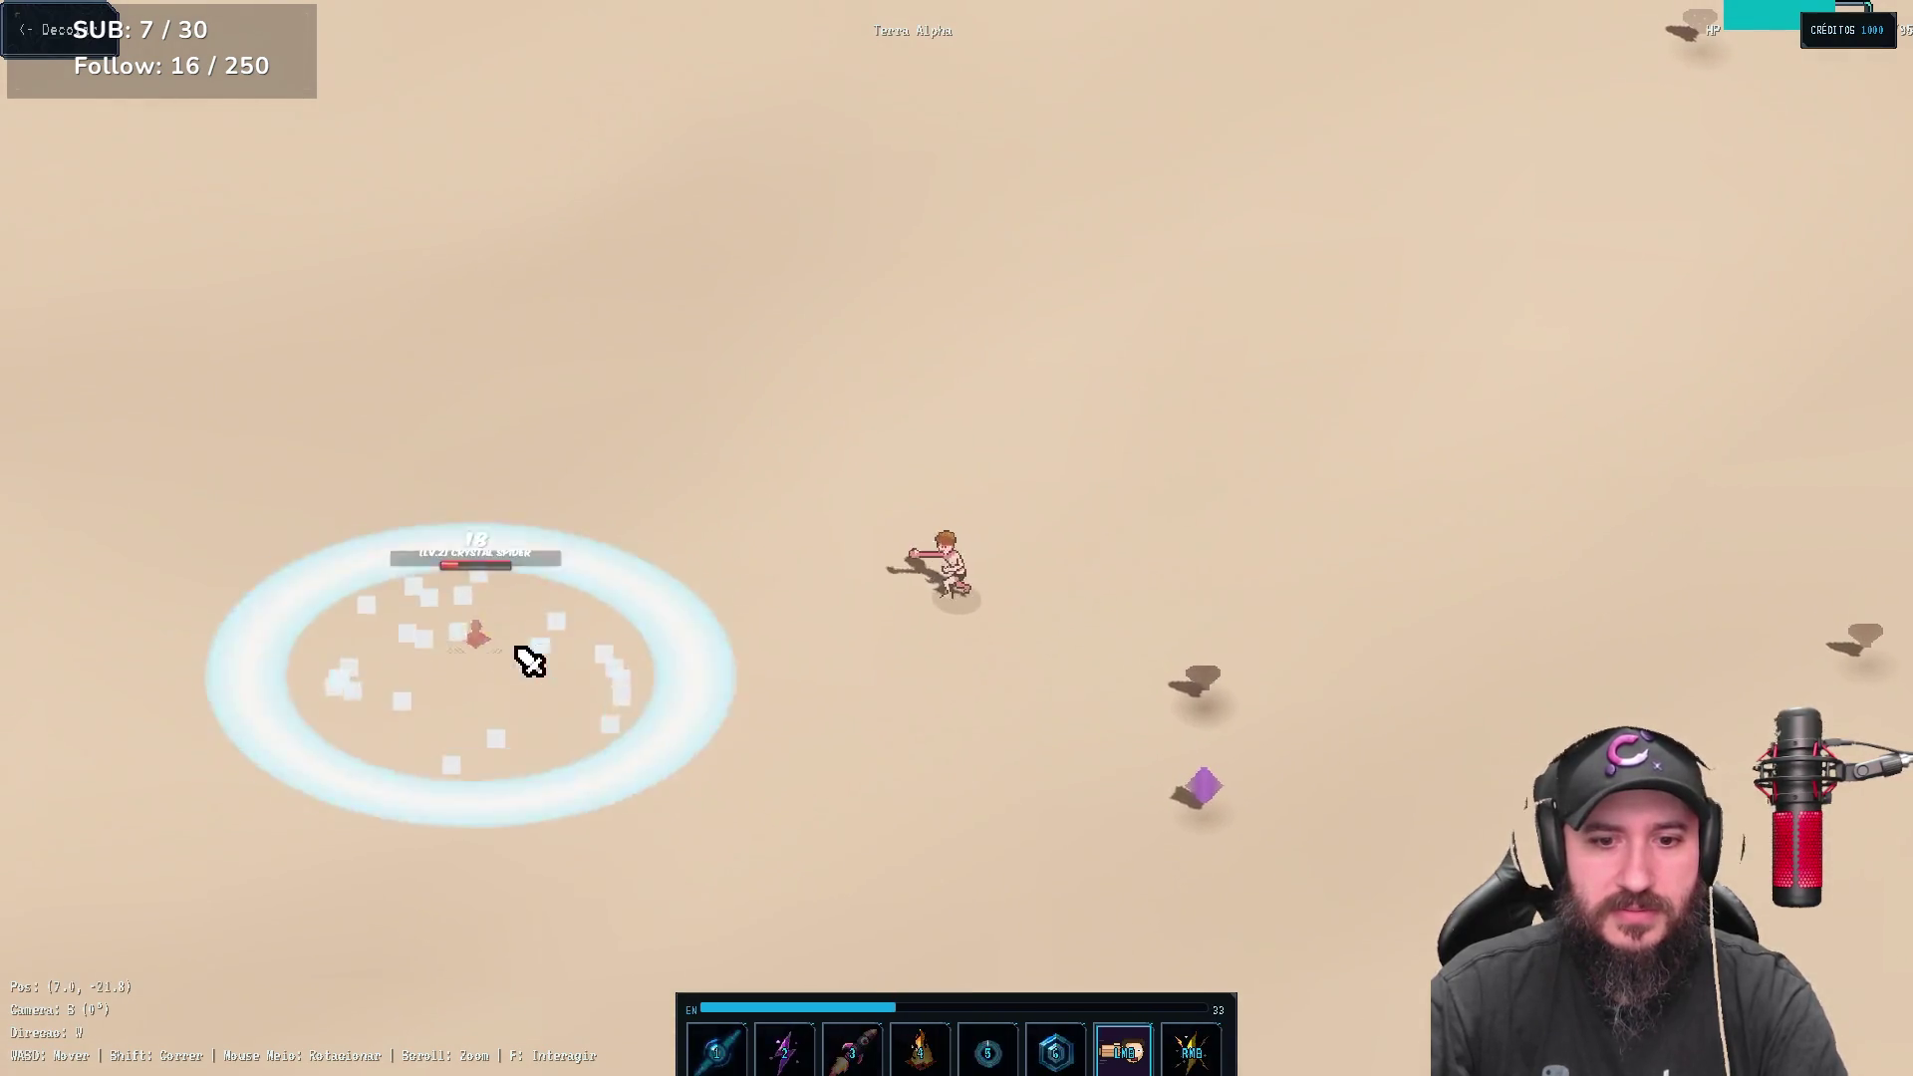
pyautogui.scroll(-5, 927, 478)
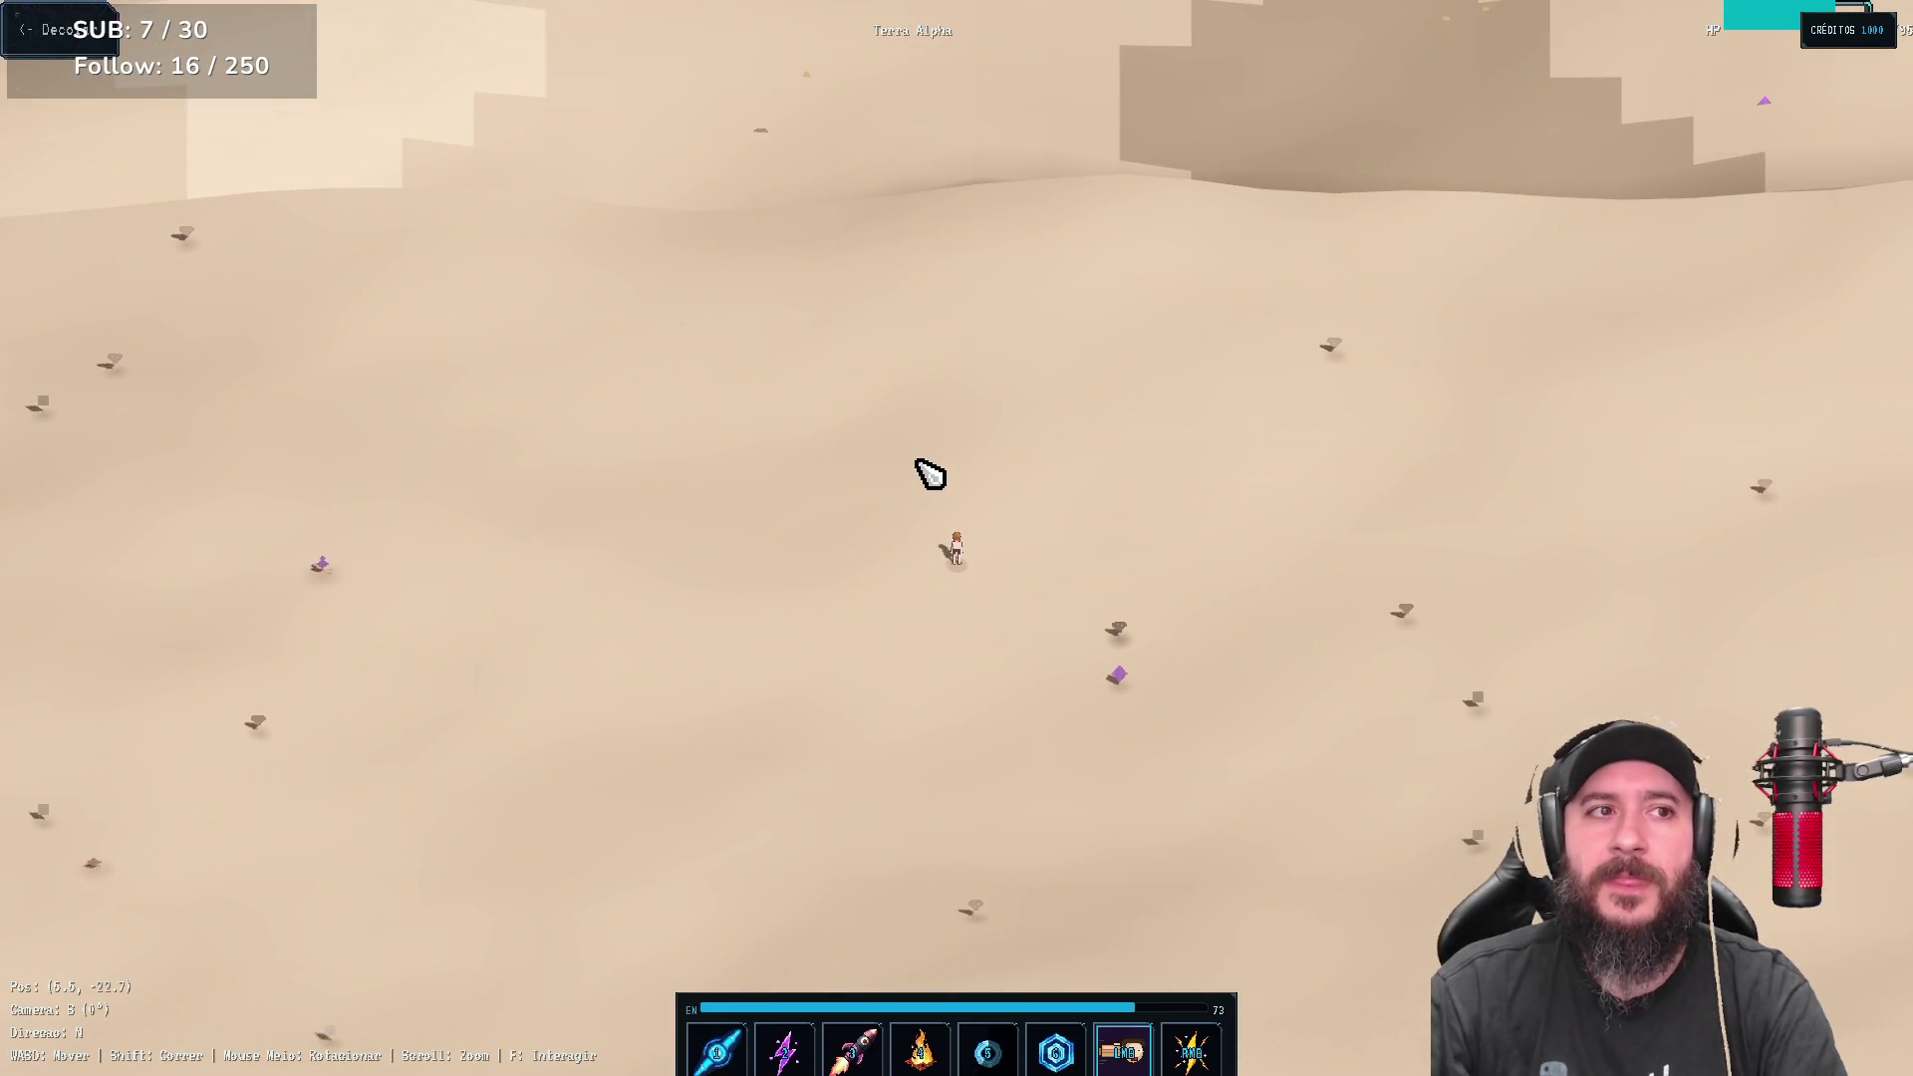
# Walk the character north-east across the dunes into new terrain.
pyautogui.press('w')
pyautogui.press('d')
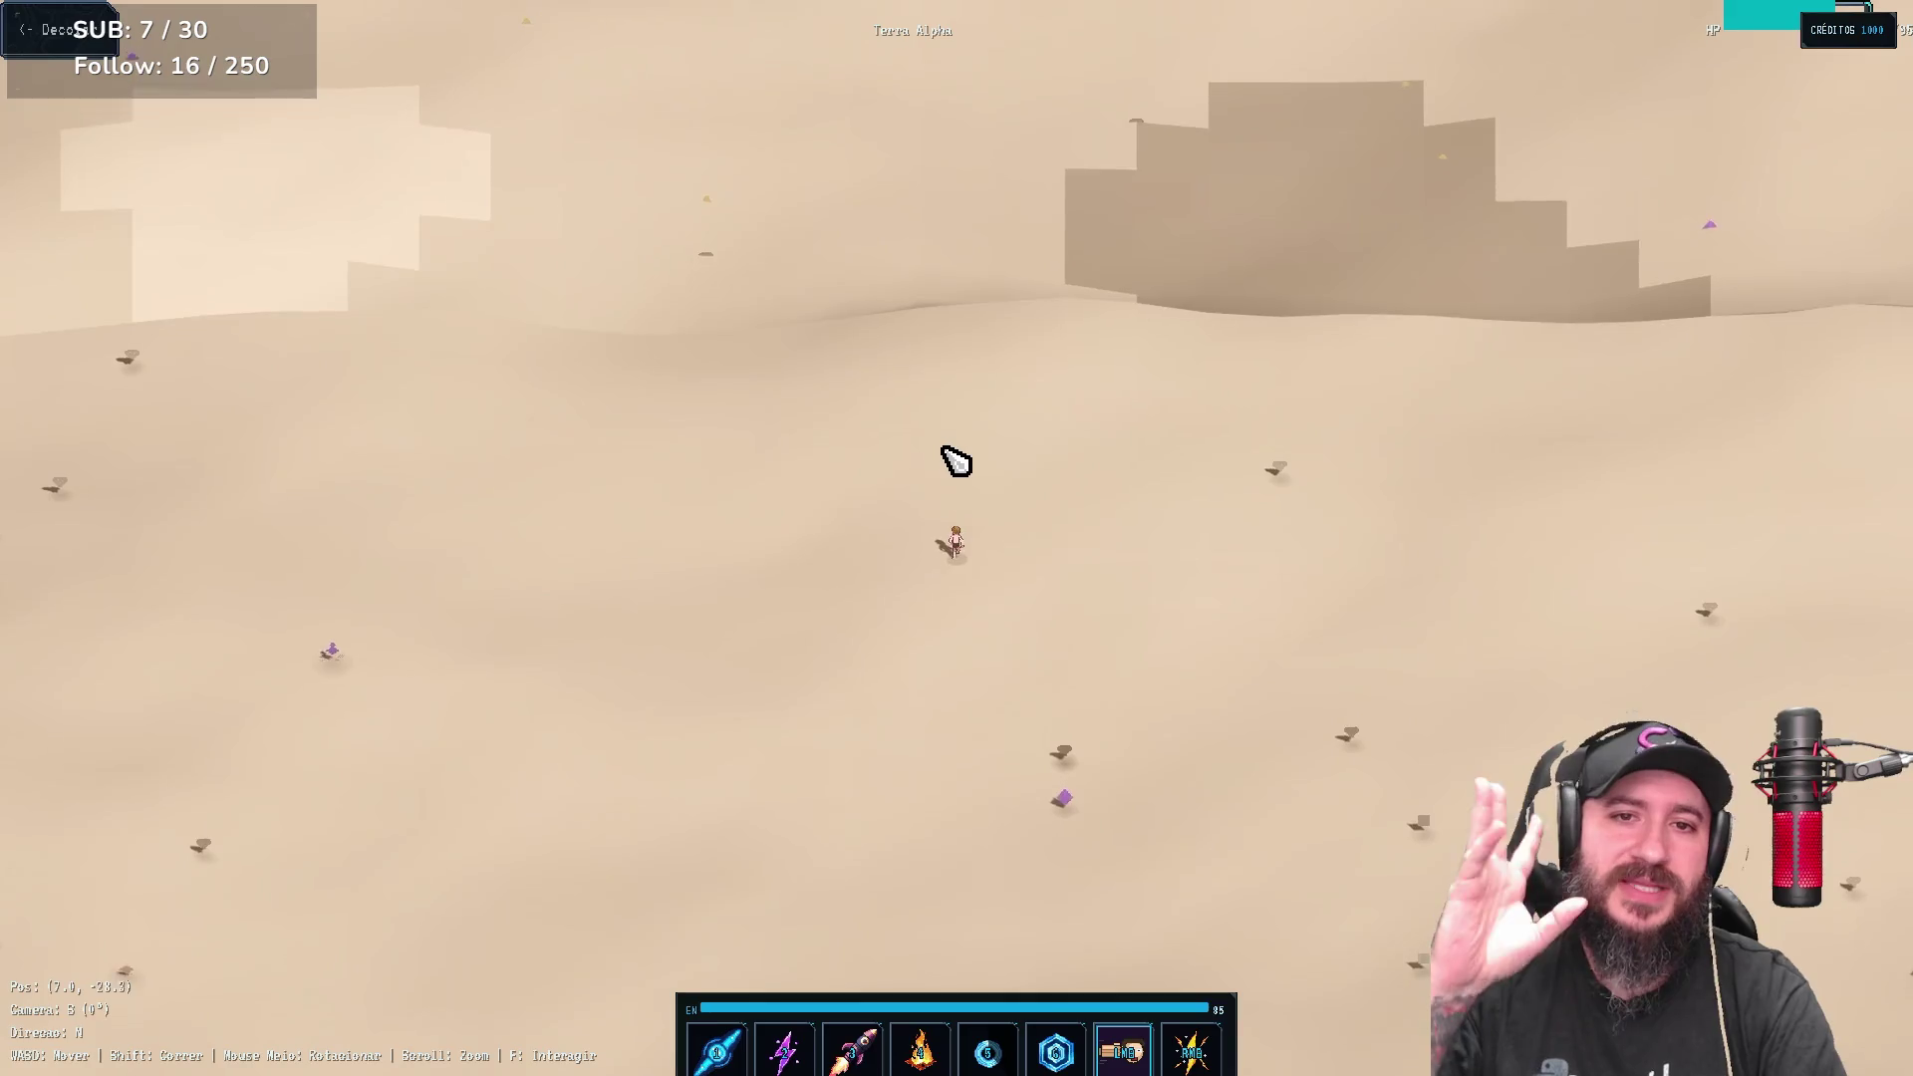
pyautogui.press('w')
pyautogui.press('d')
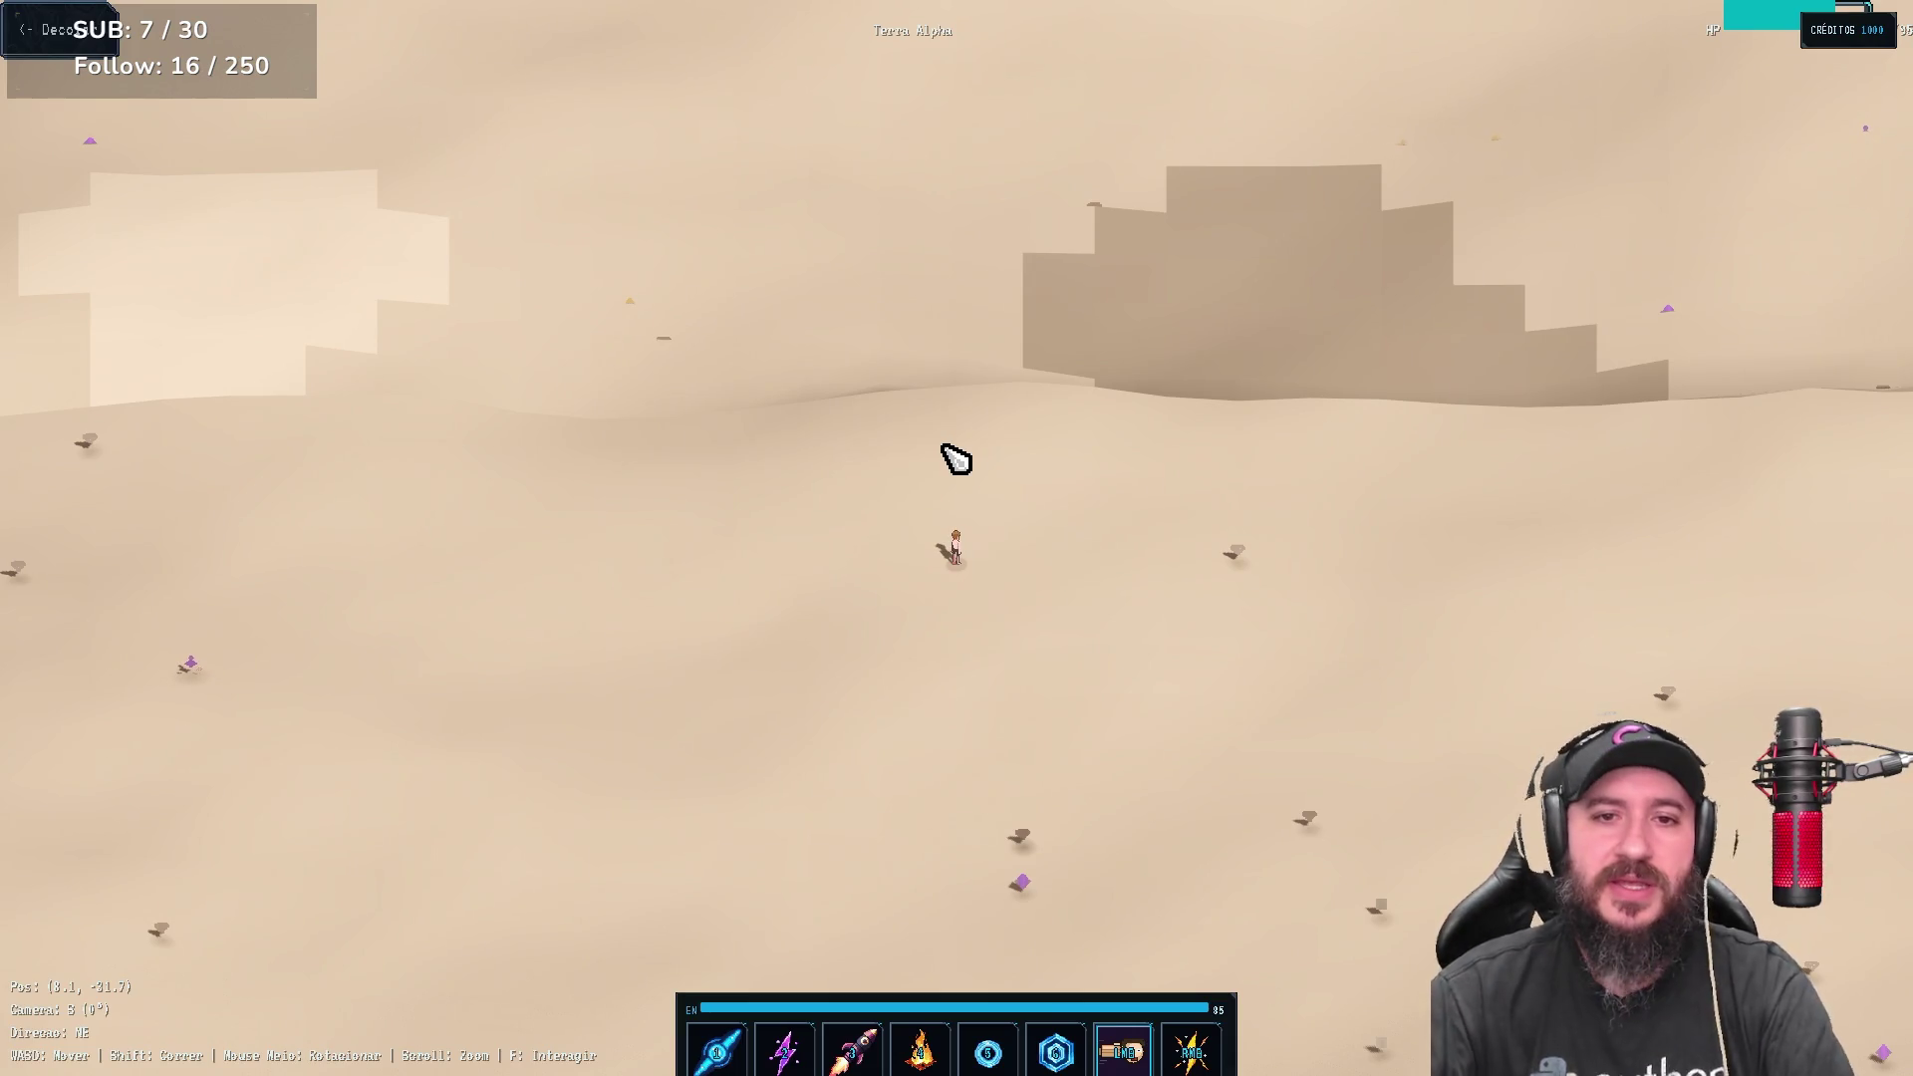
pyautogui.press('w')
pyautogui.press('d')
pyautogui.press('d')
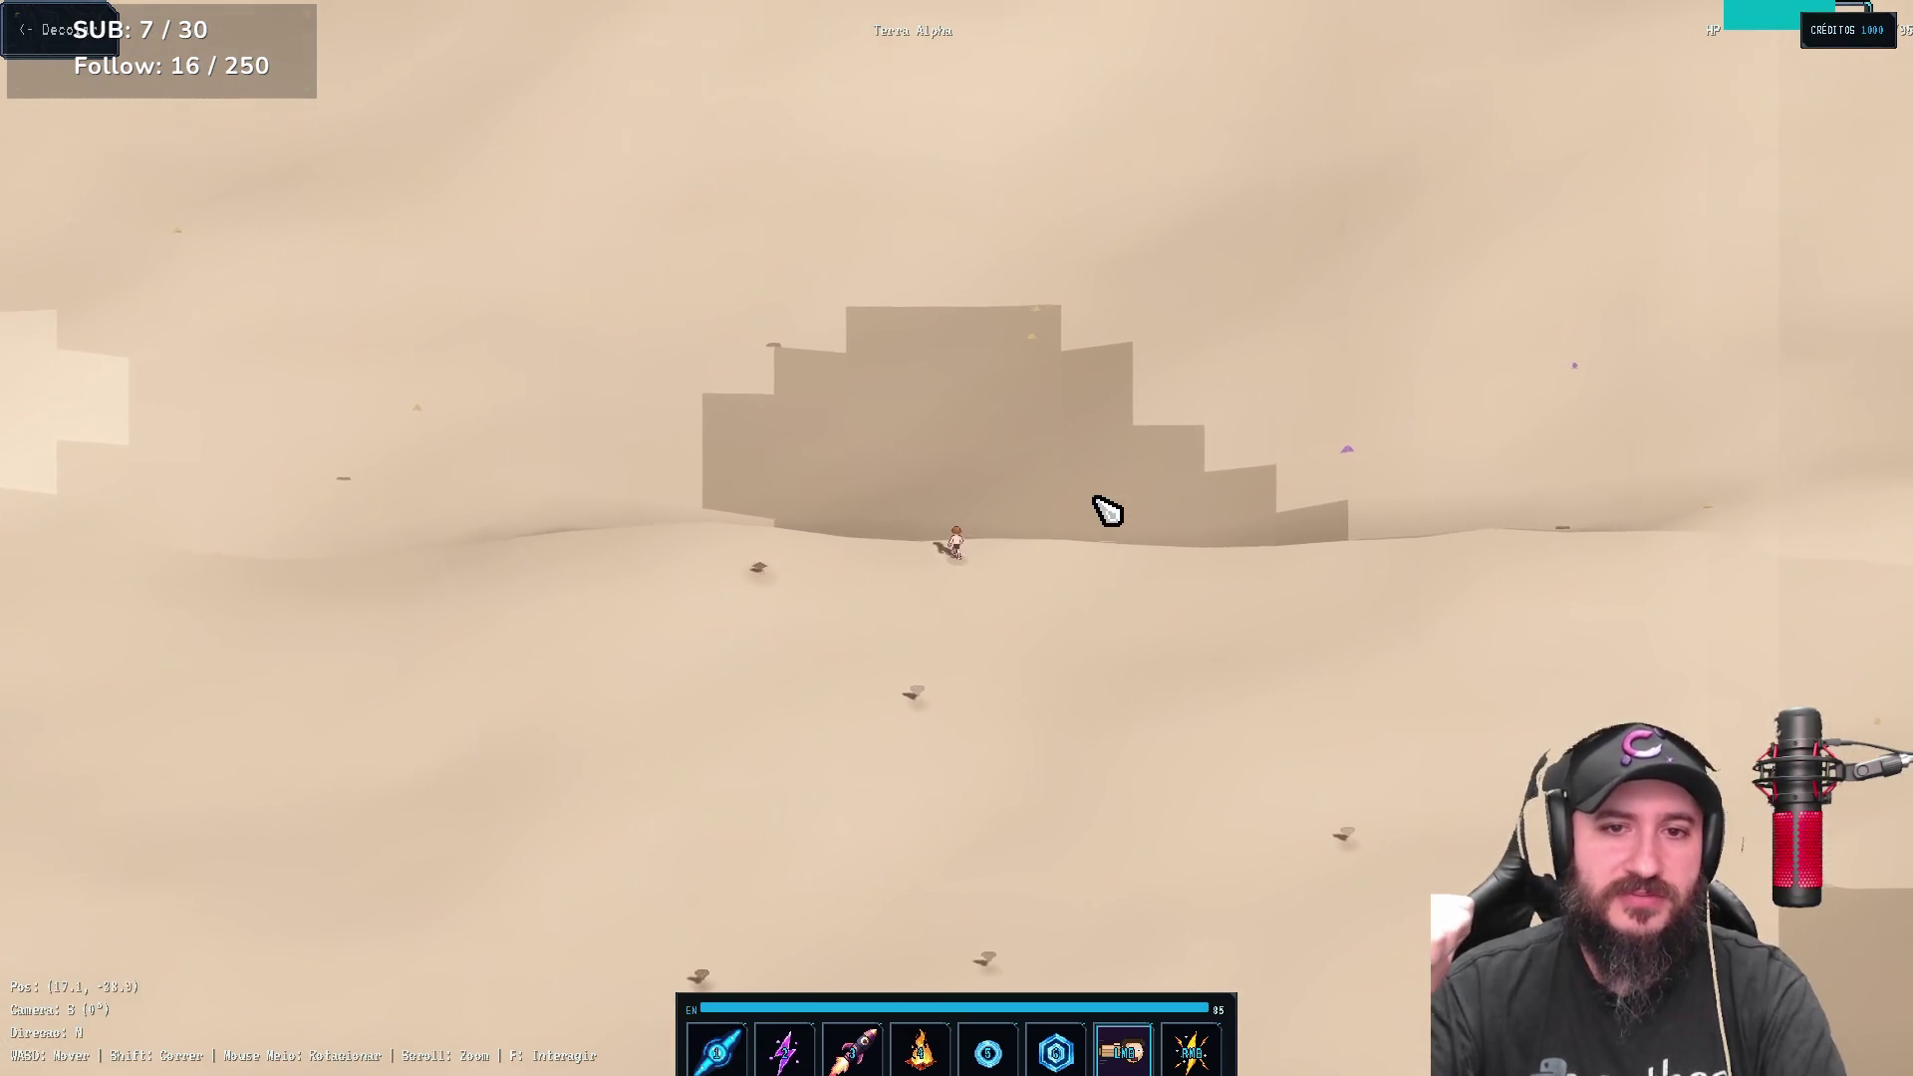
pyautogui.press('d')
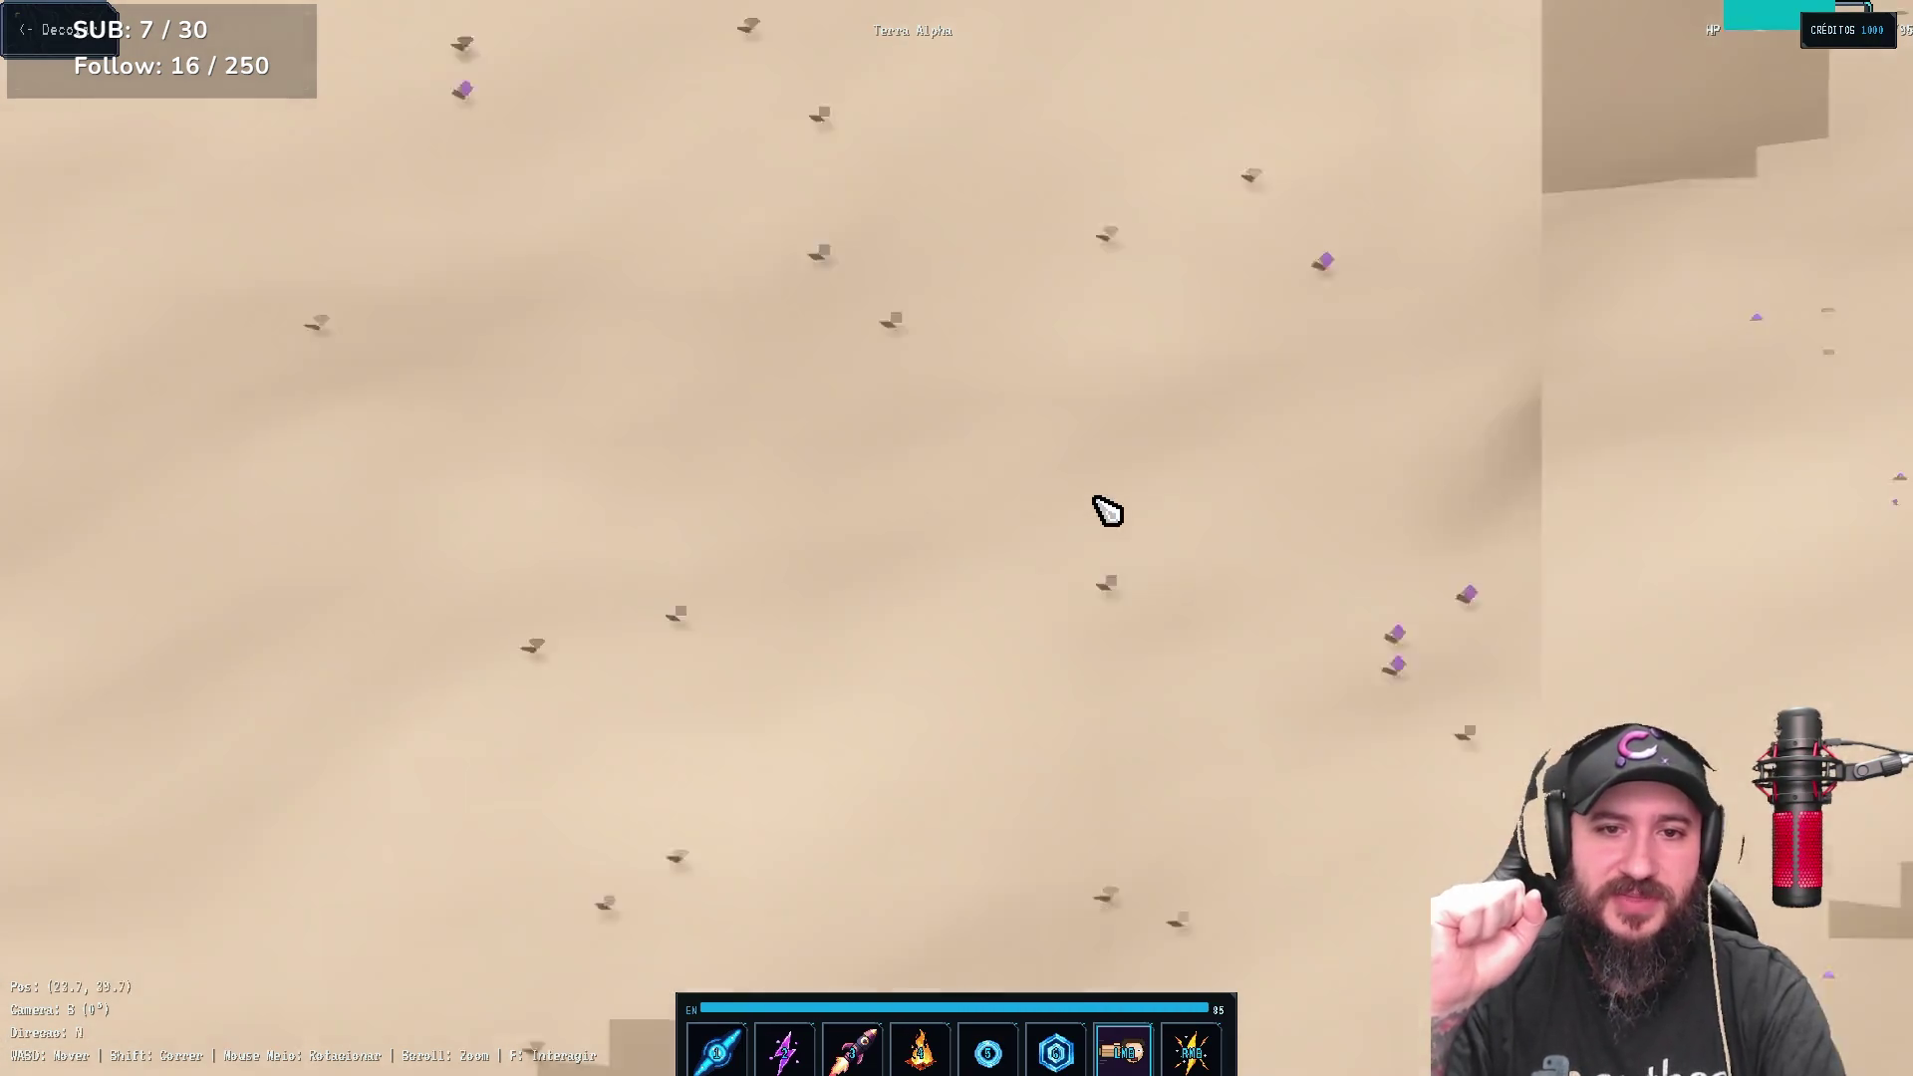
pyautogui.press('d')
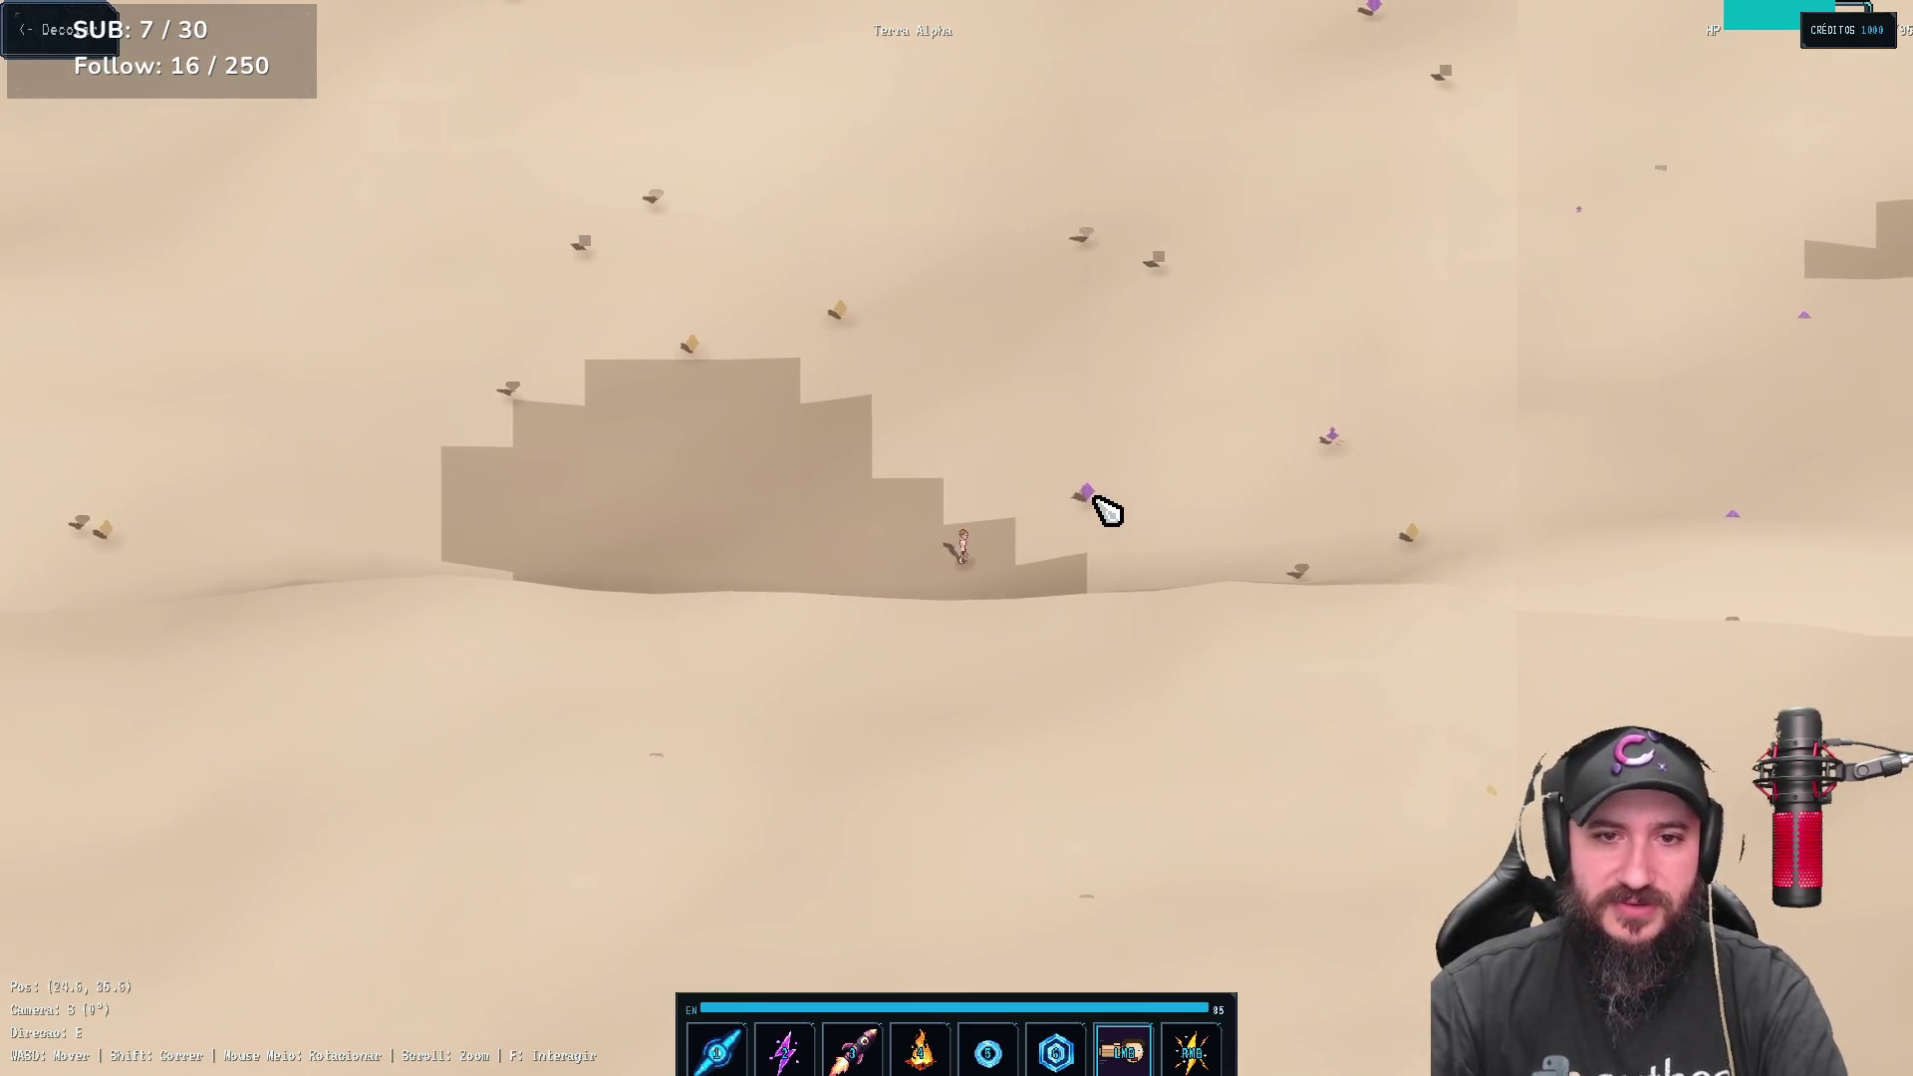
# Turn the camera to face north-west and zoom in on the character near the ridge.
pyautogui.moveTo(883, 525)
pyautogui.mouseDown()
pyautogui.moveTo(1349, 517)
pyautogui.moveTo(802, 469)
pyautogui.moveTo(1004, 488)
pyautogui.mouseUp()
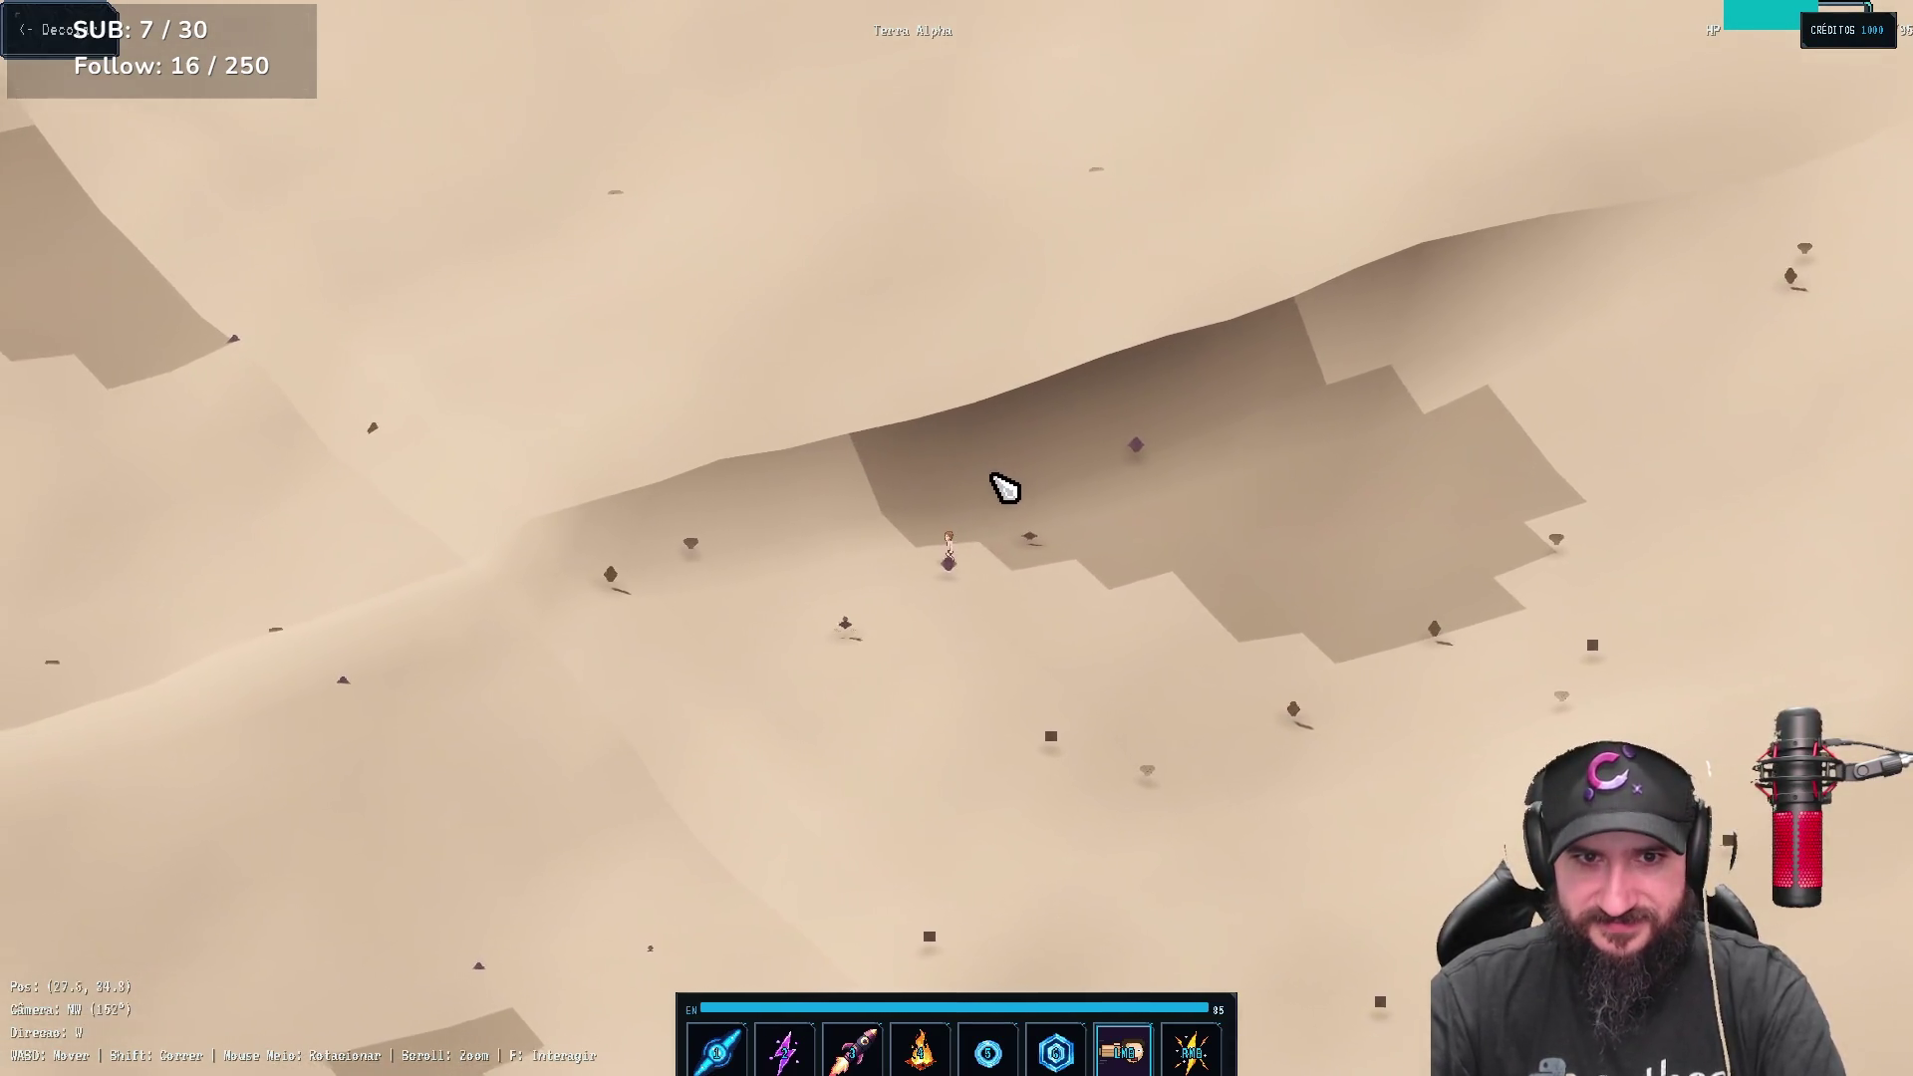
pyautogui.press('w')
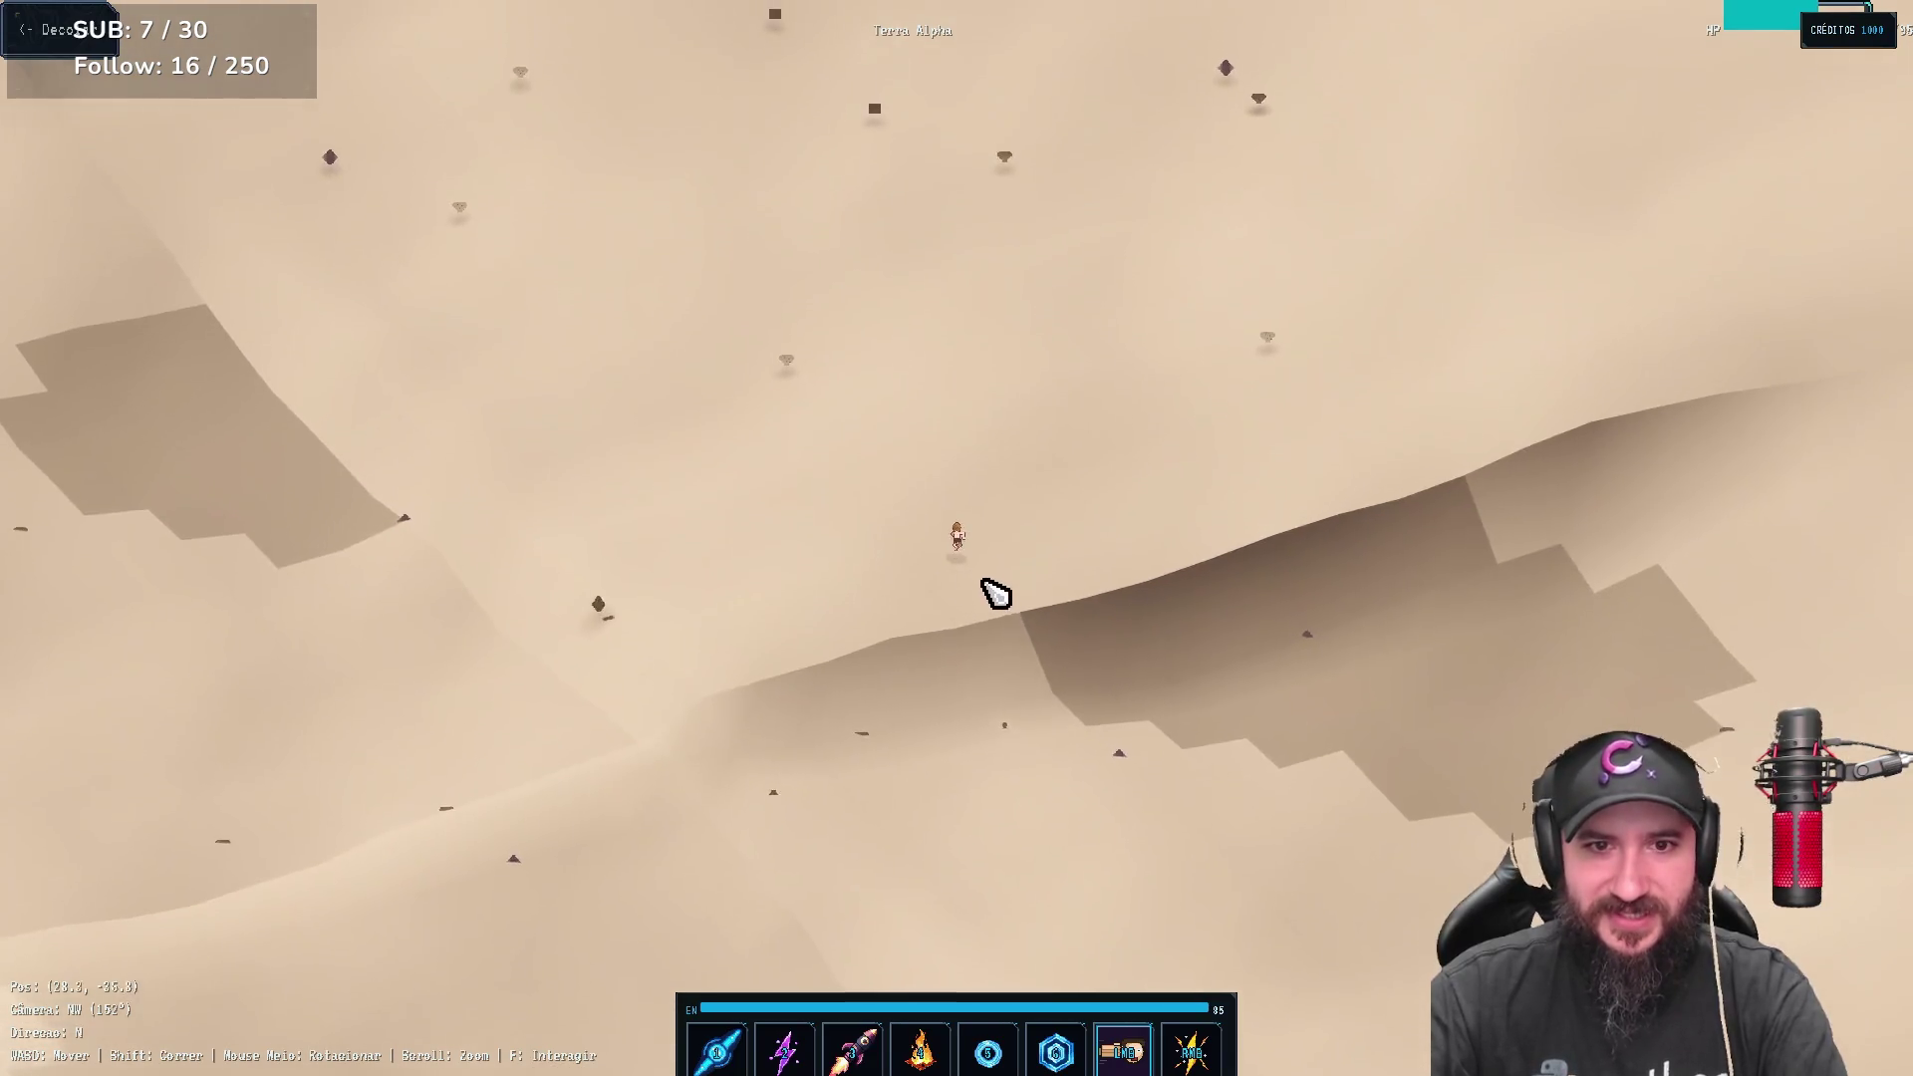
pyautogui.press('d')
pyautogui.scroll(3, 996, 618)
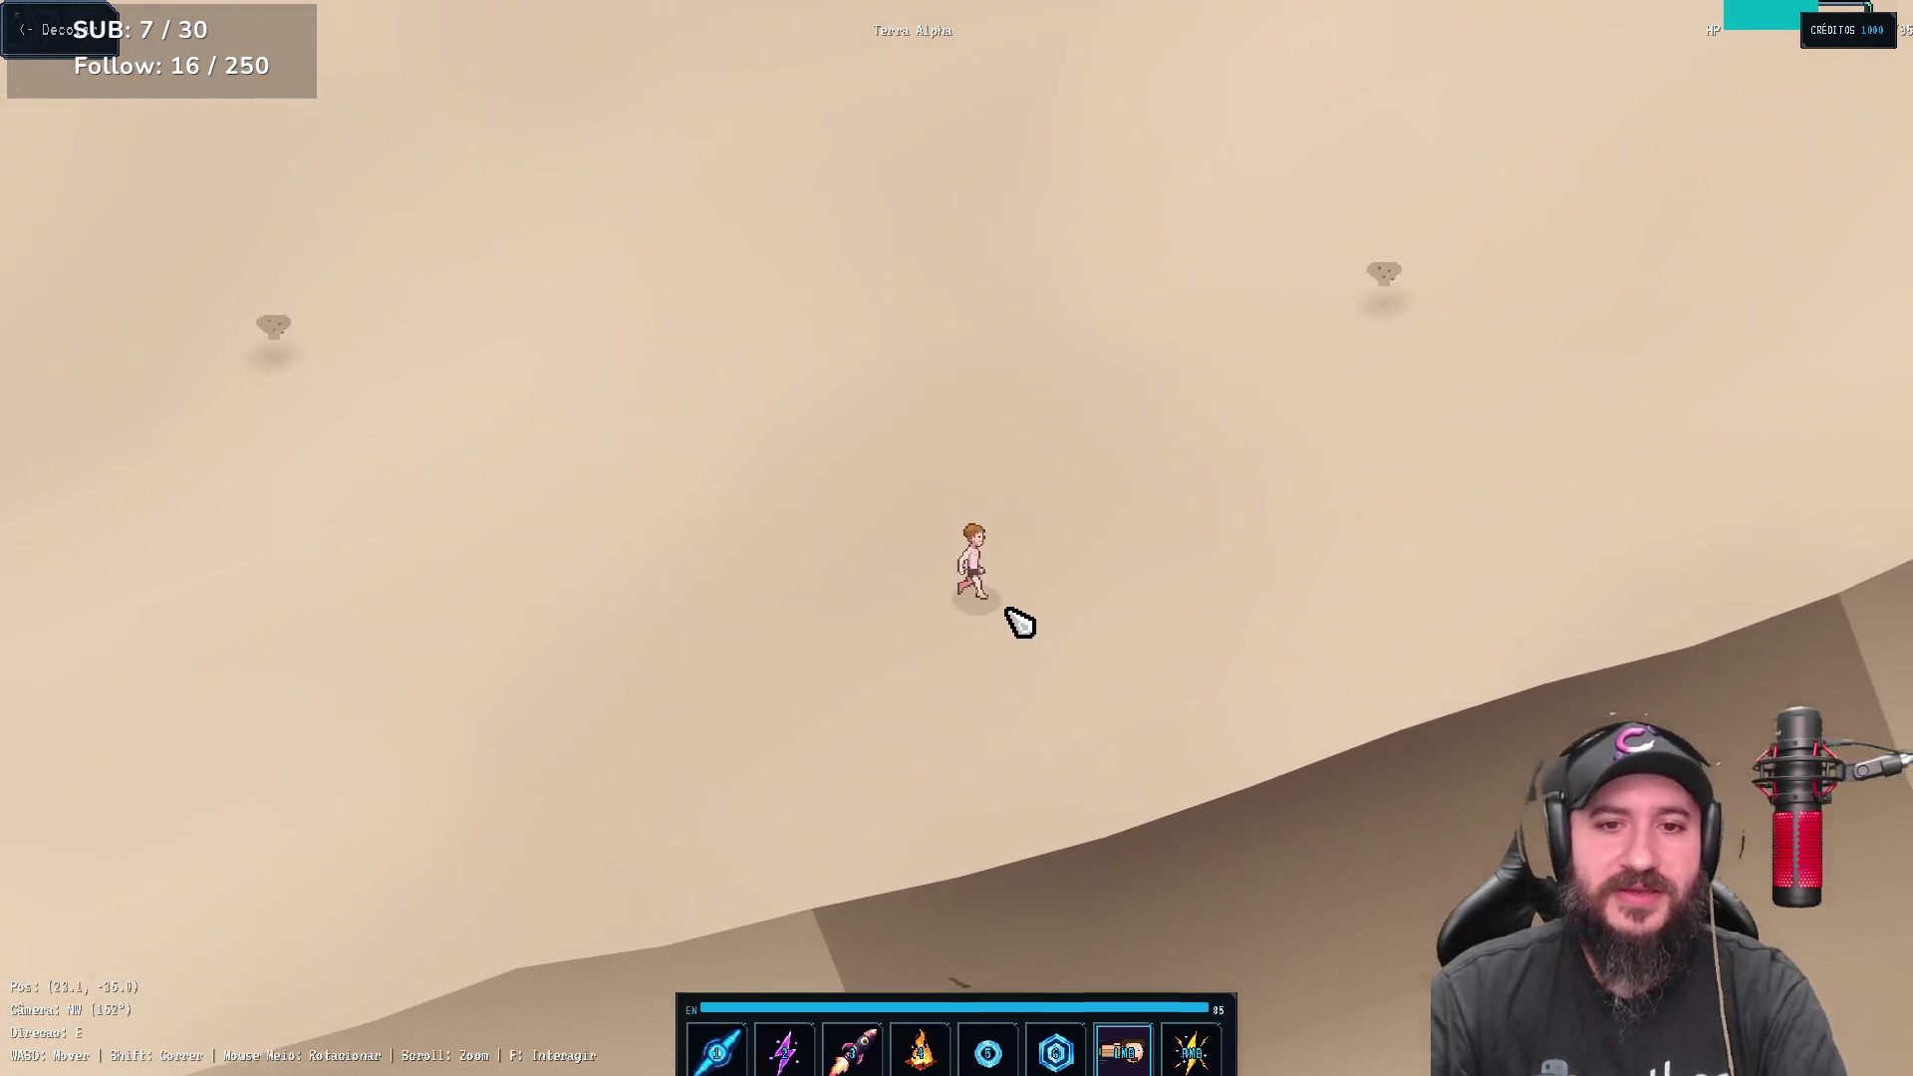
# Run north across the dunes past a Rock Crawler, then turn and head west.
pyautogui.press('w')
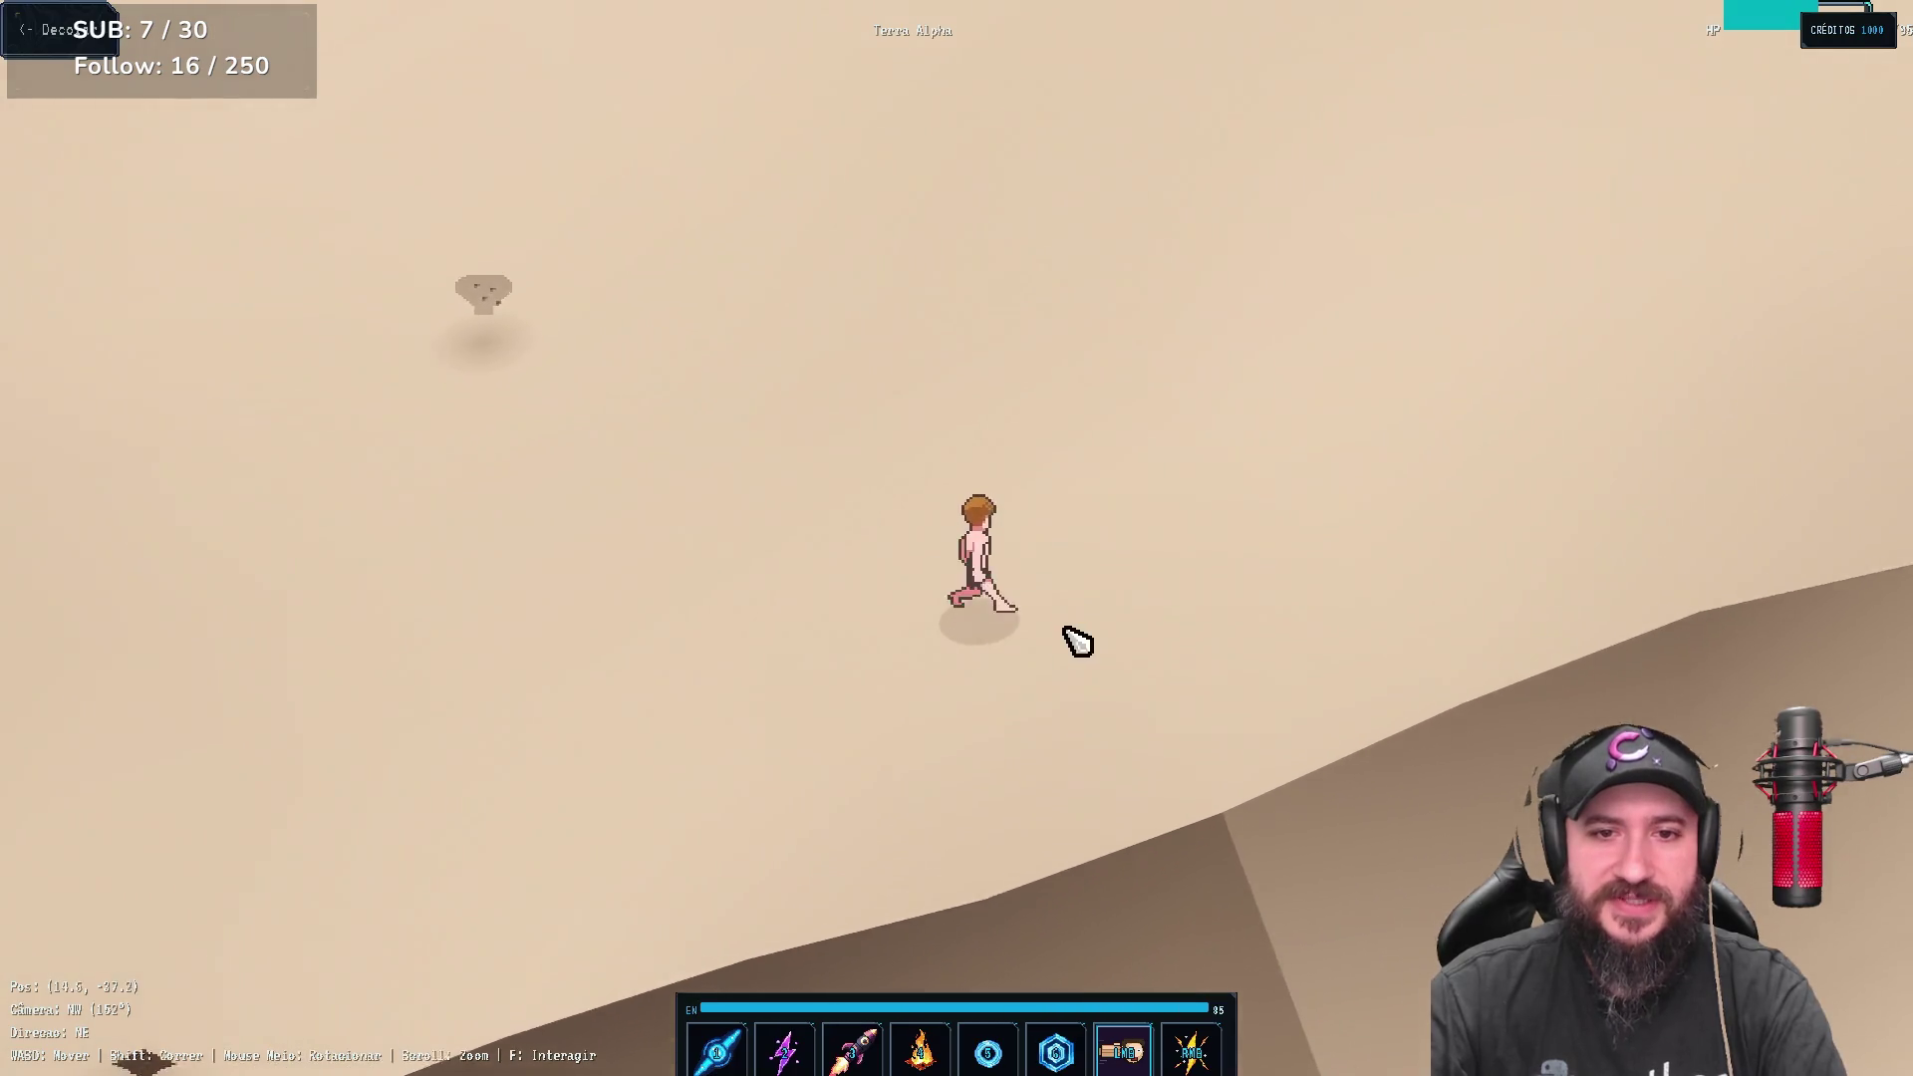
pyautogui.press('w')
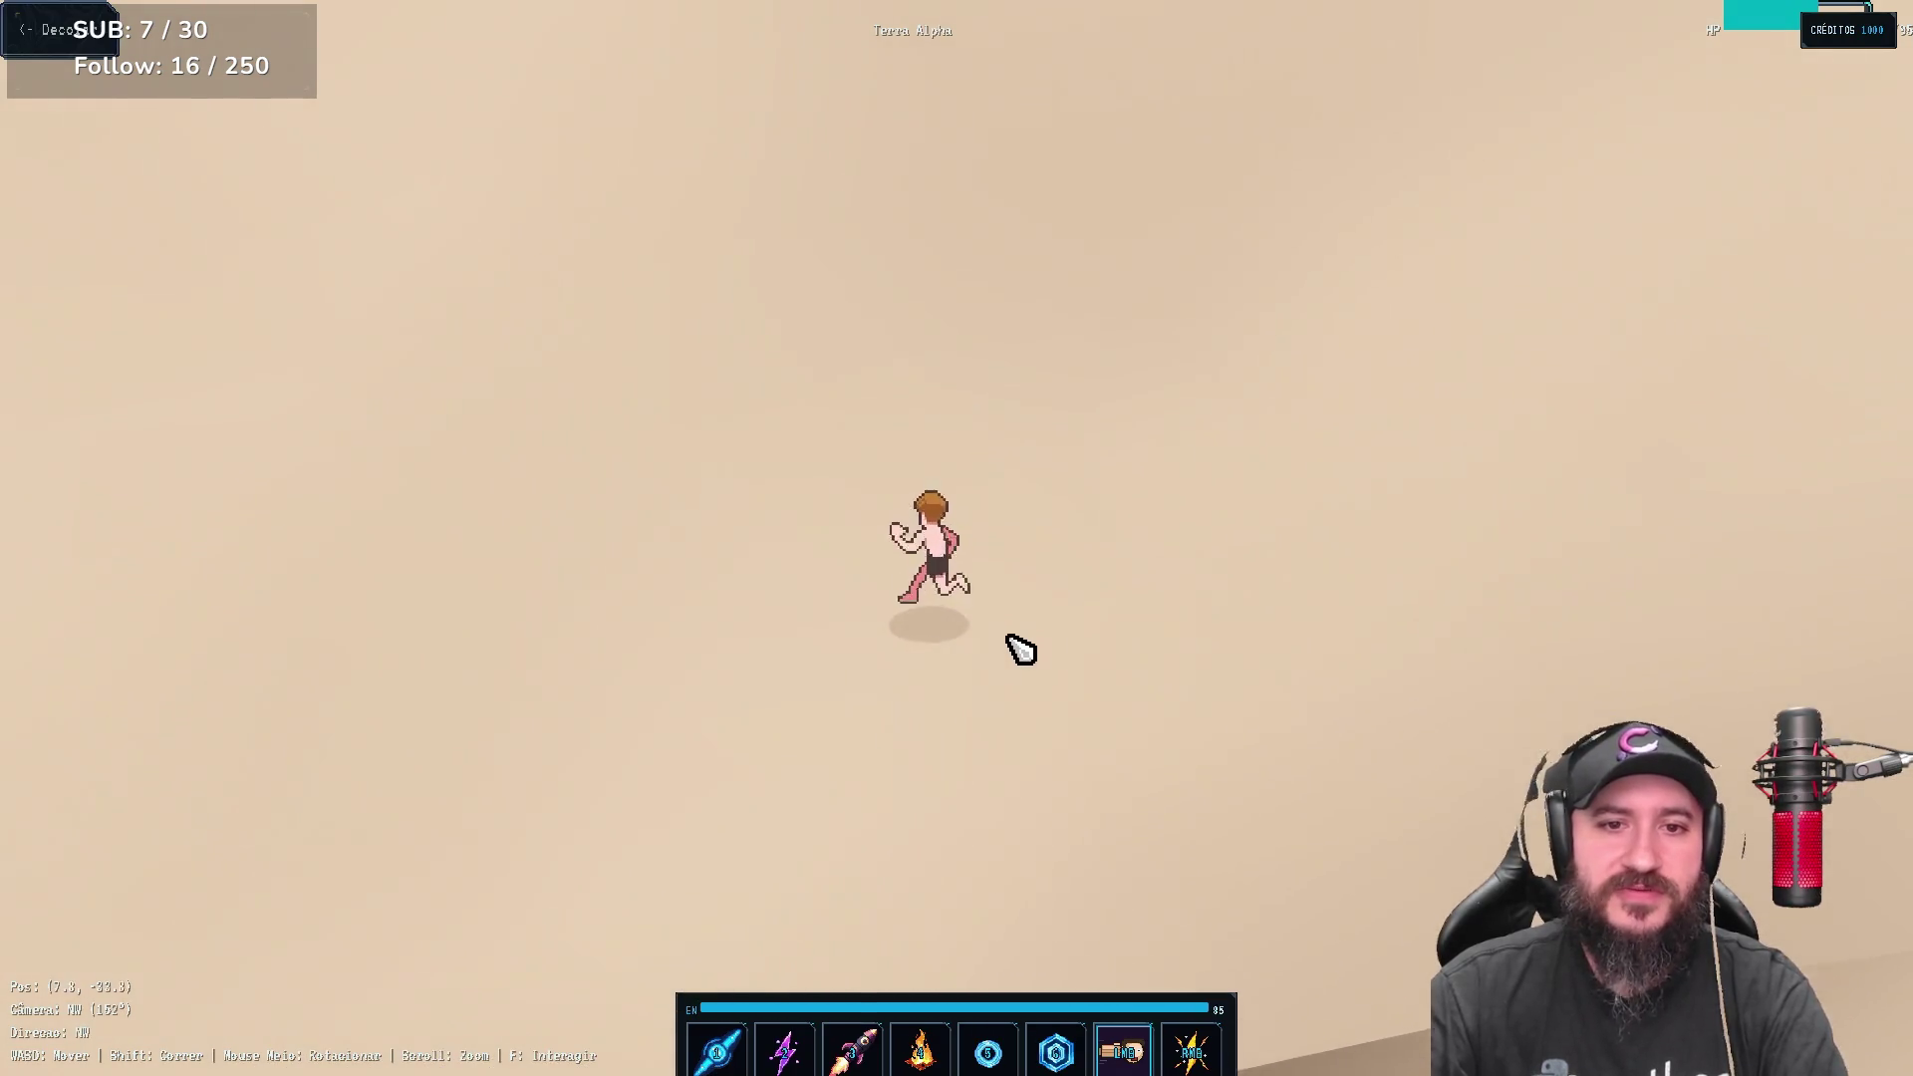
pyautogui.press('w')
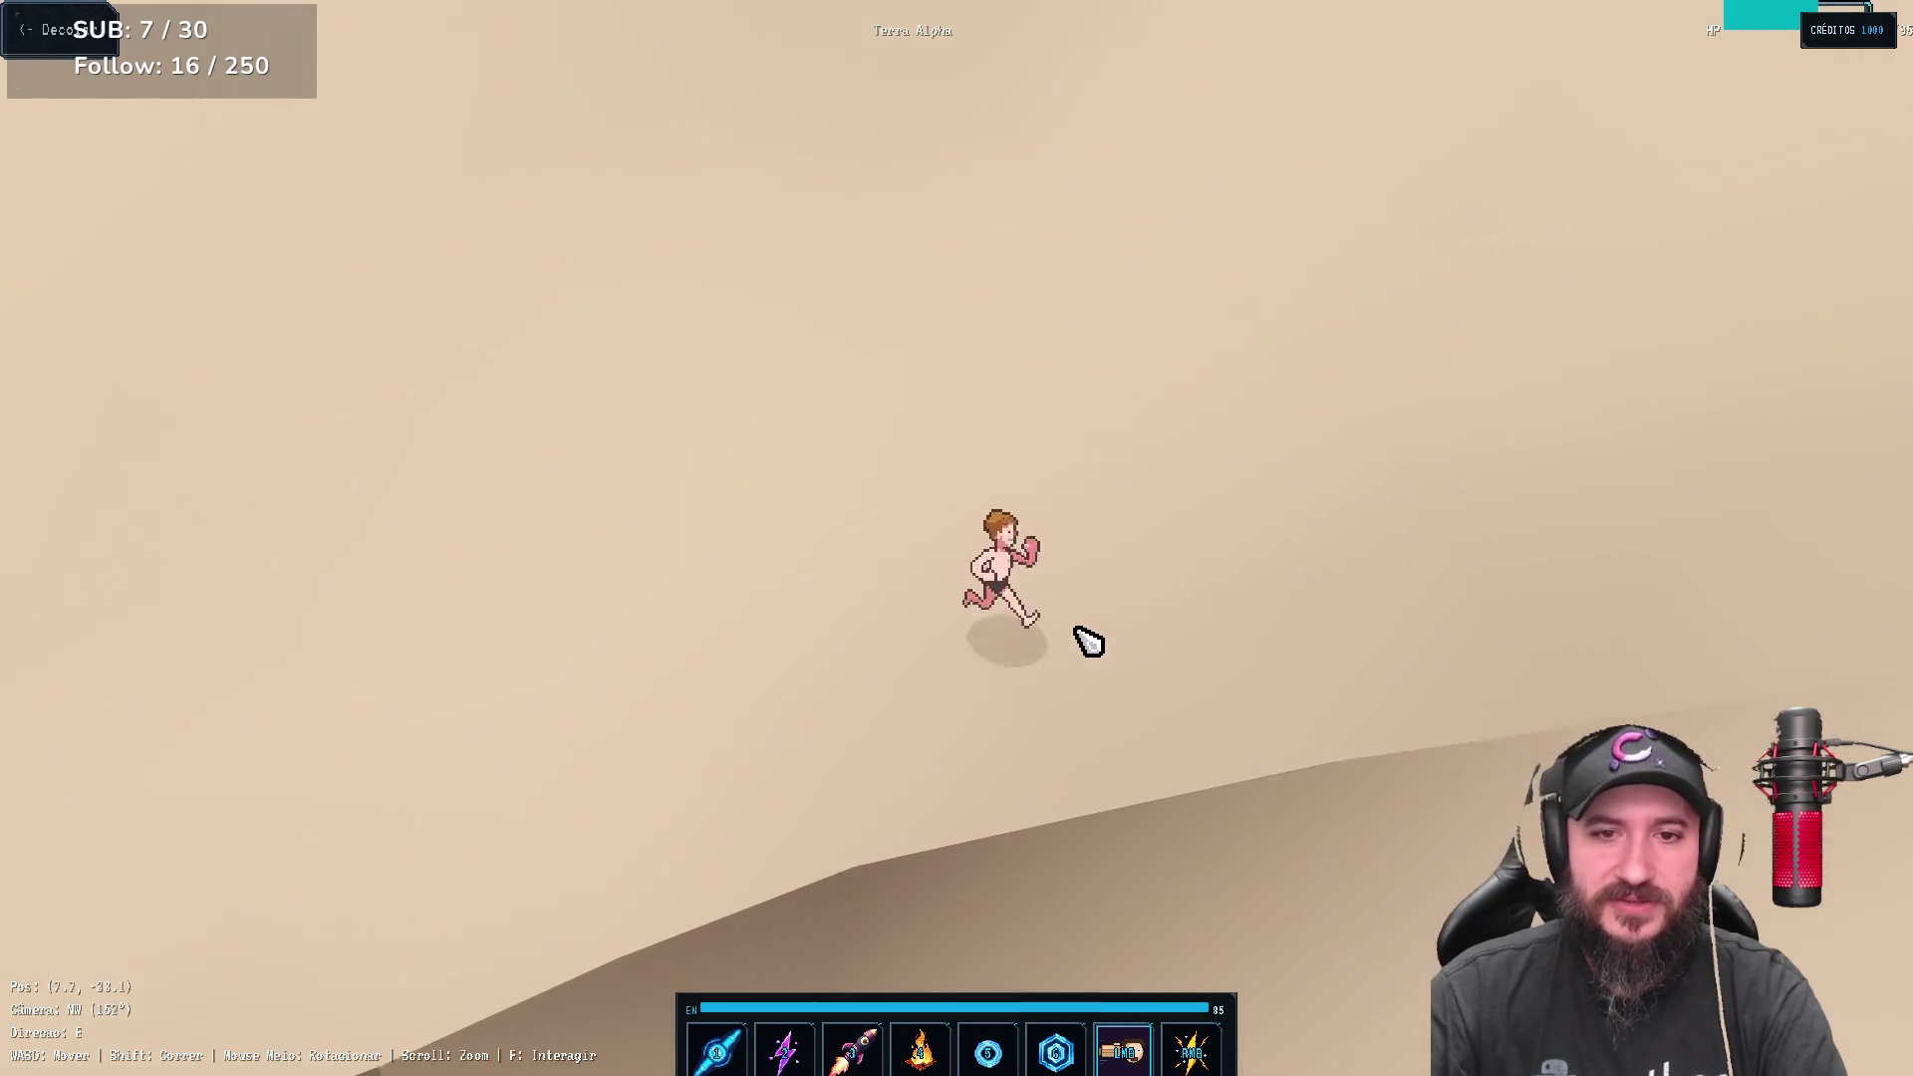
pyautogui.press('w')
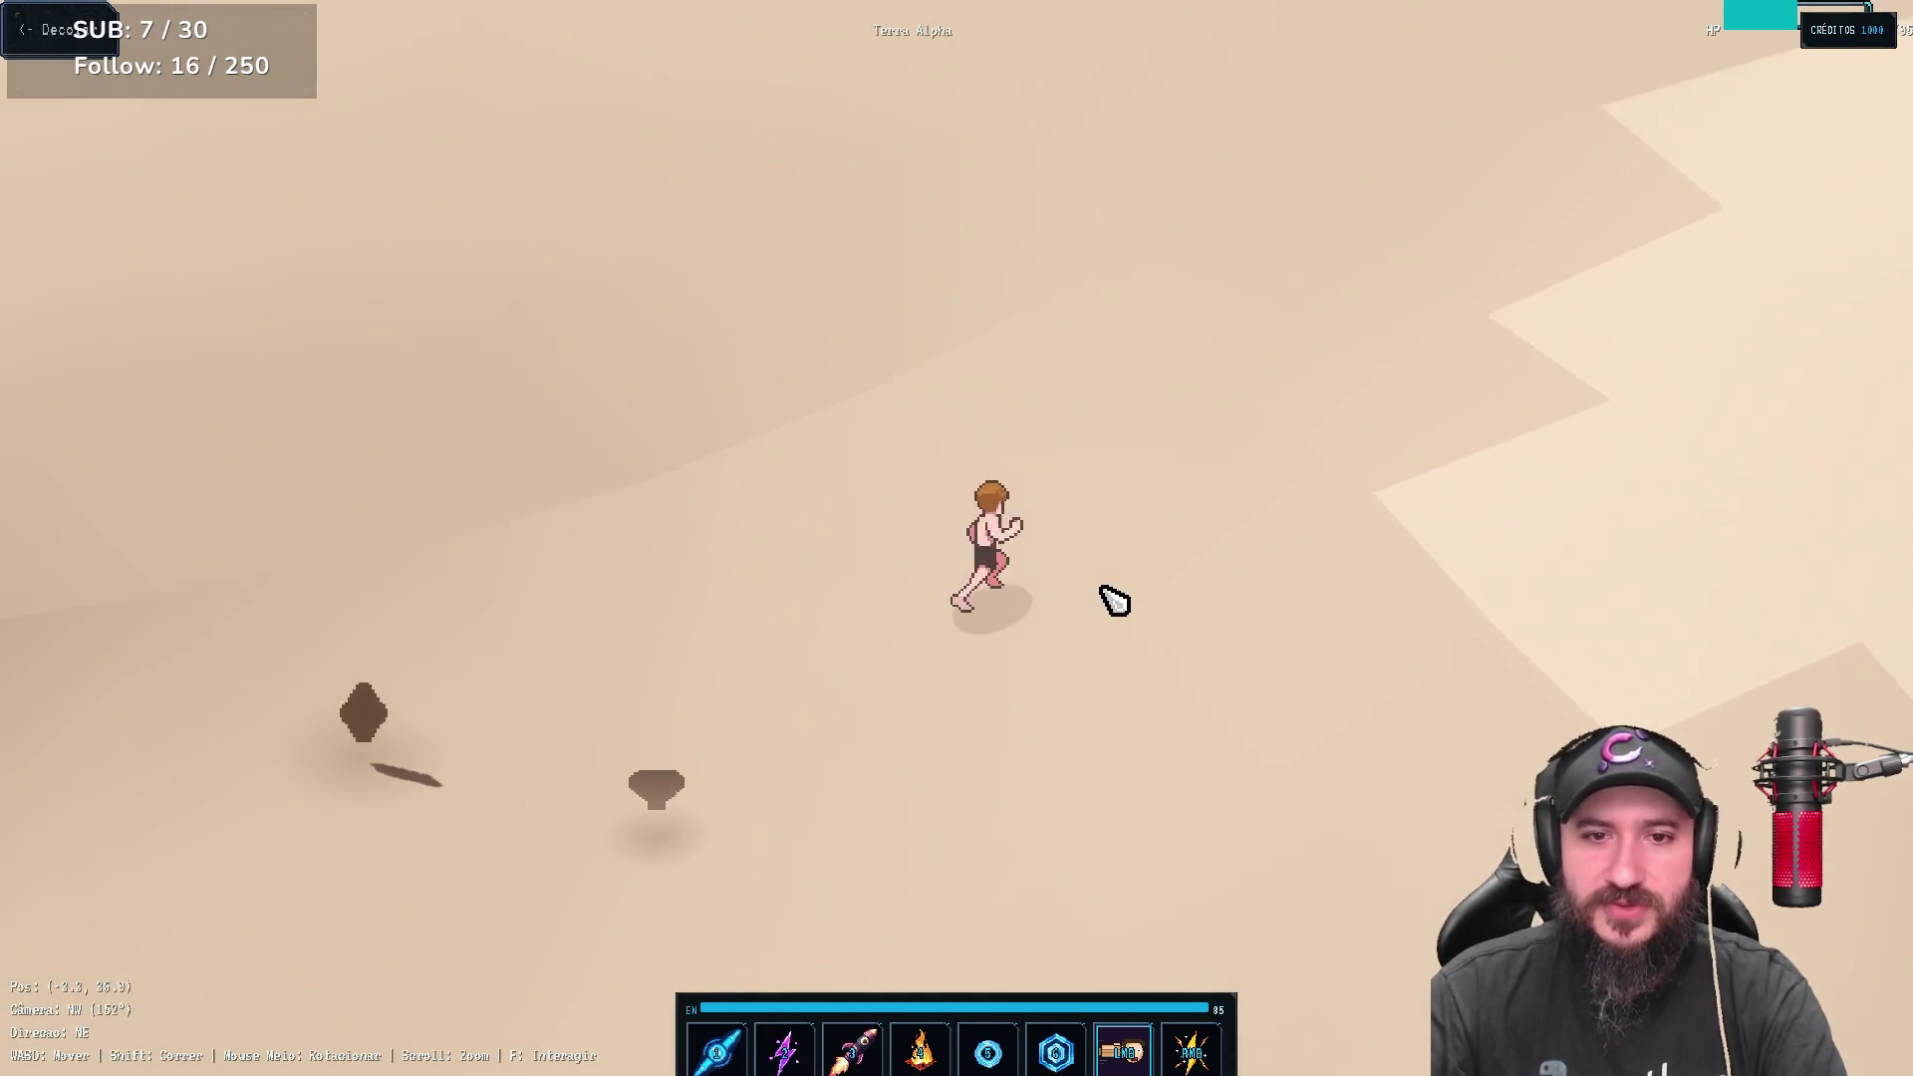
pyautogui.press('w')
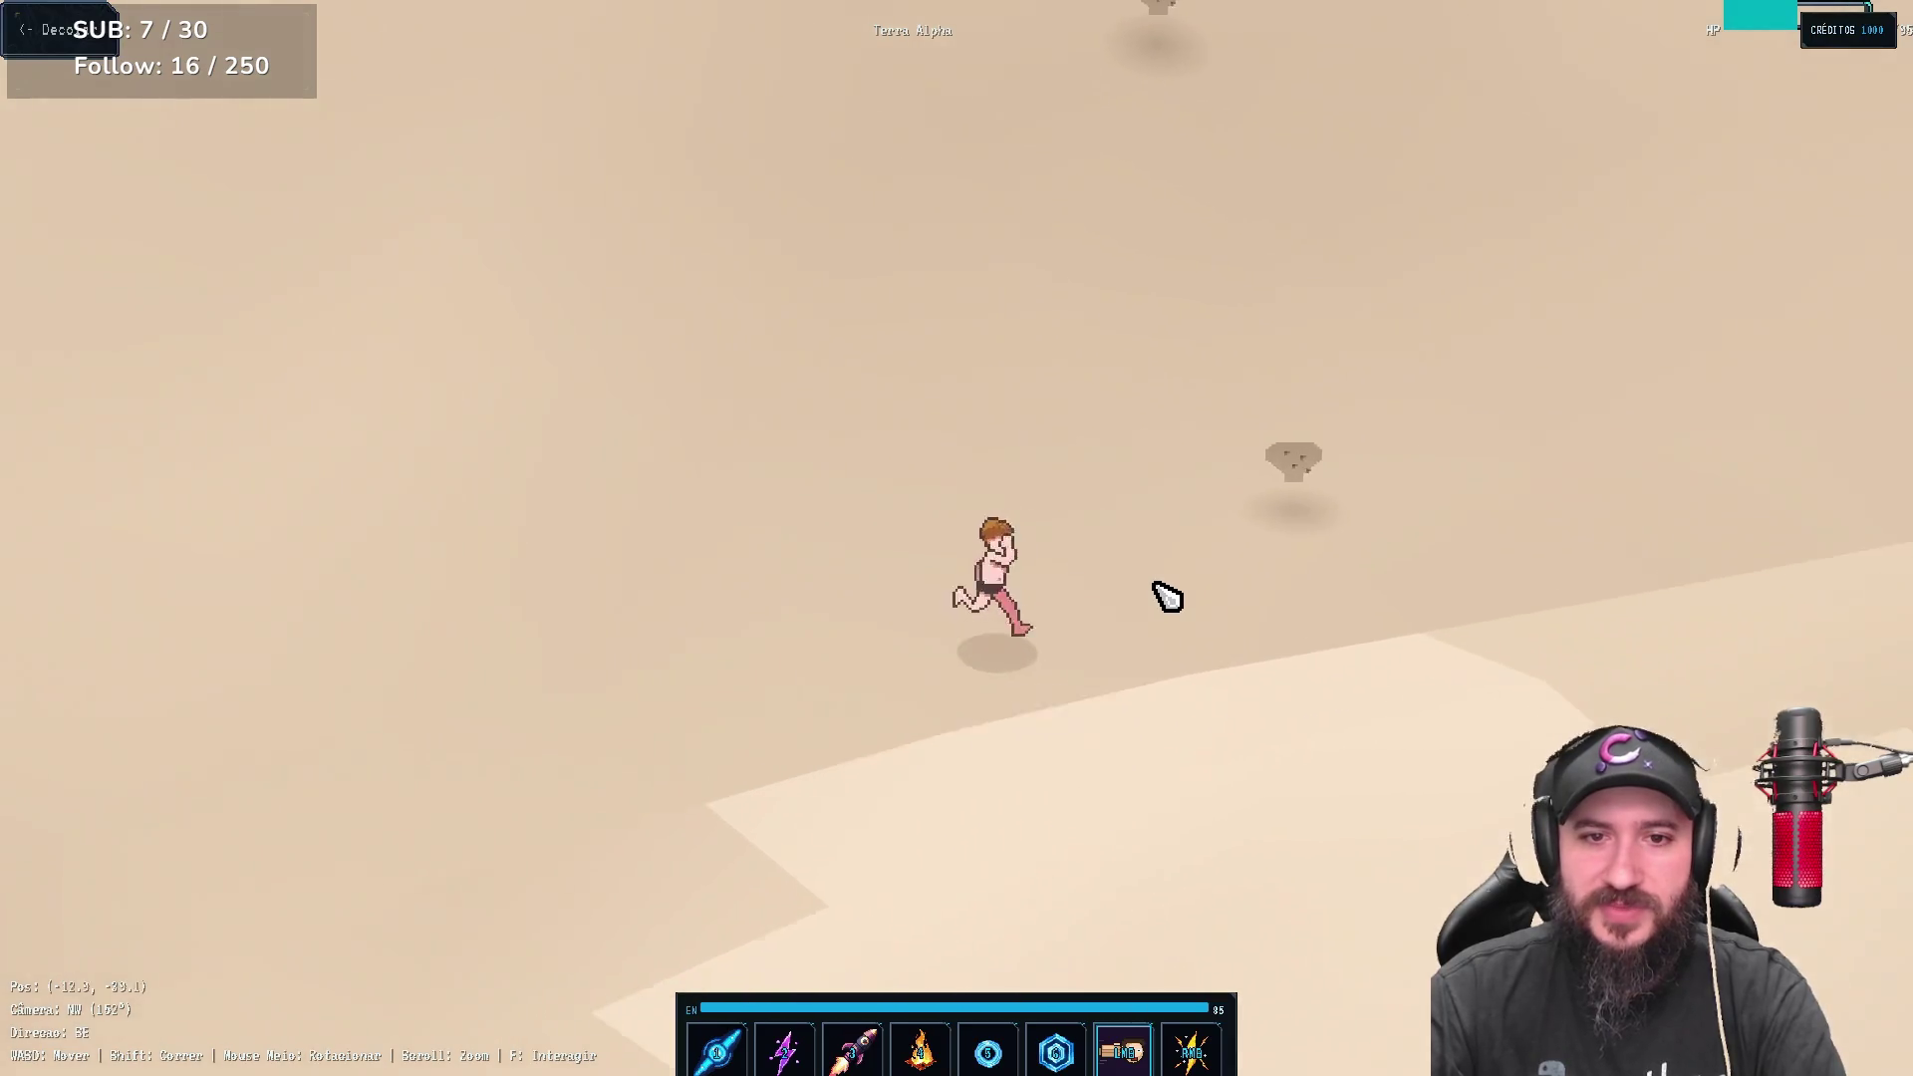
pyautogui.press('w')
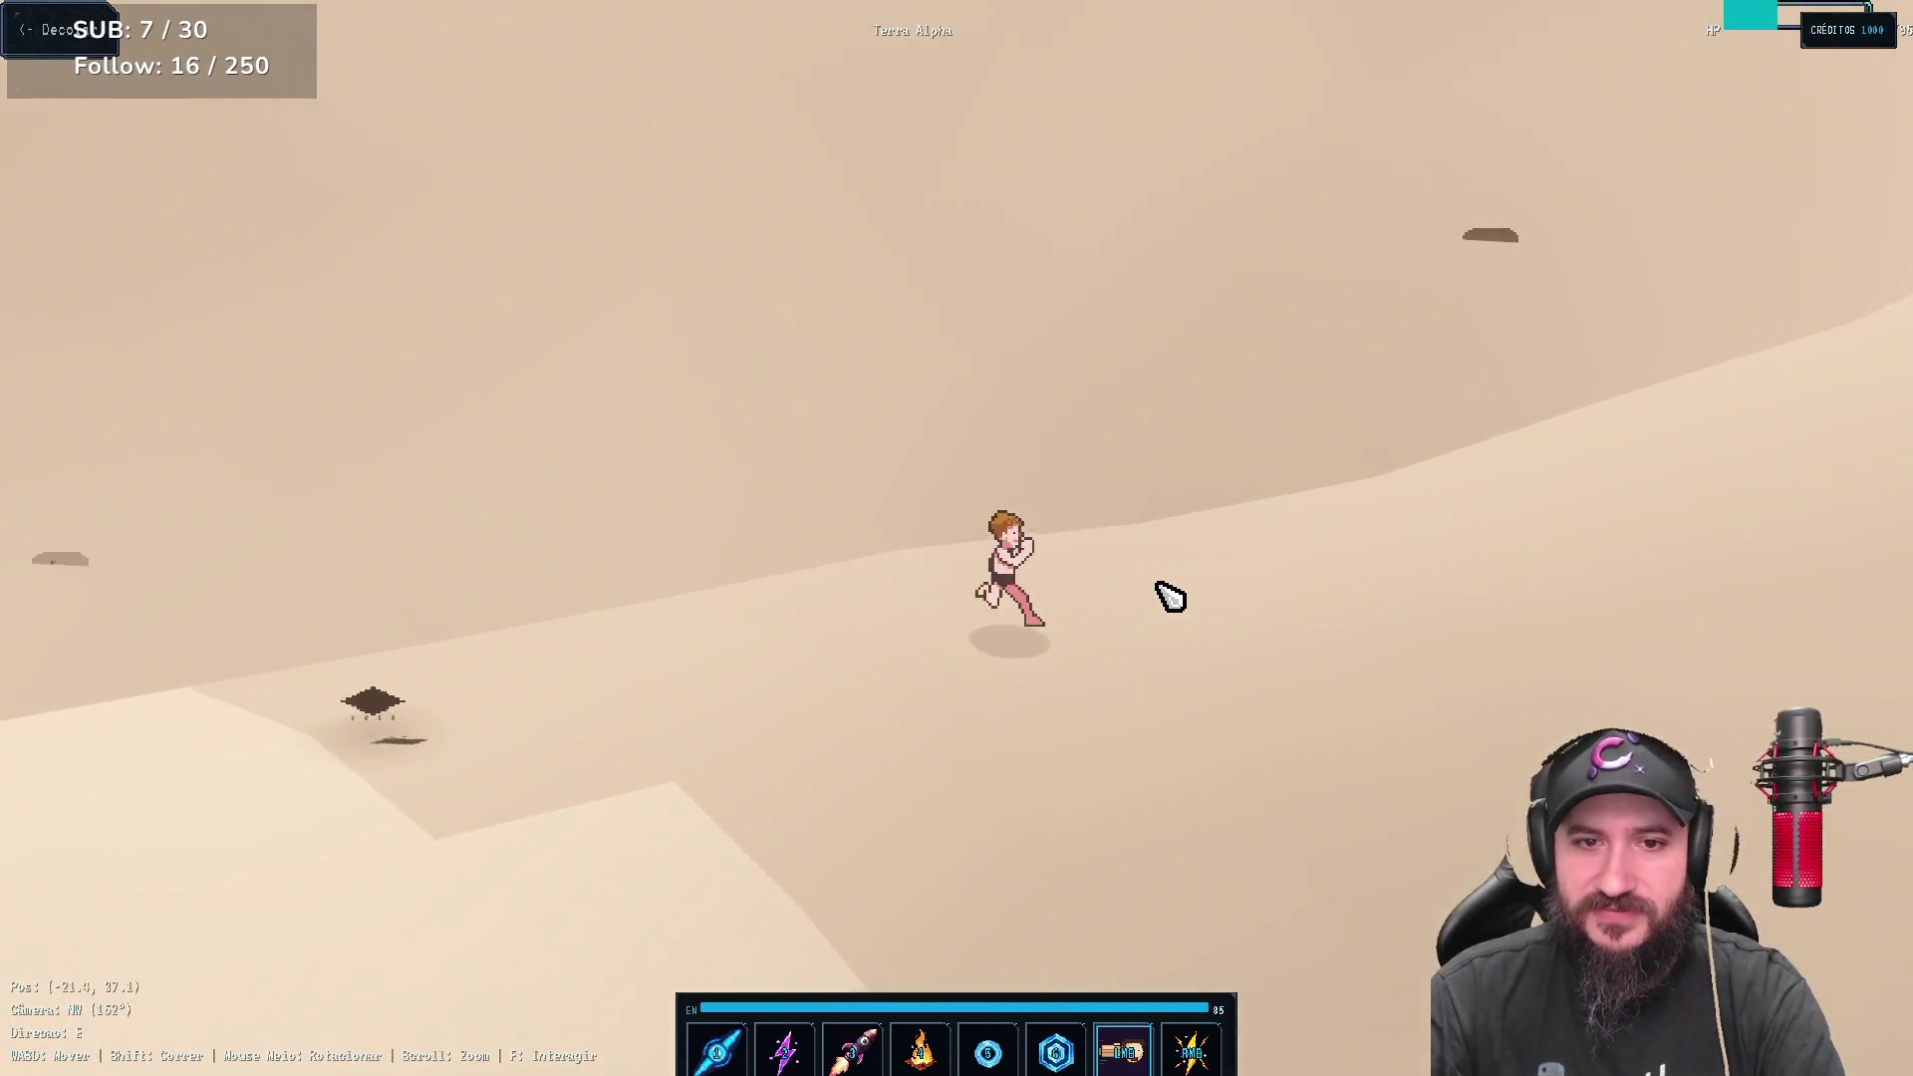
pyautogui.press('s')
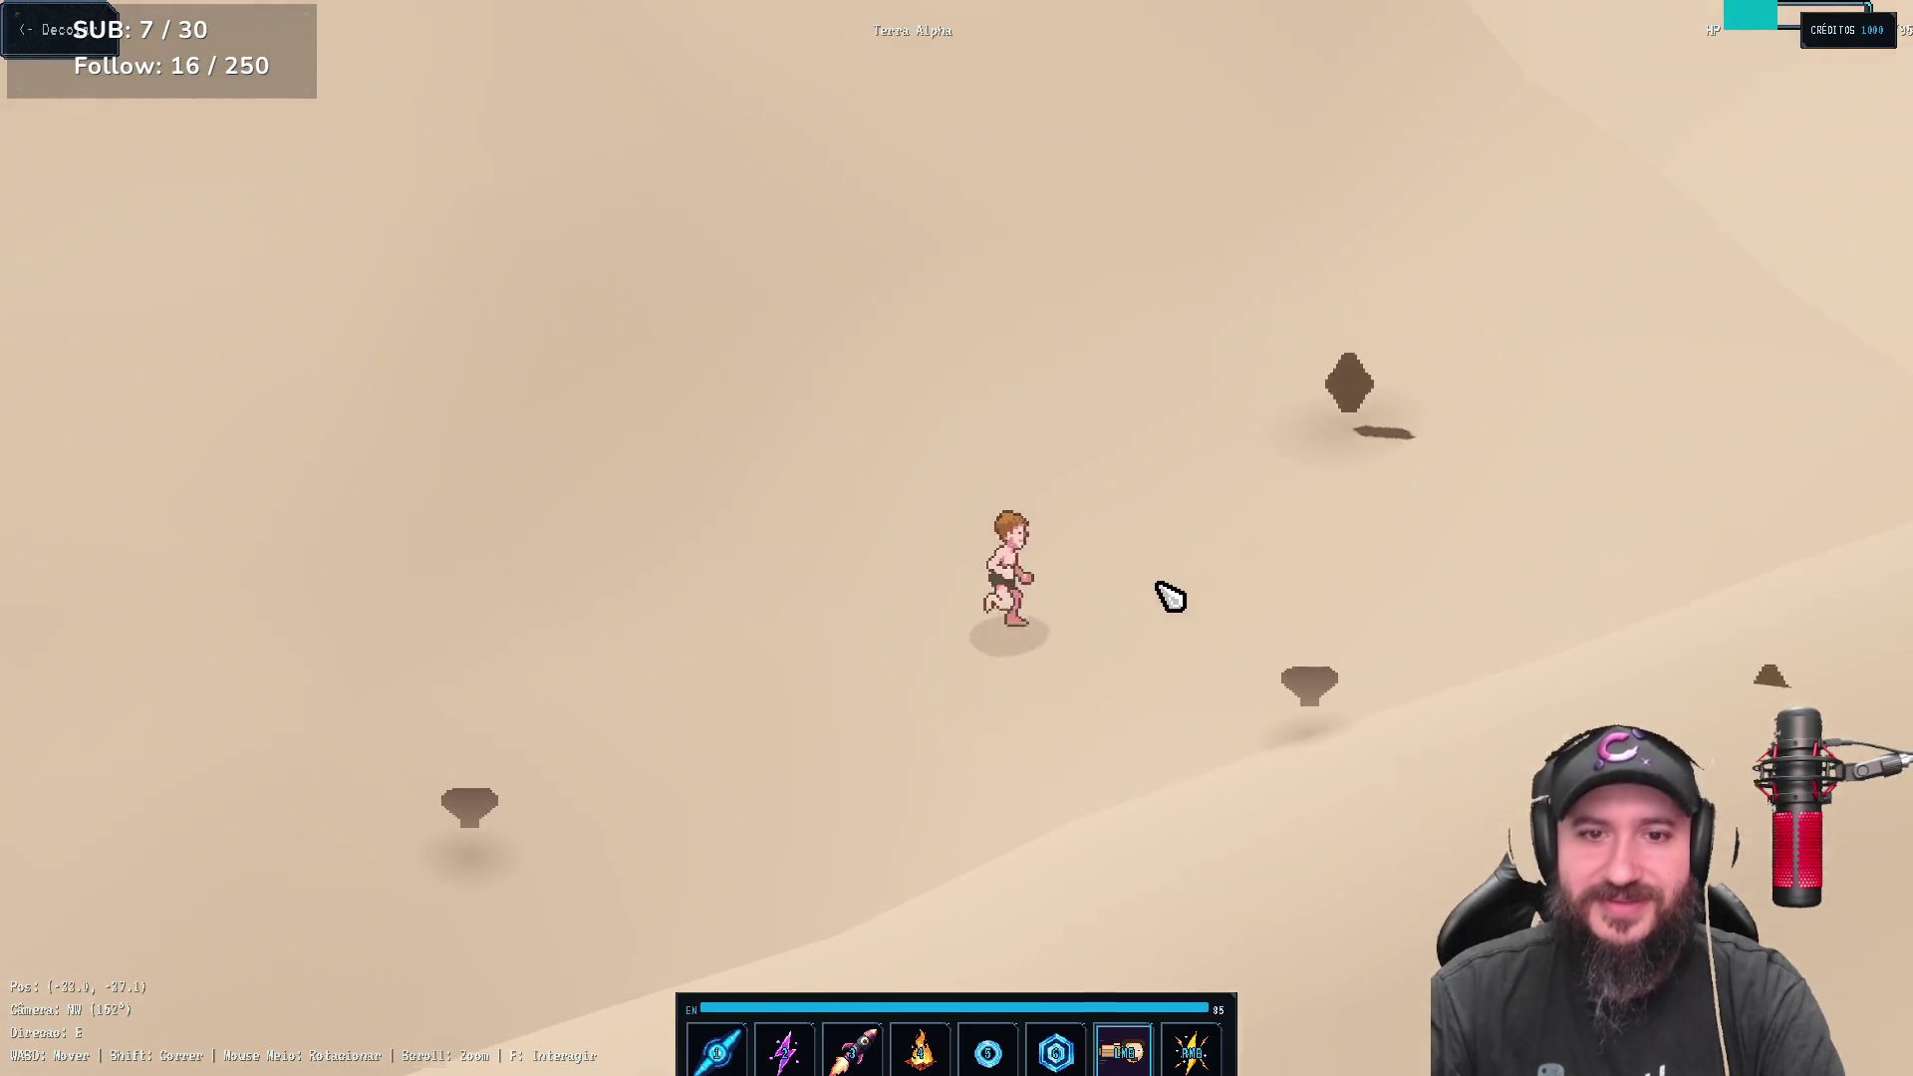
pyautogui.press('d')
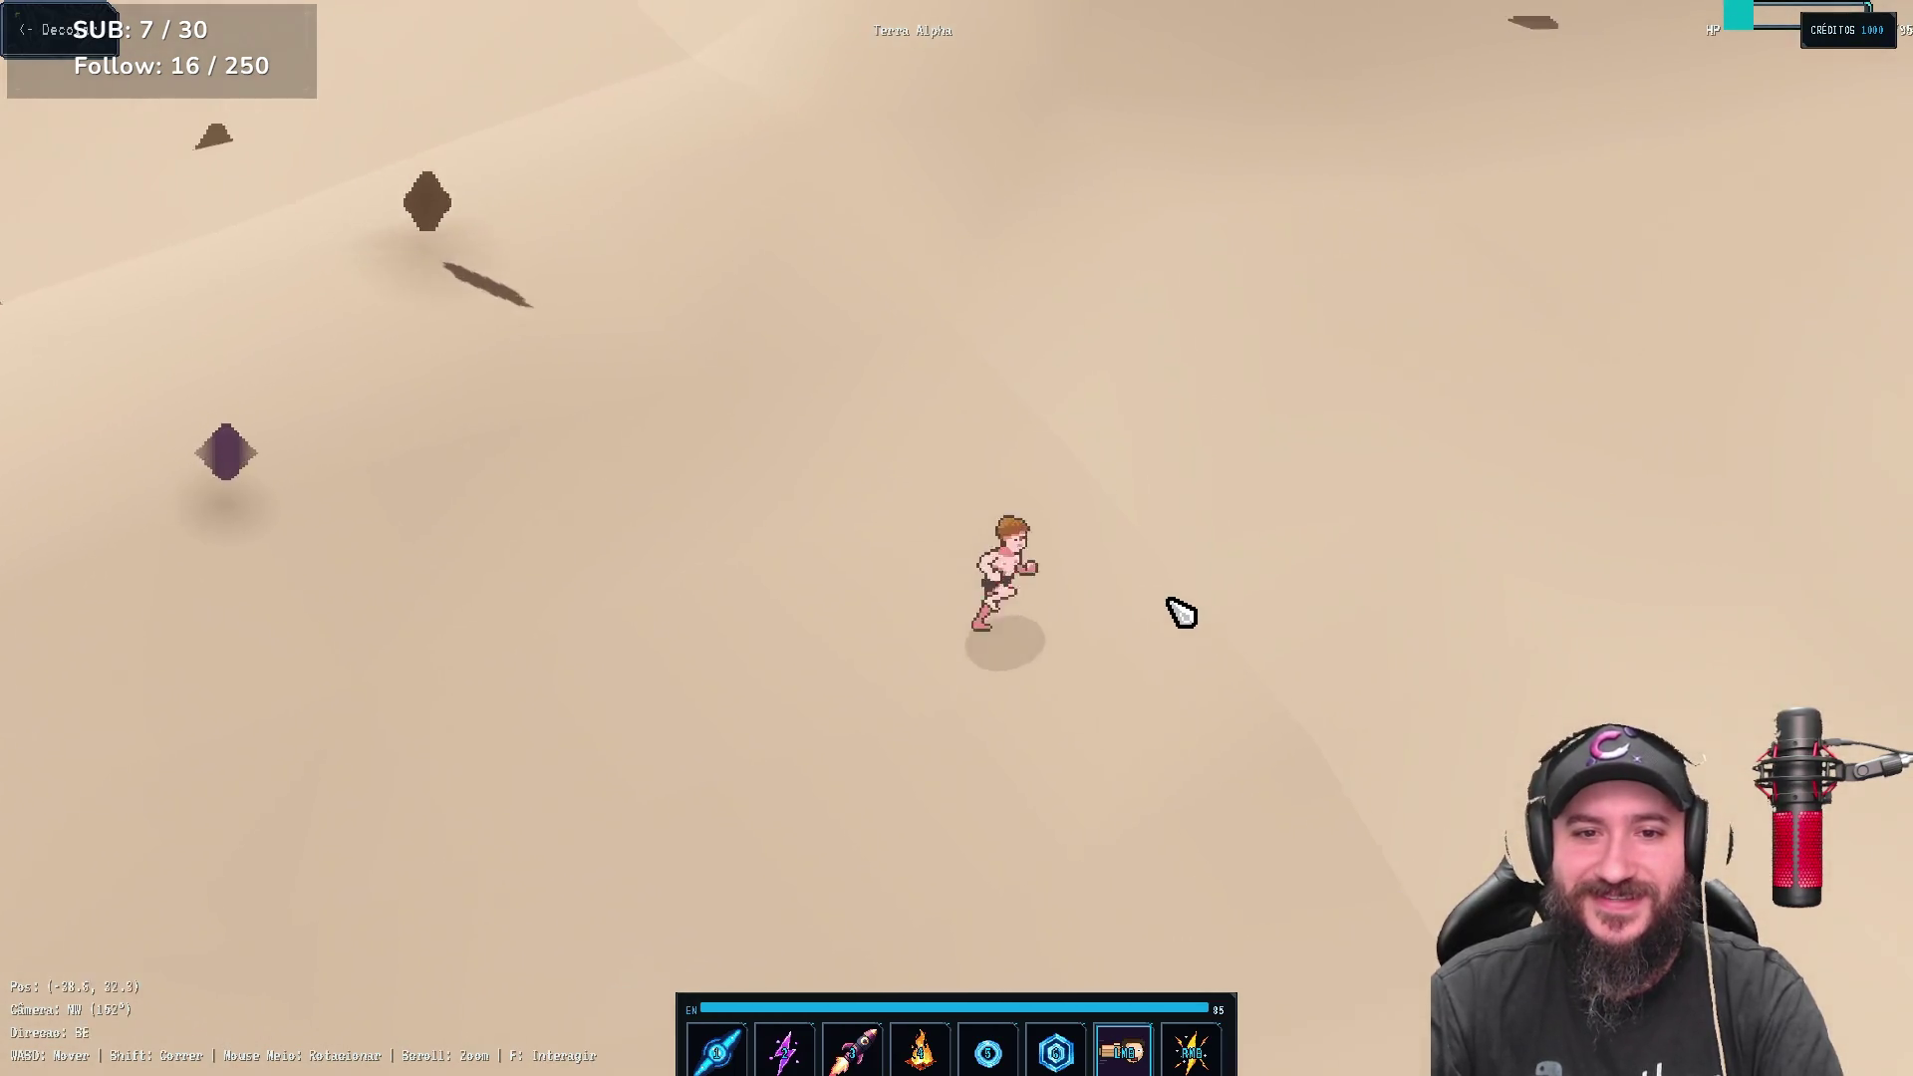
pyautogui.press('w')
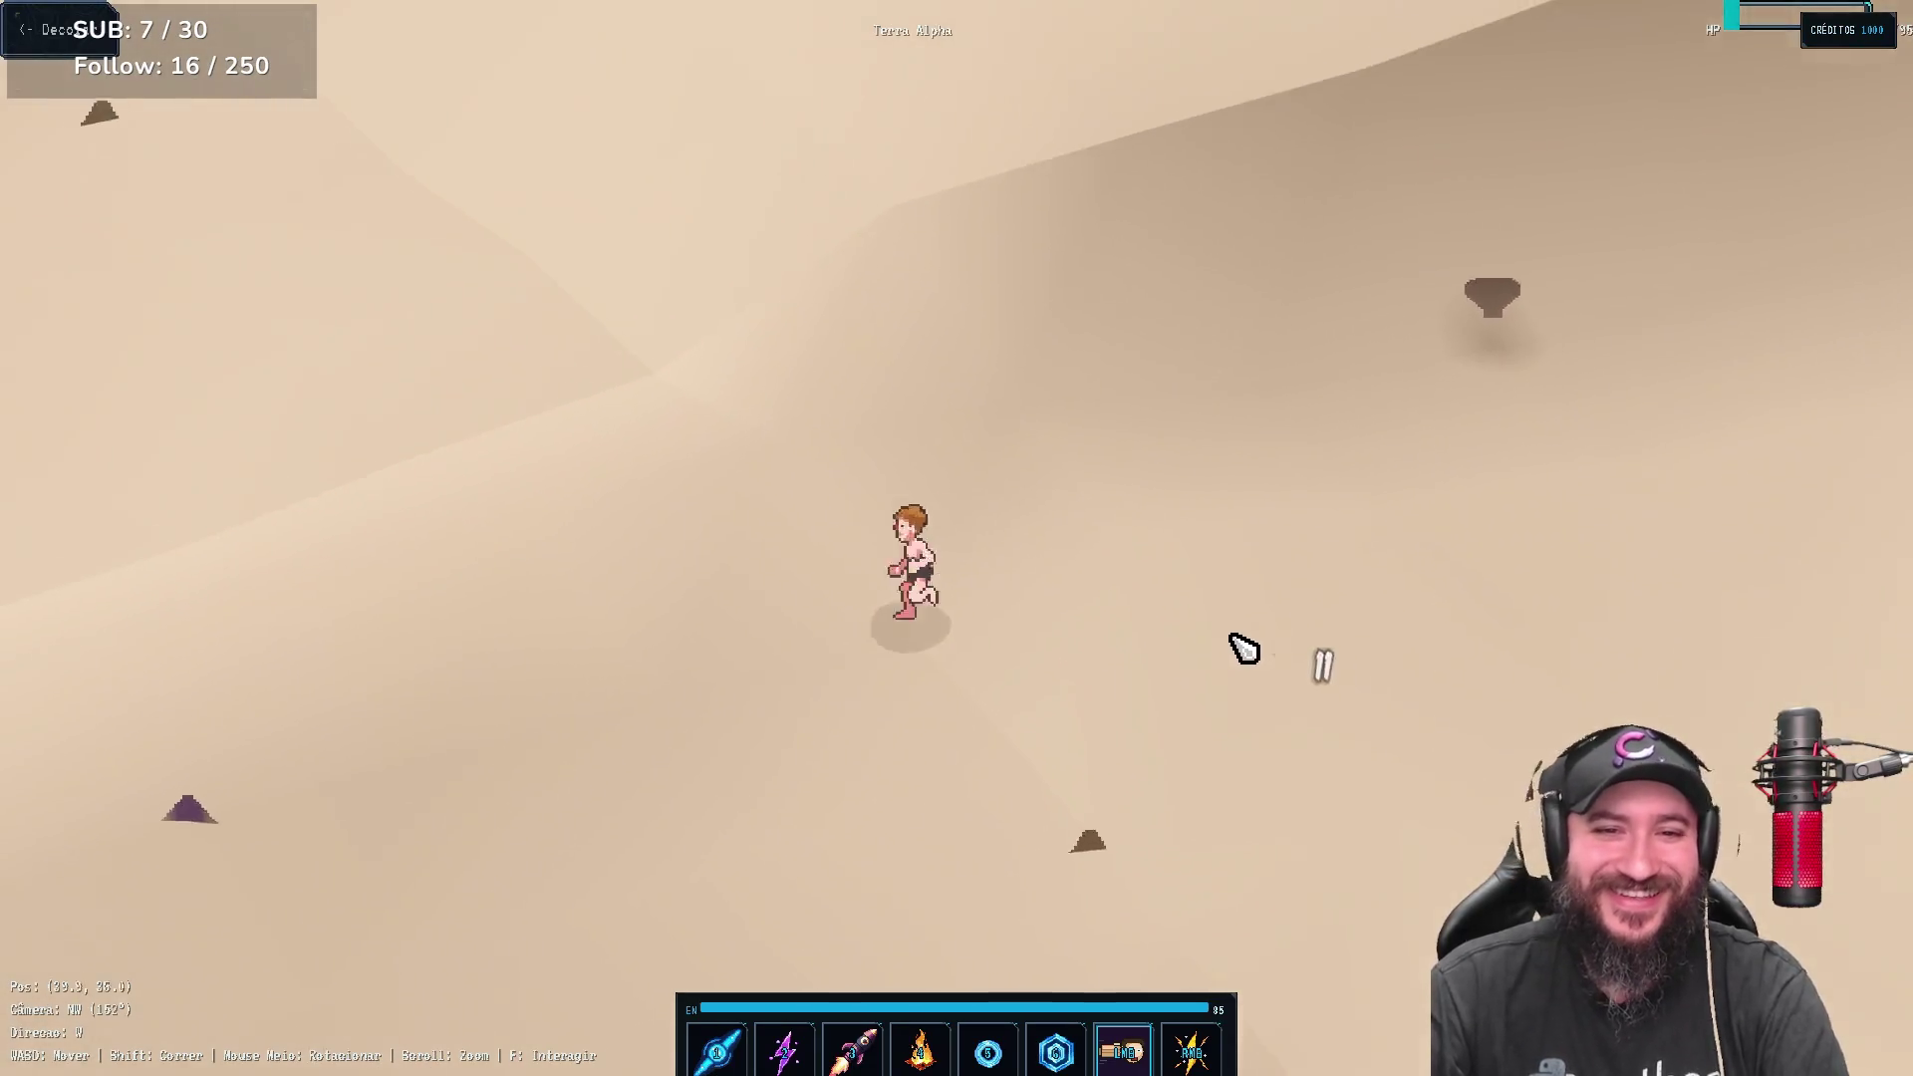
pyautogui.press('a')
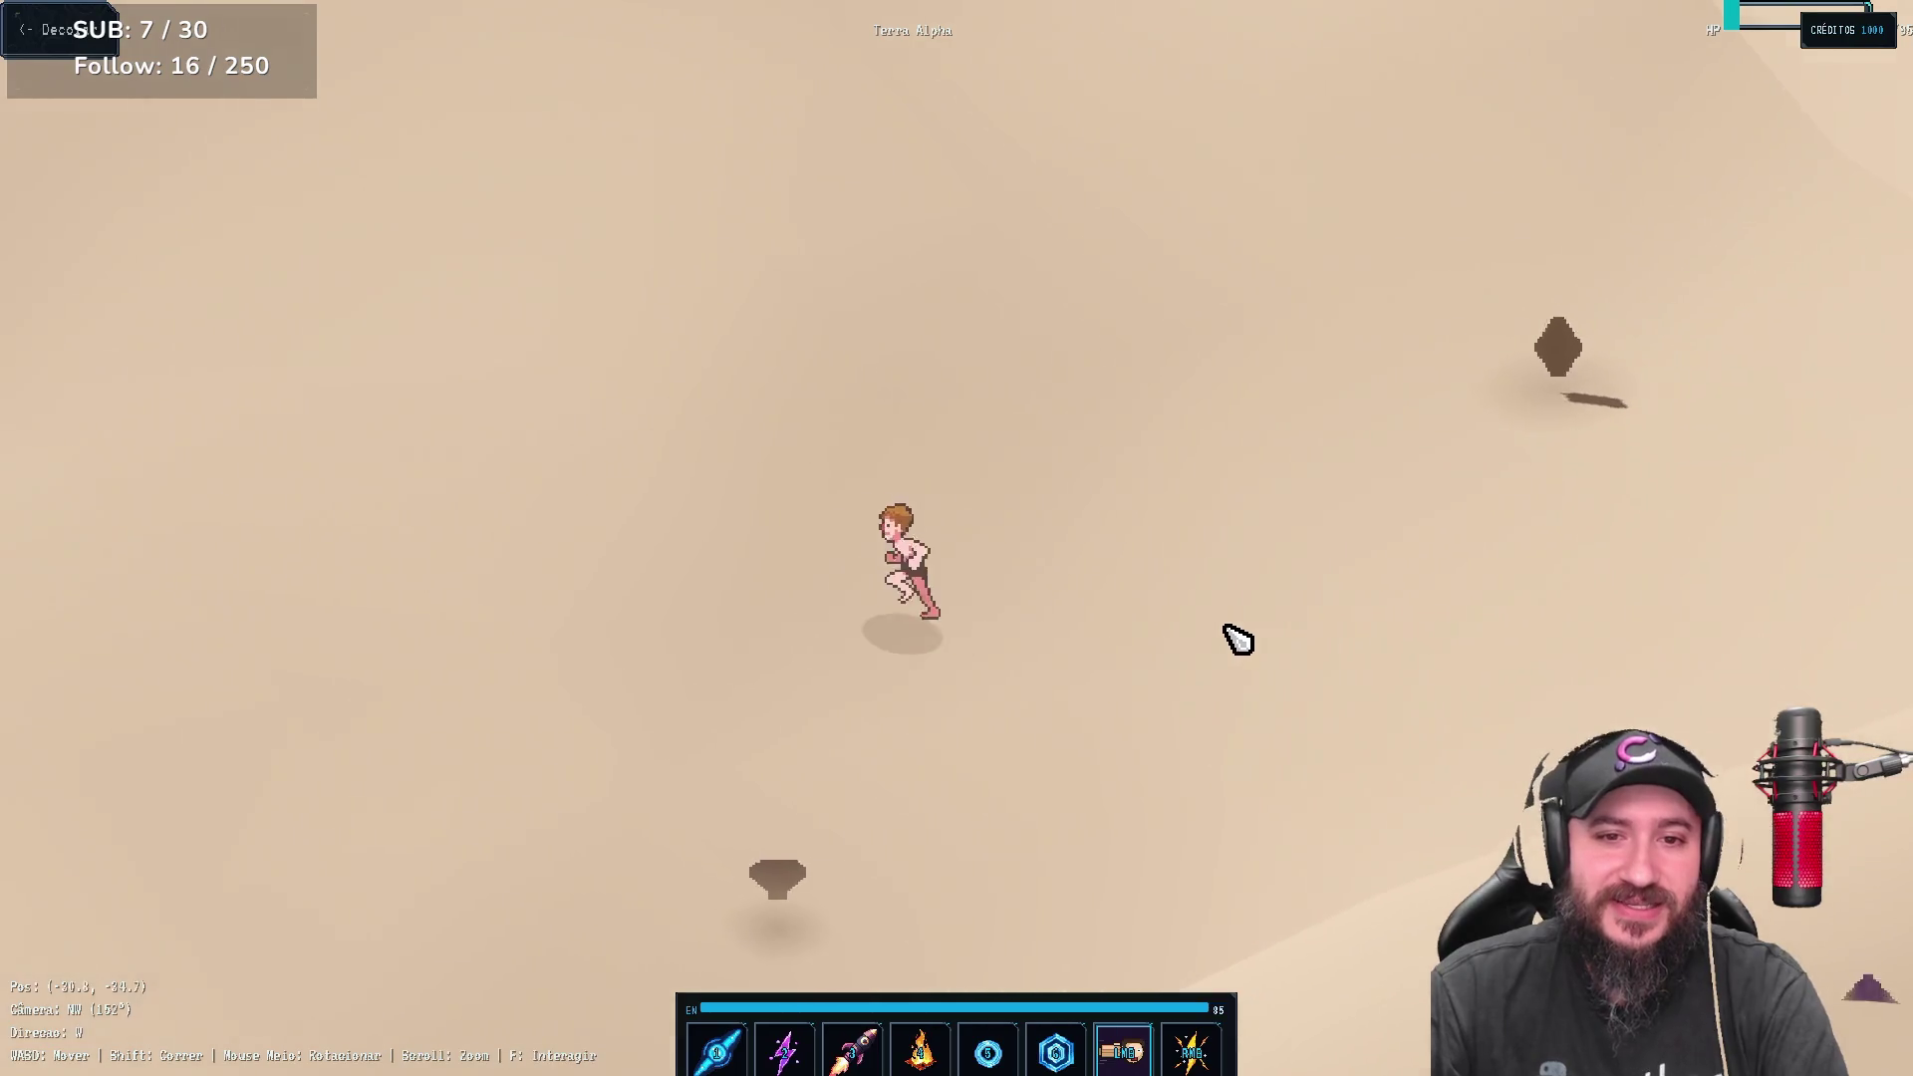
pyautogui.scroll(-3, 1150, 618)
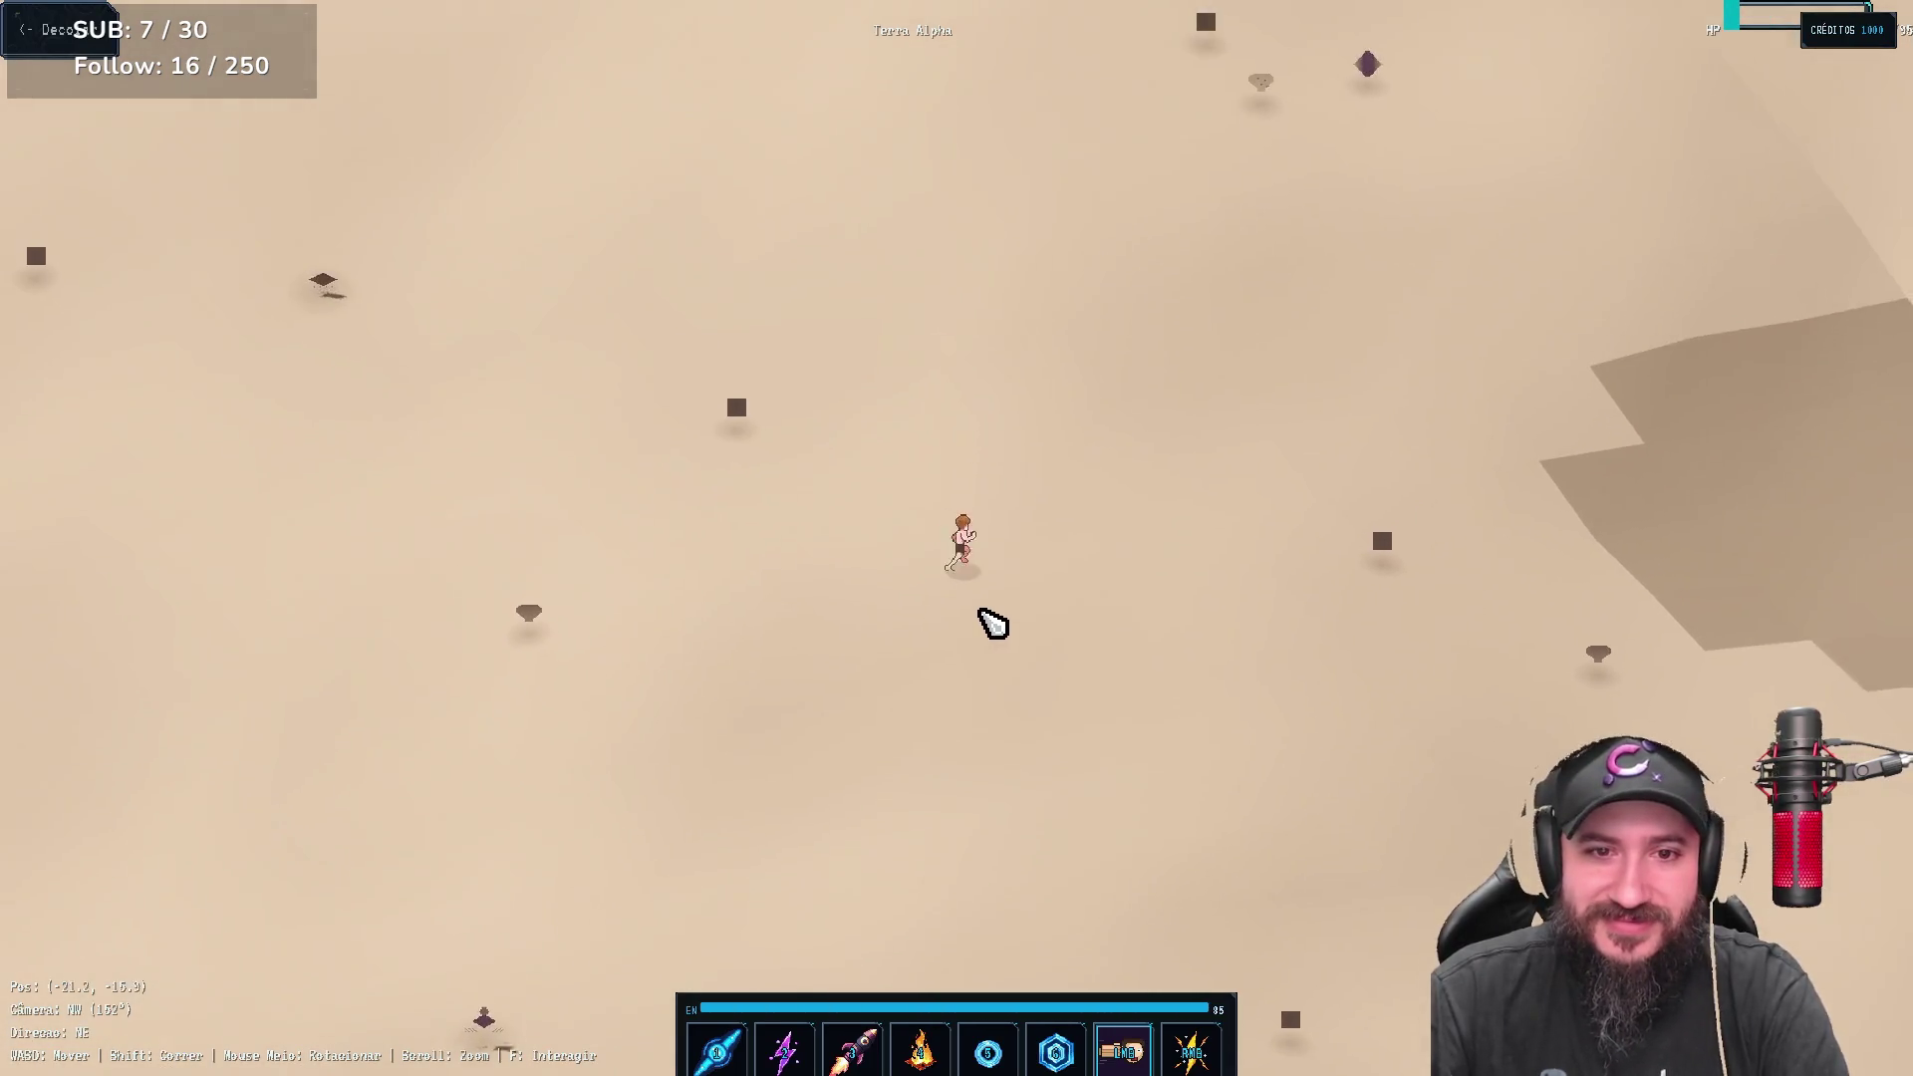
# Walk north-west across the open sand, then south across the desert.
pyautogui.press('w')
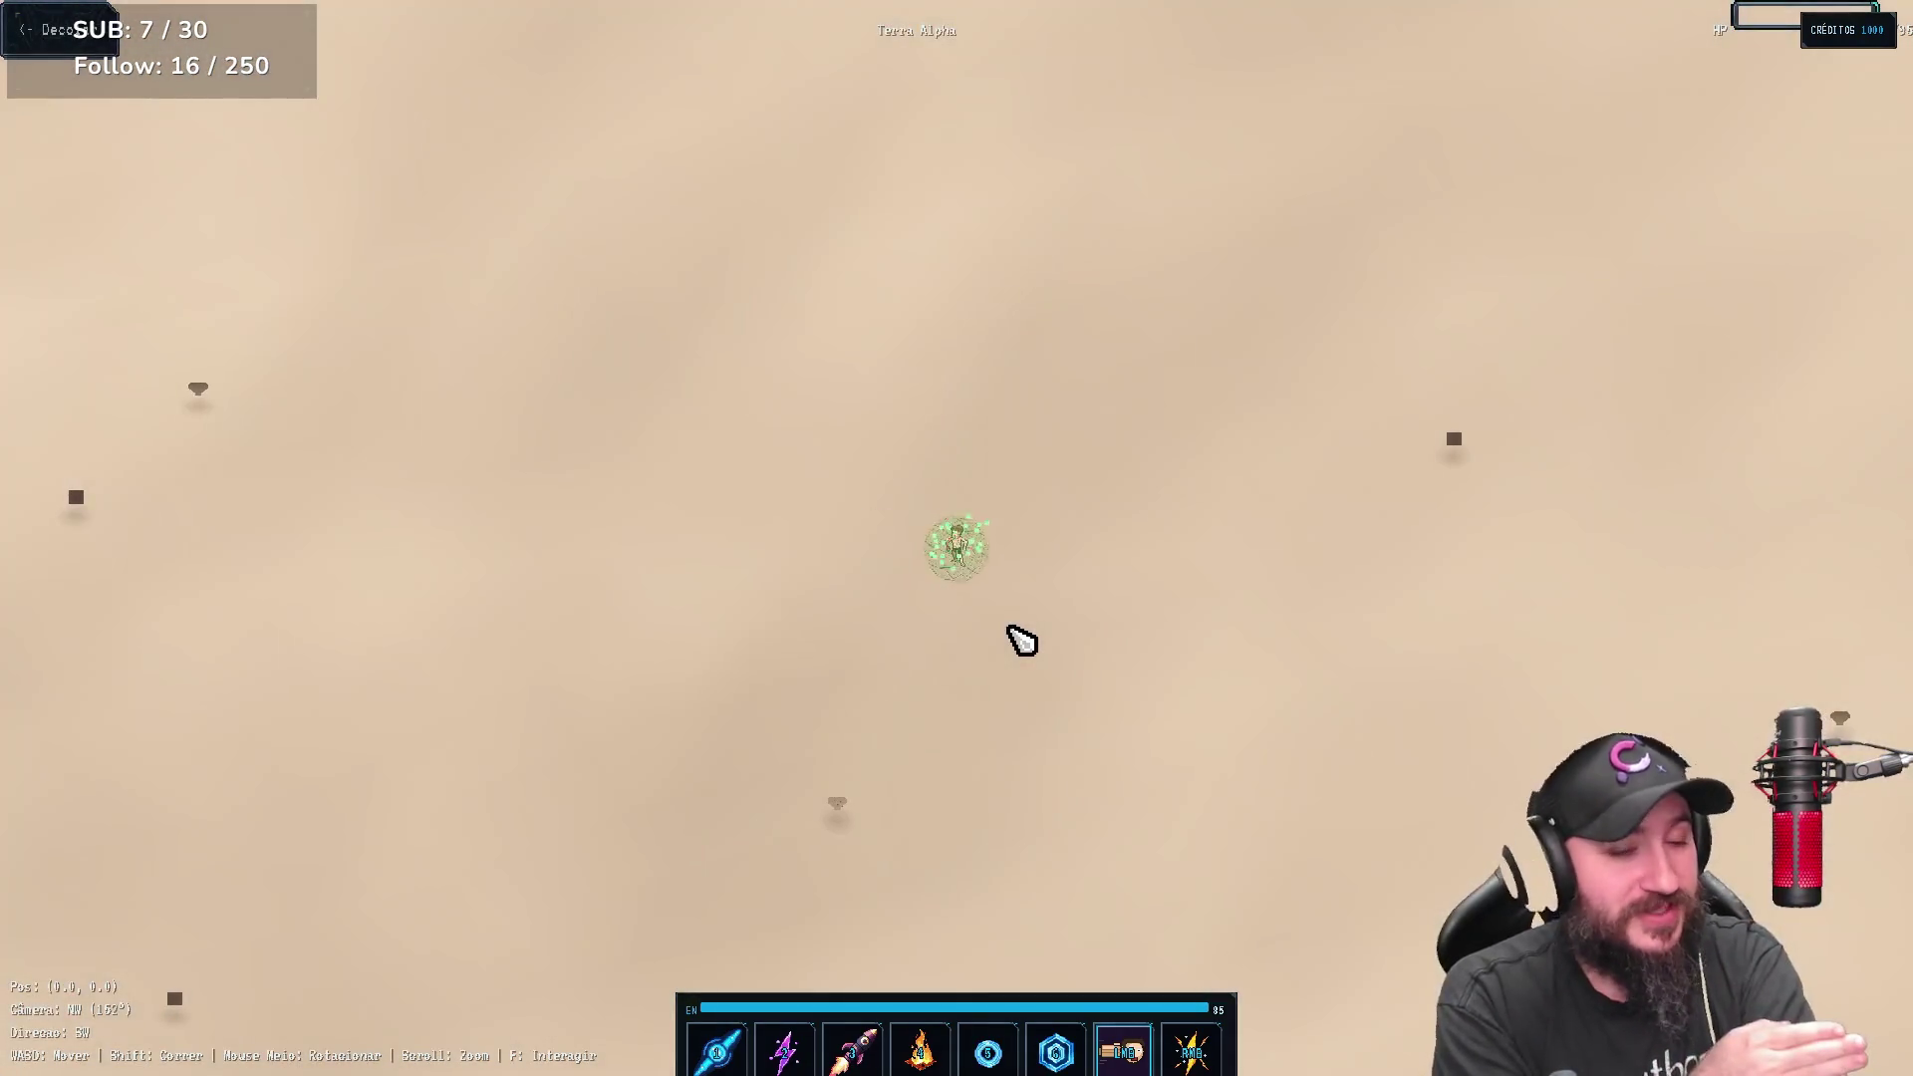
pyautogui.press('w')
pyautogui.press('a')
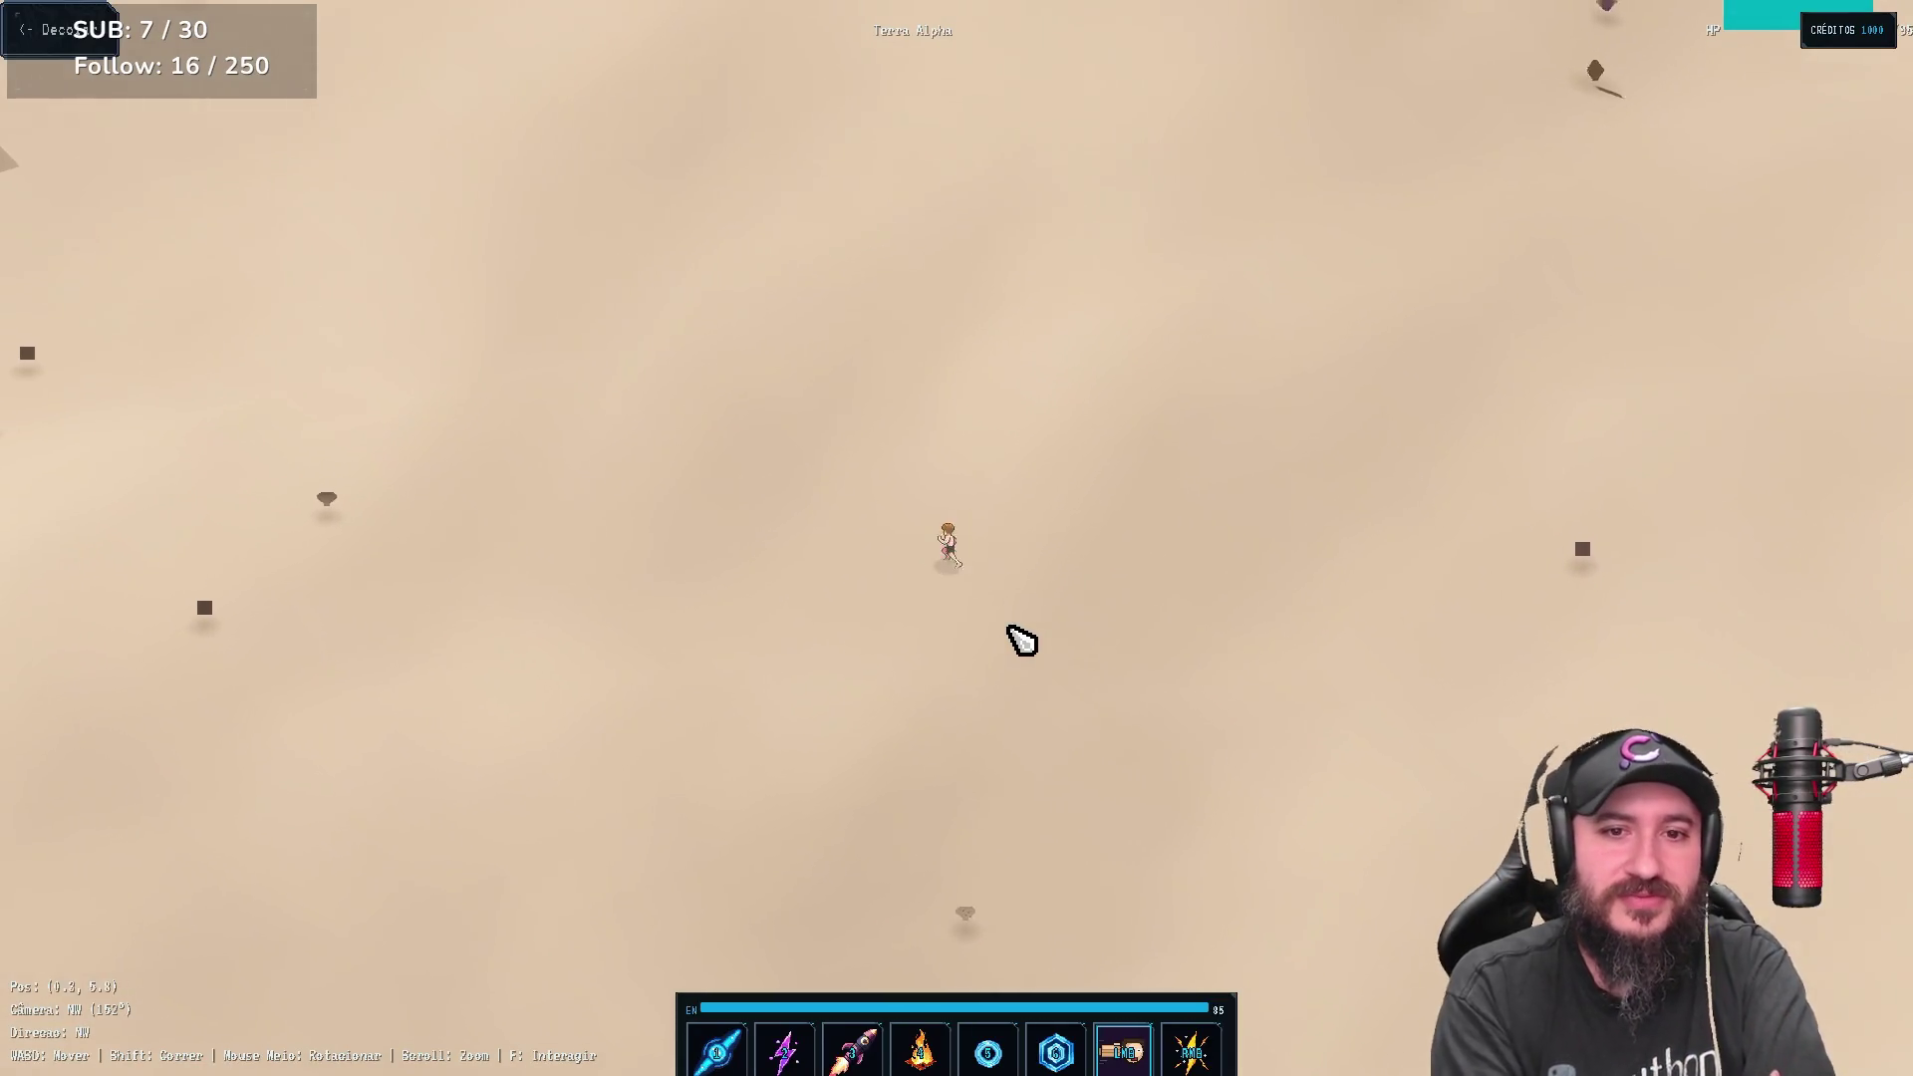
pyautogui.press('w')
pyautogui.press('a')
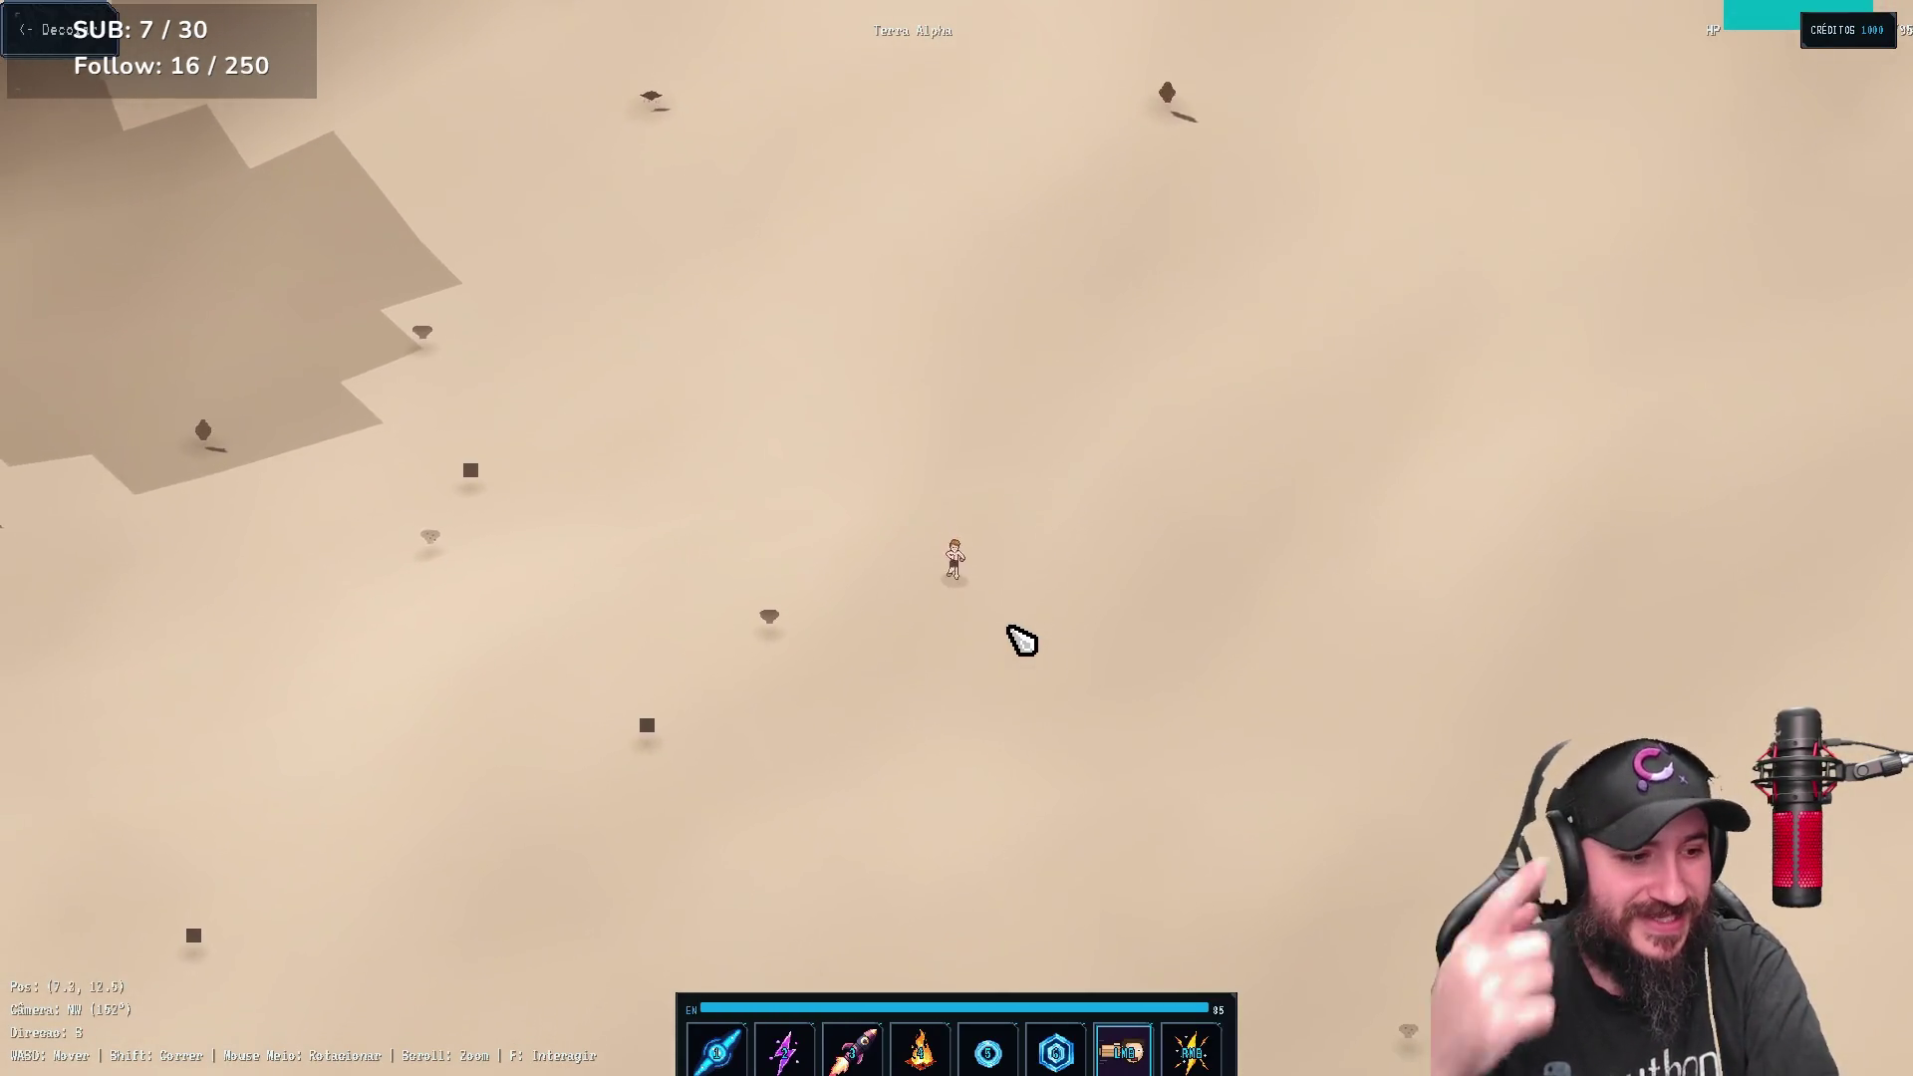
pyautogui.press('s')
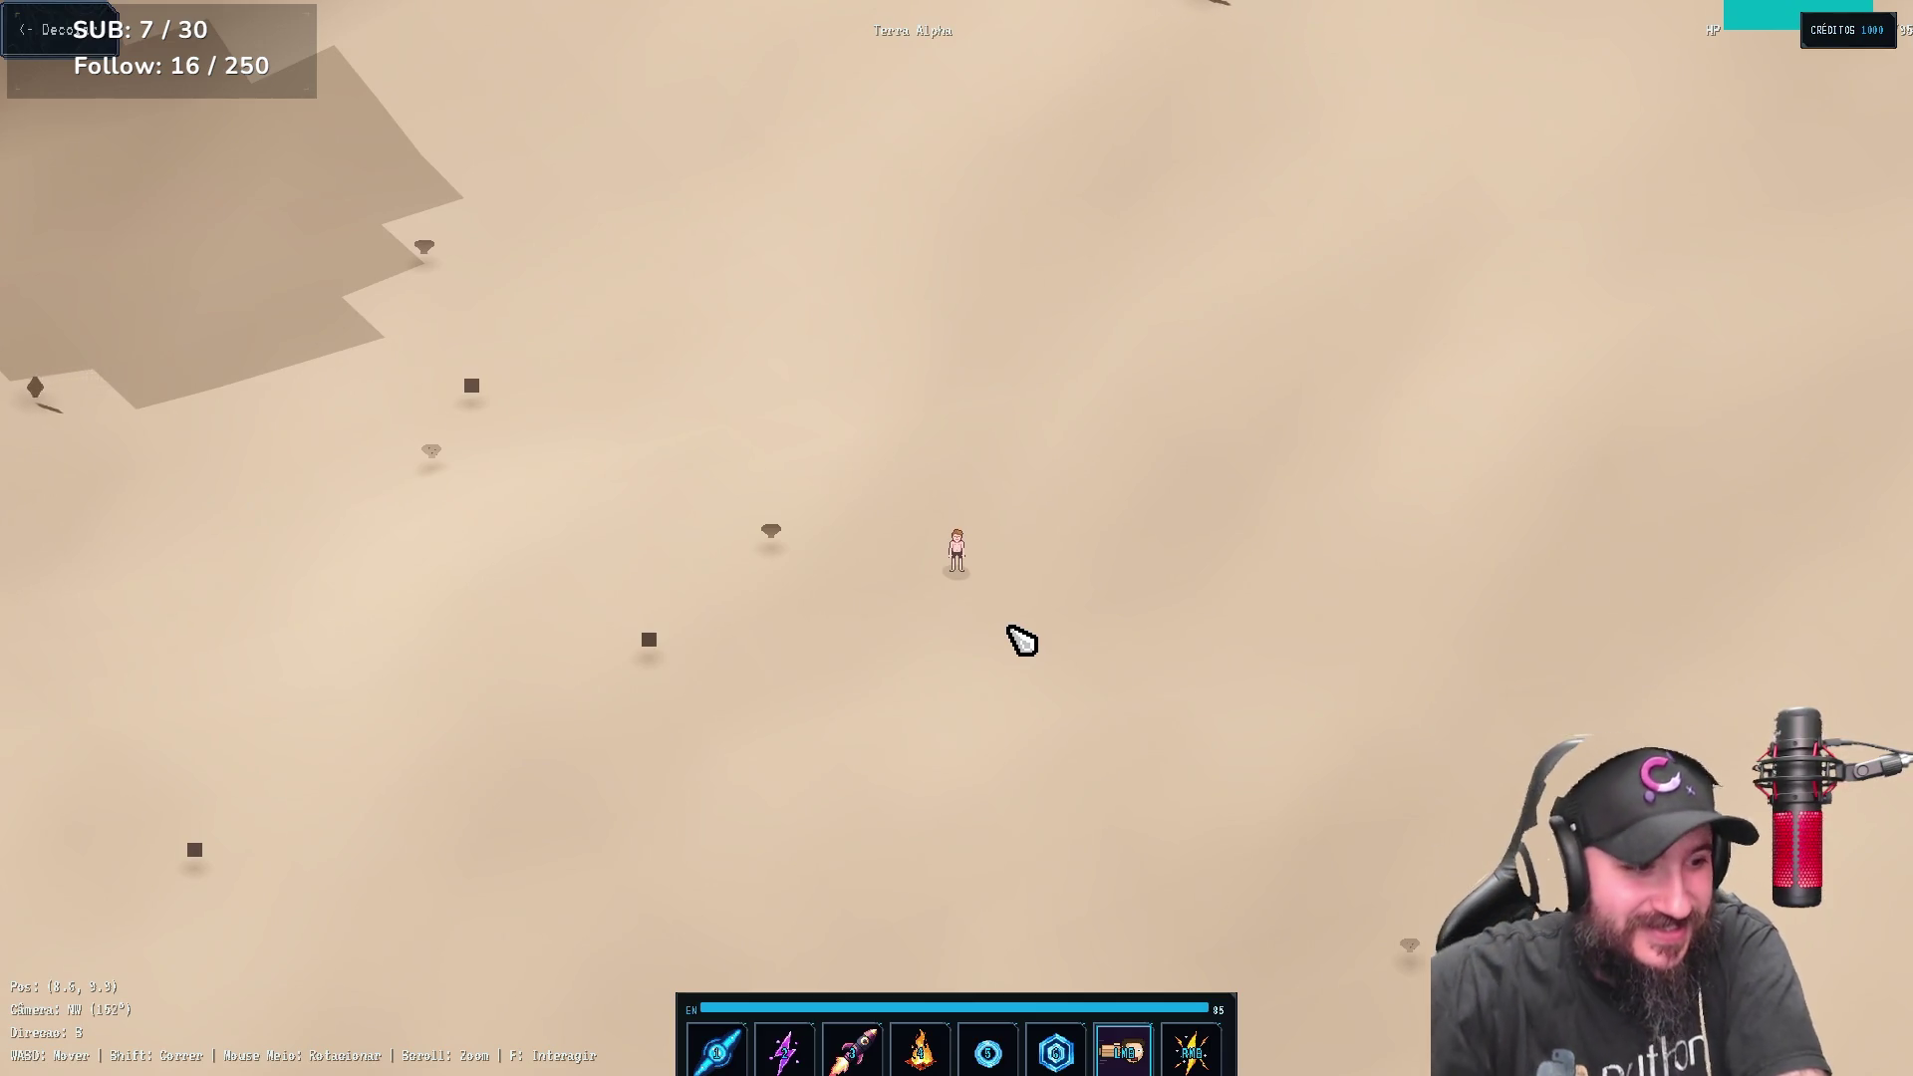
pyautogui.press('s')
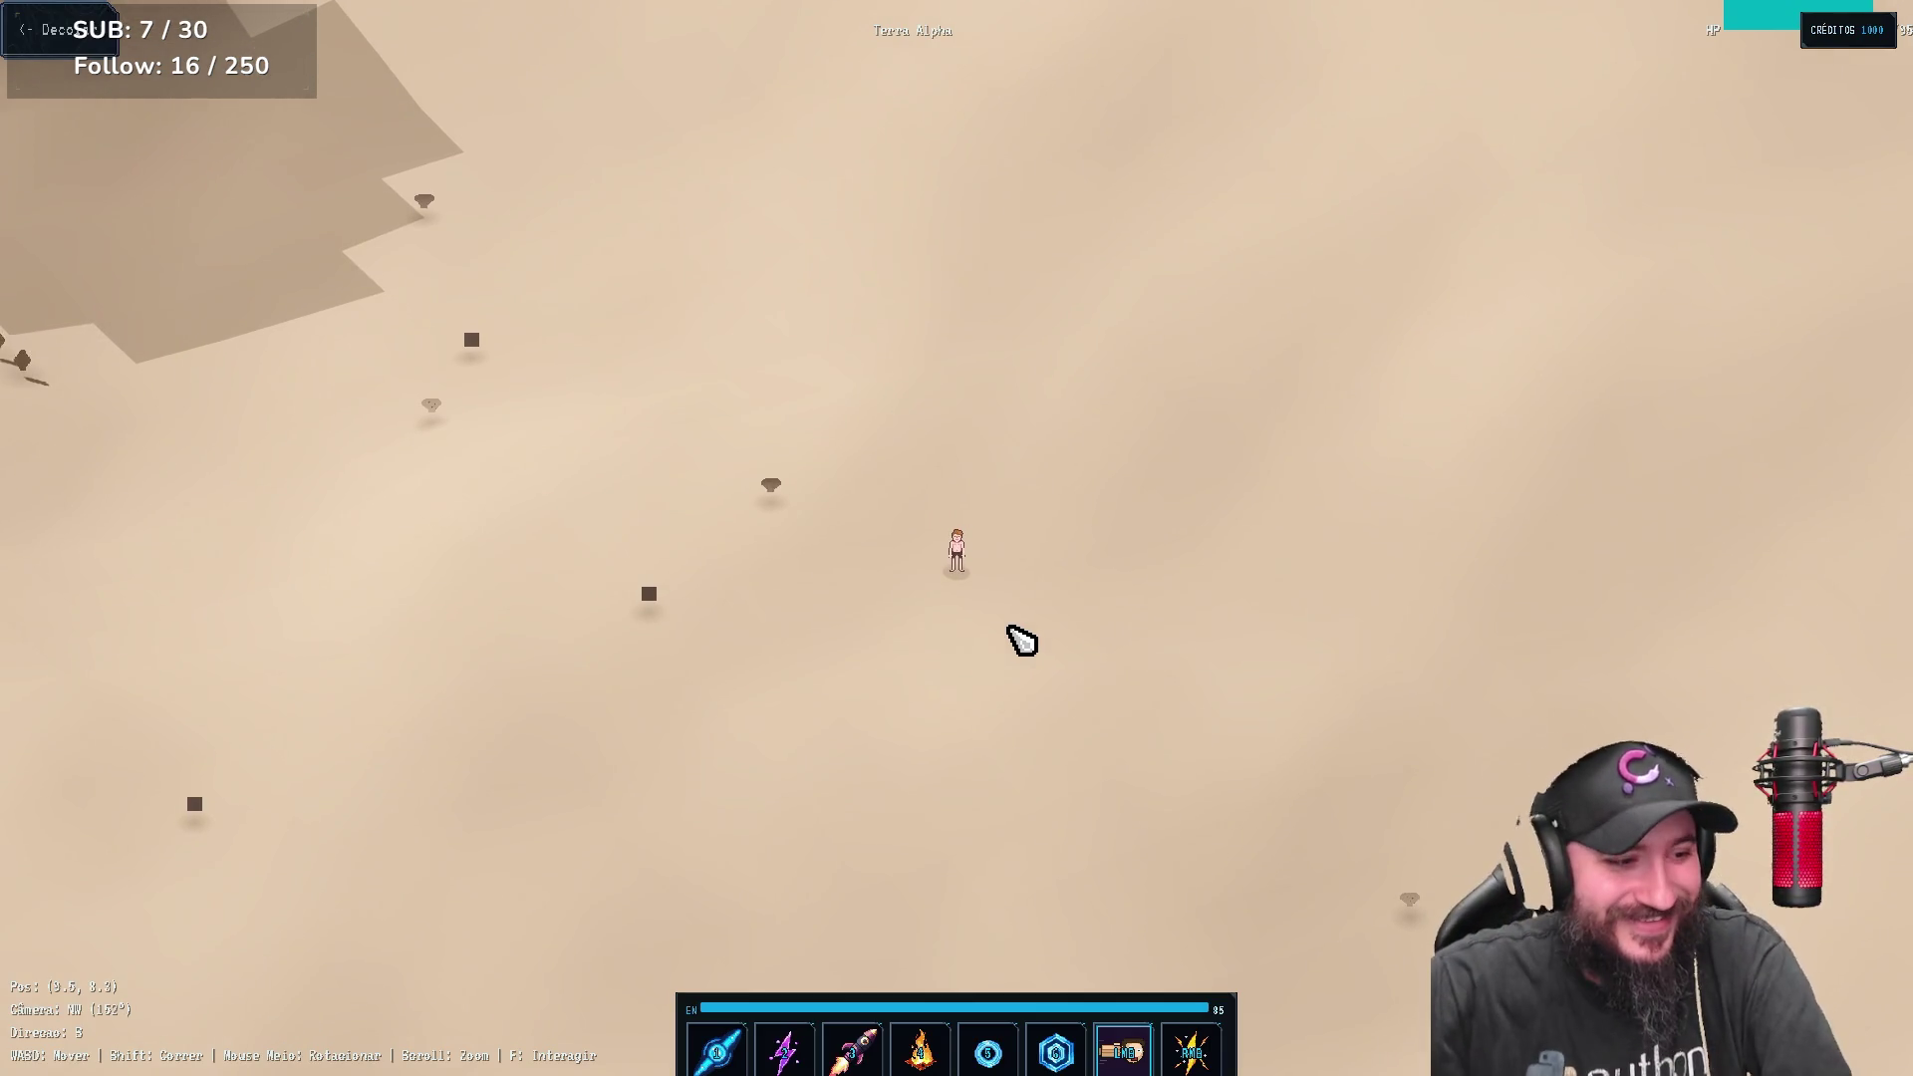
pyautogui.press('s')
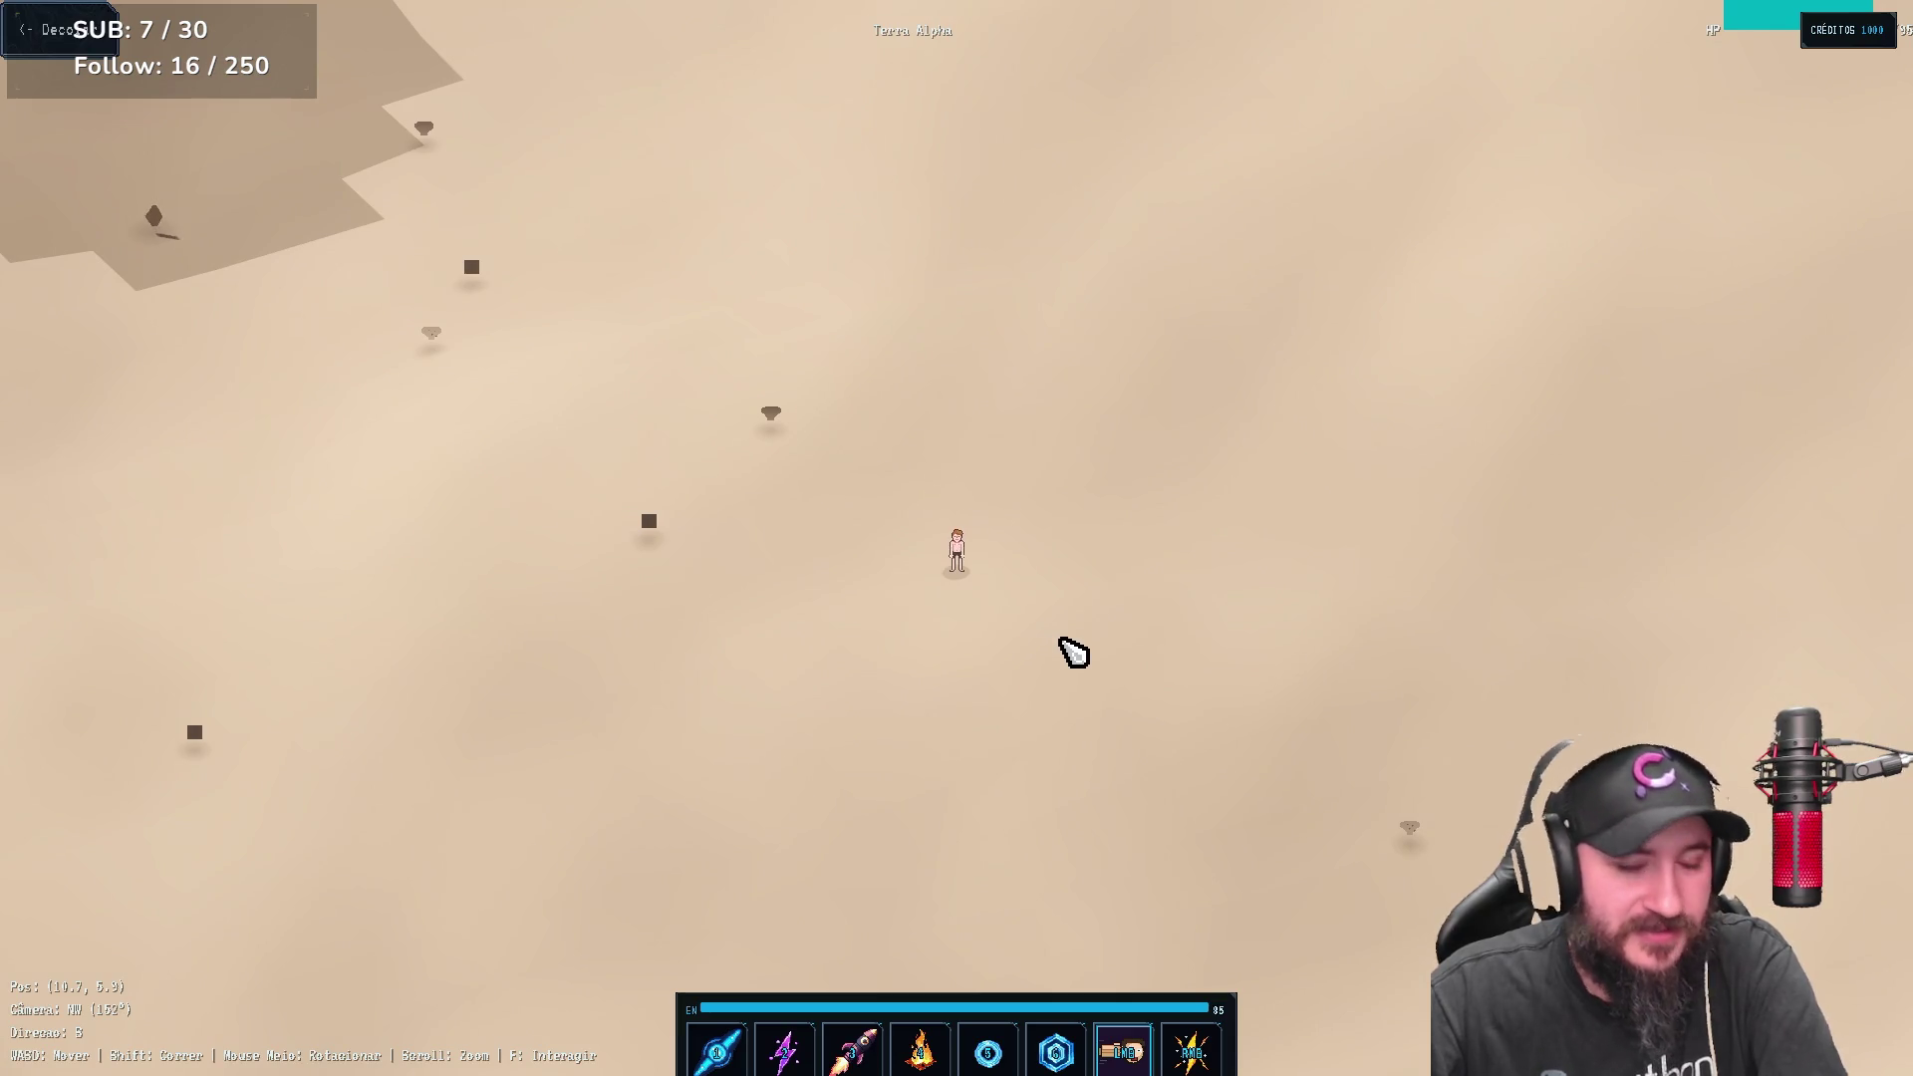
# Run west and turn north, zooming the camera in and back out.
pyautogui.scroll(2, 973, 570)
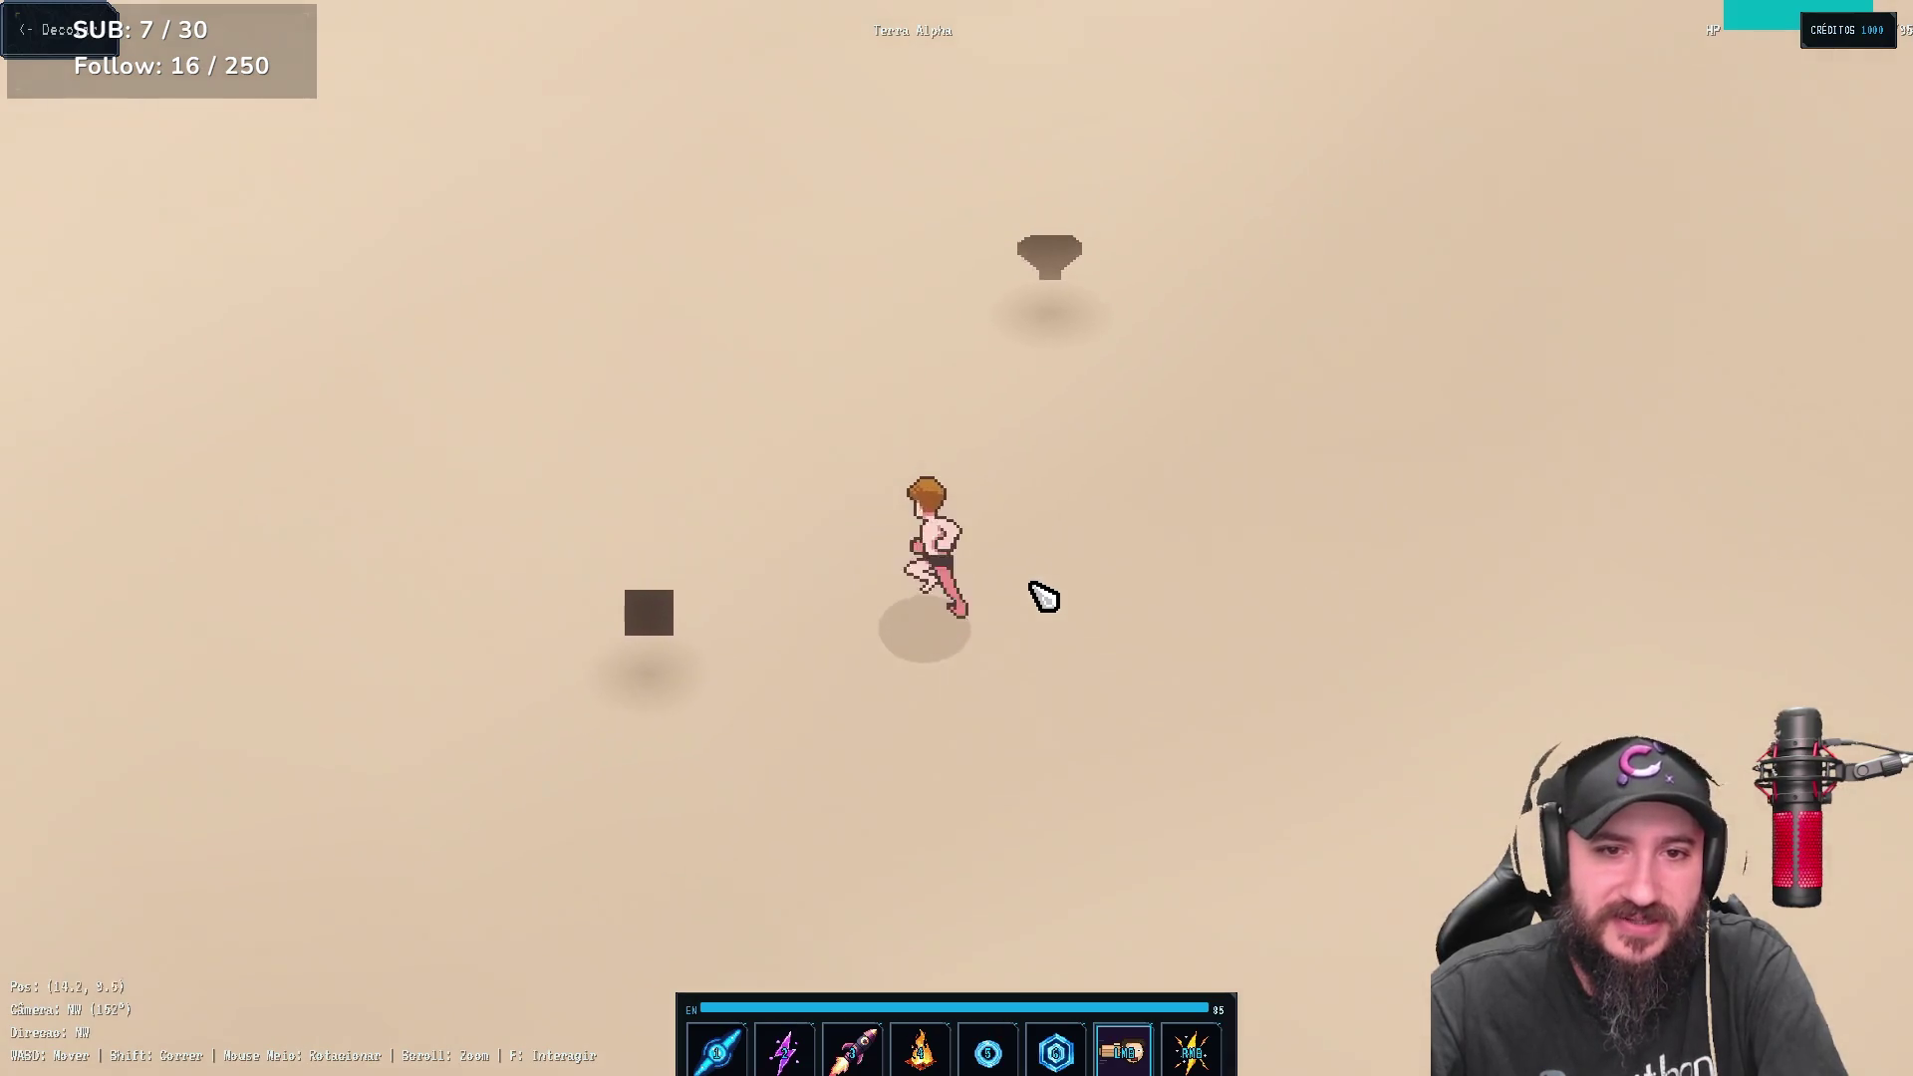
pyautogui.scroll(-2, 1031, 584)
pyautogui.press('a')
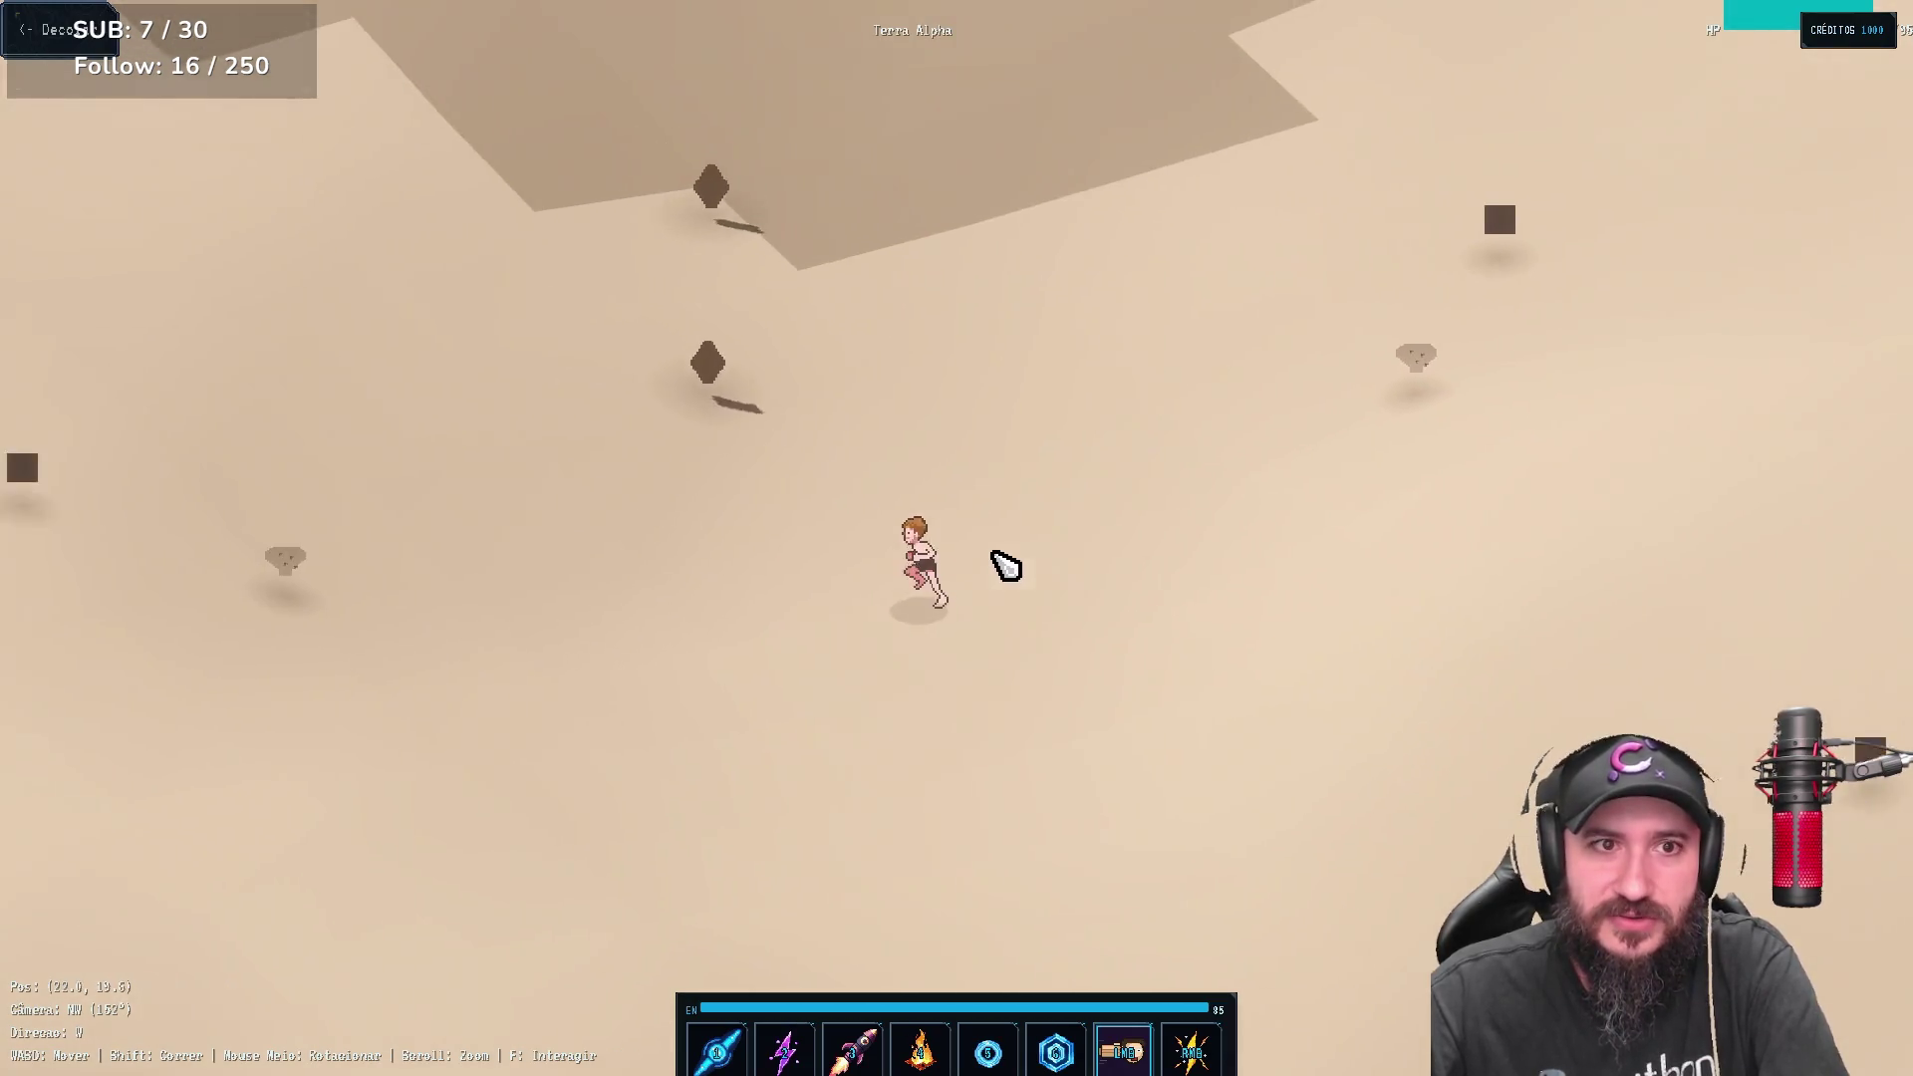
pyautogui.press('s')
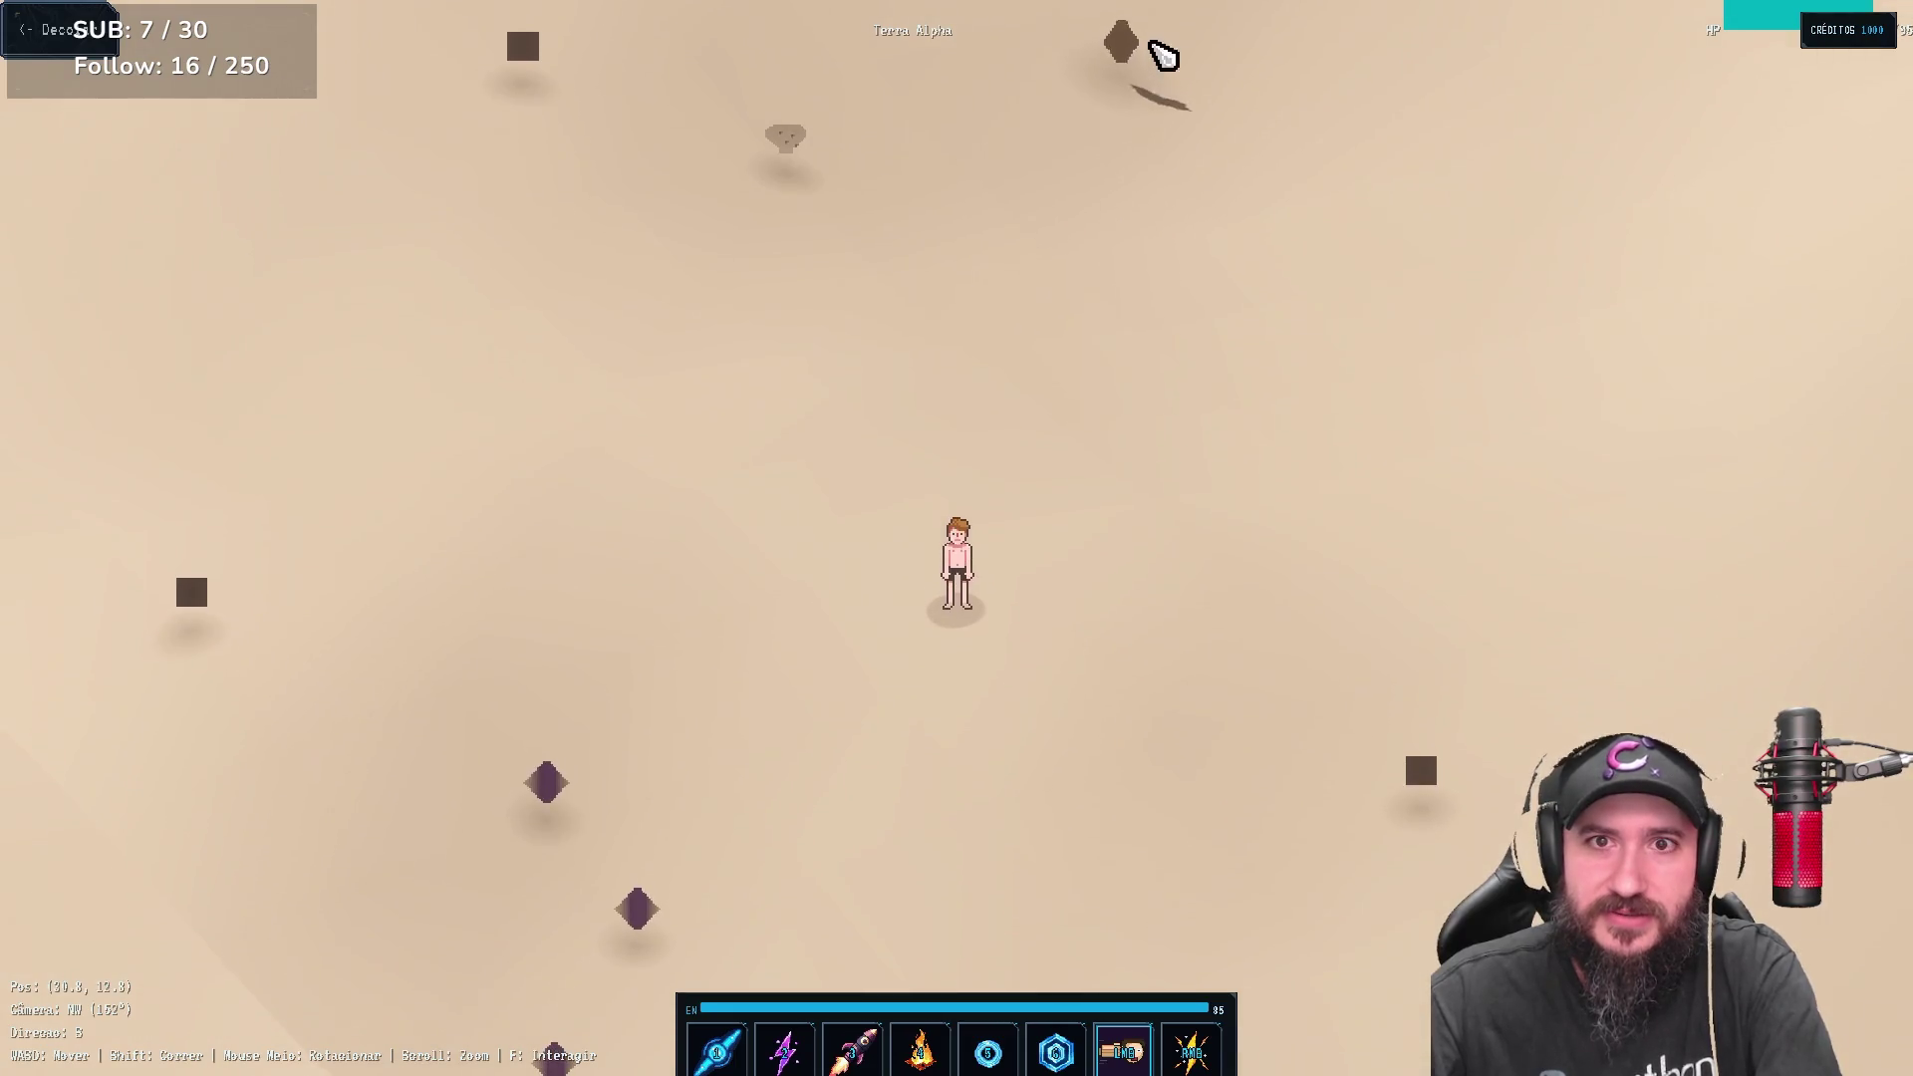
pyautogui.scroll(-2, 1091, 120)
pyautogui.press('w')
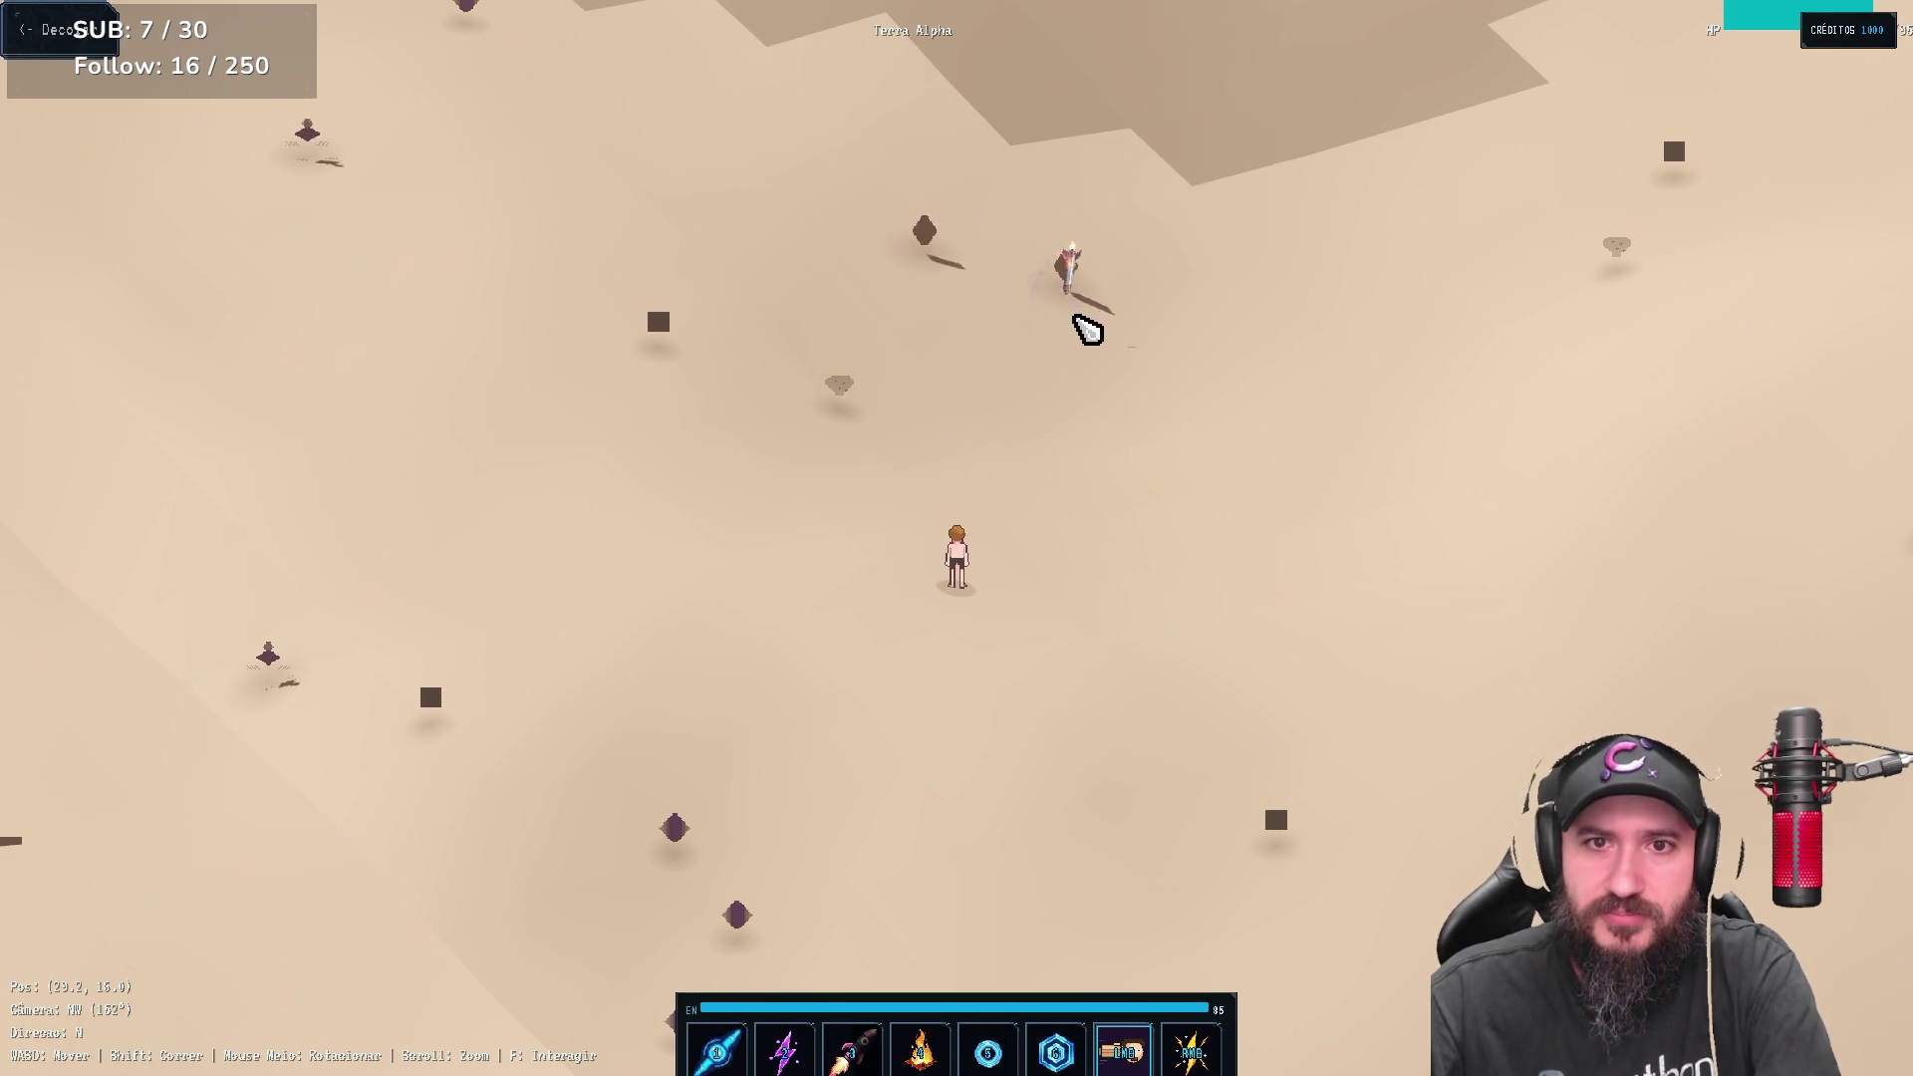
# Run north-east across the desert and swing the camera around to face the opposite way.
pyautogui.hotkey('w', 'd')
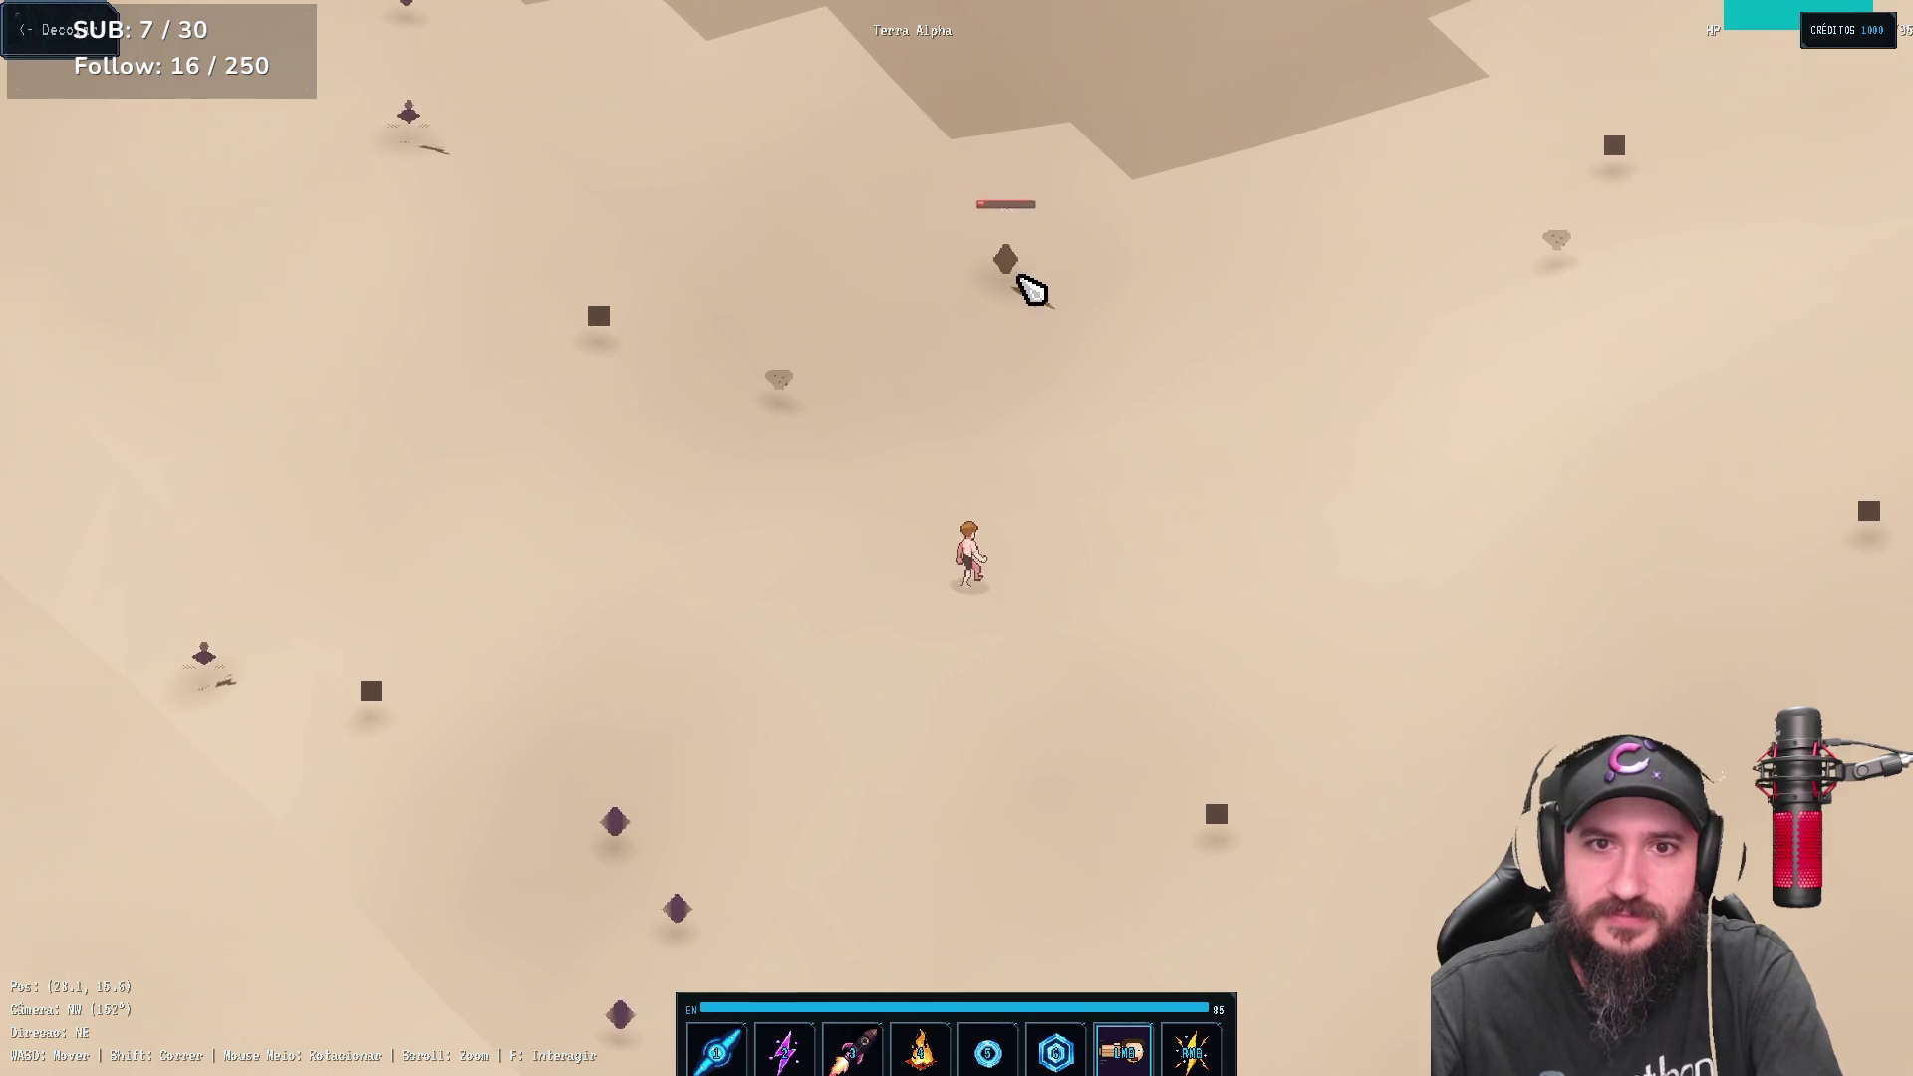
pyautogui.moveTo(1251, 644)
pyautogui.mouseDown()
pyautogui.moveTo(1152, 610)
pyautogui.moveTo(534, 555)
pyautogui.moveTo(1165, 551)
pyautogui.moveTo(1445, 594)
pyautogui.mouseUp()
pyautogui.hotkey('w', 'd')
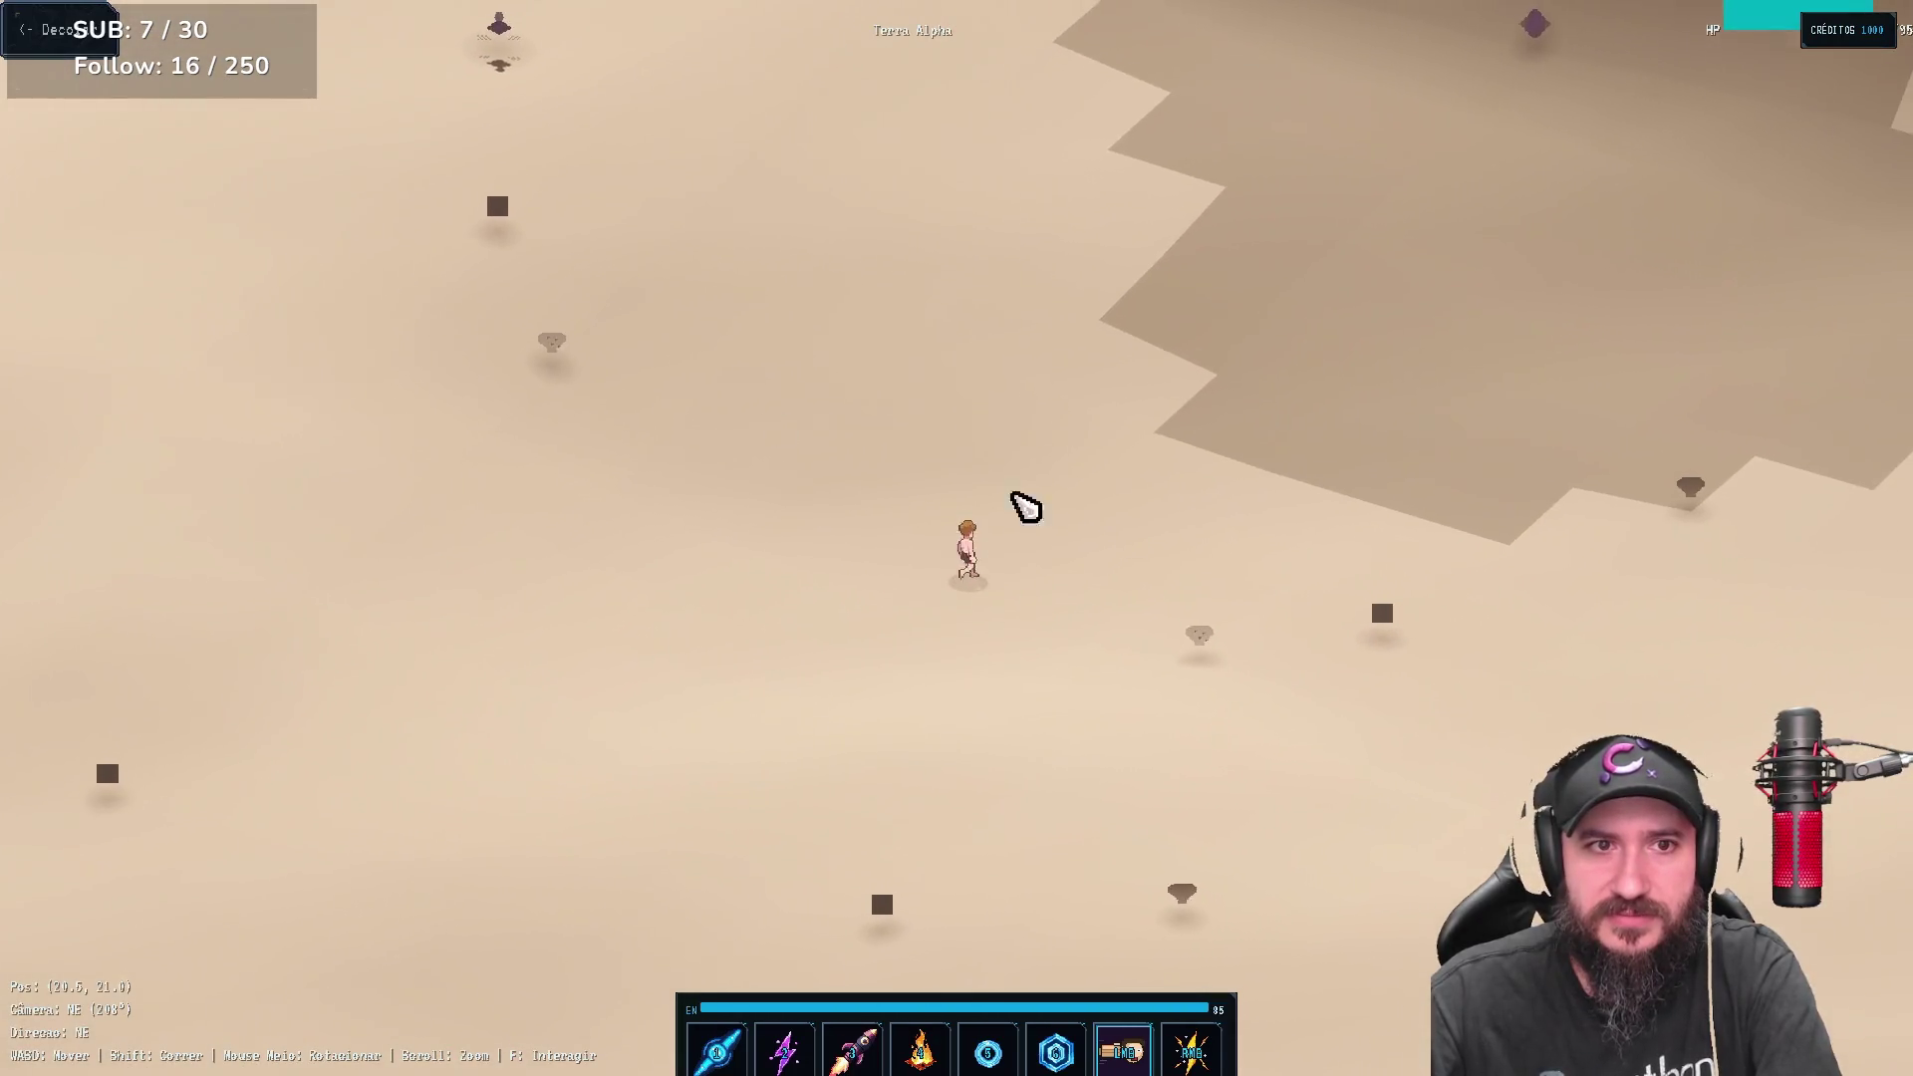
# Run north-east up the big dune to its crest, down, and back up again.
pyautogui.hotkey('w', 'd')
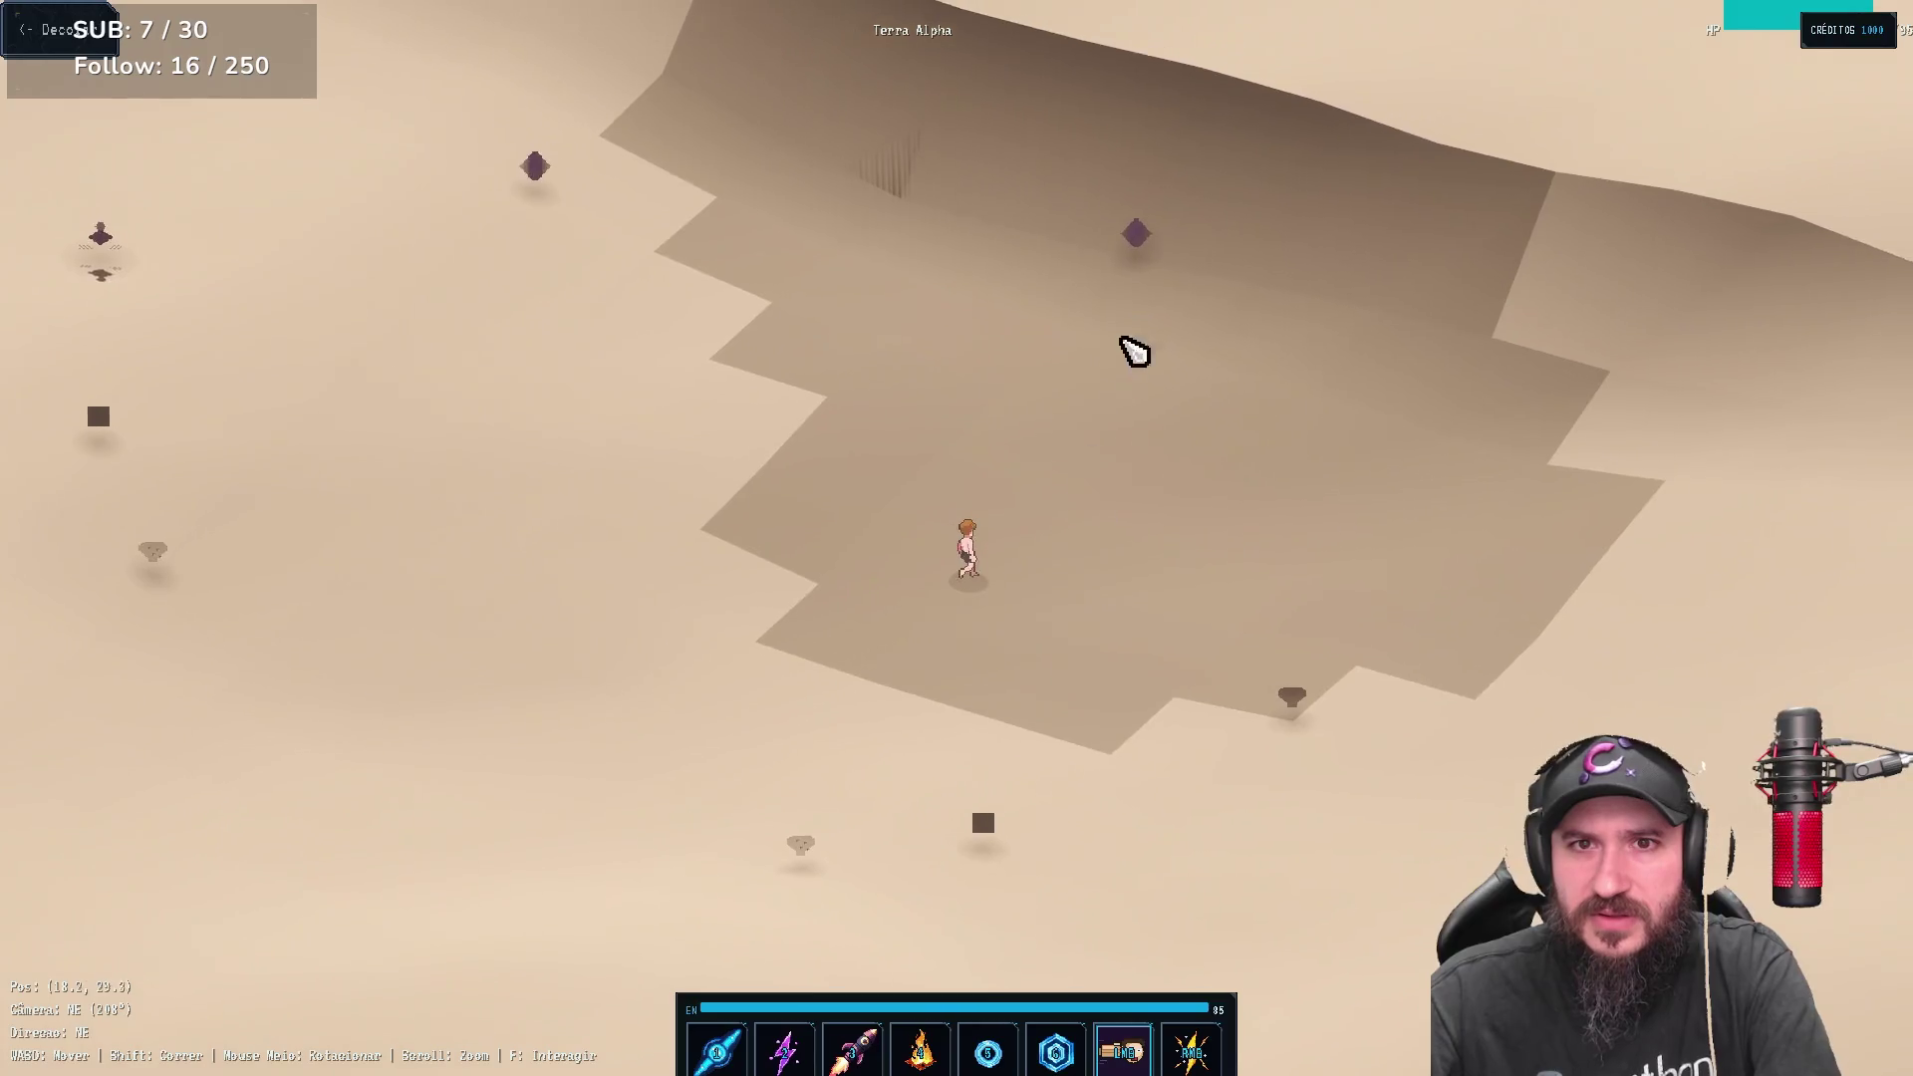
pyautogui.hotkey('w', 'd')
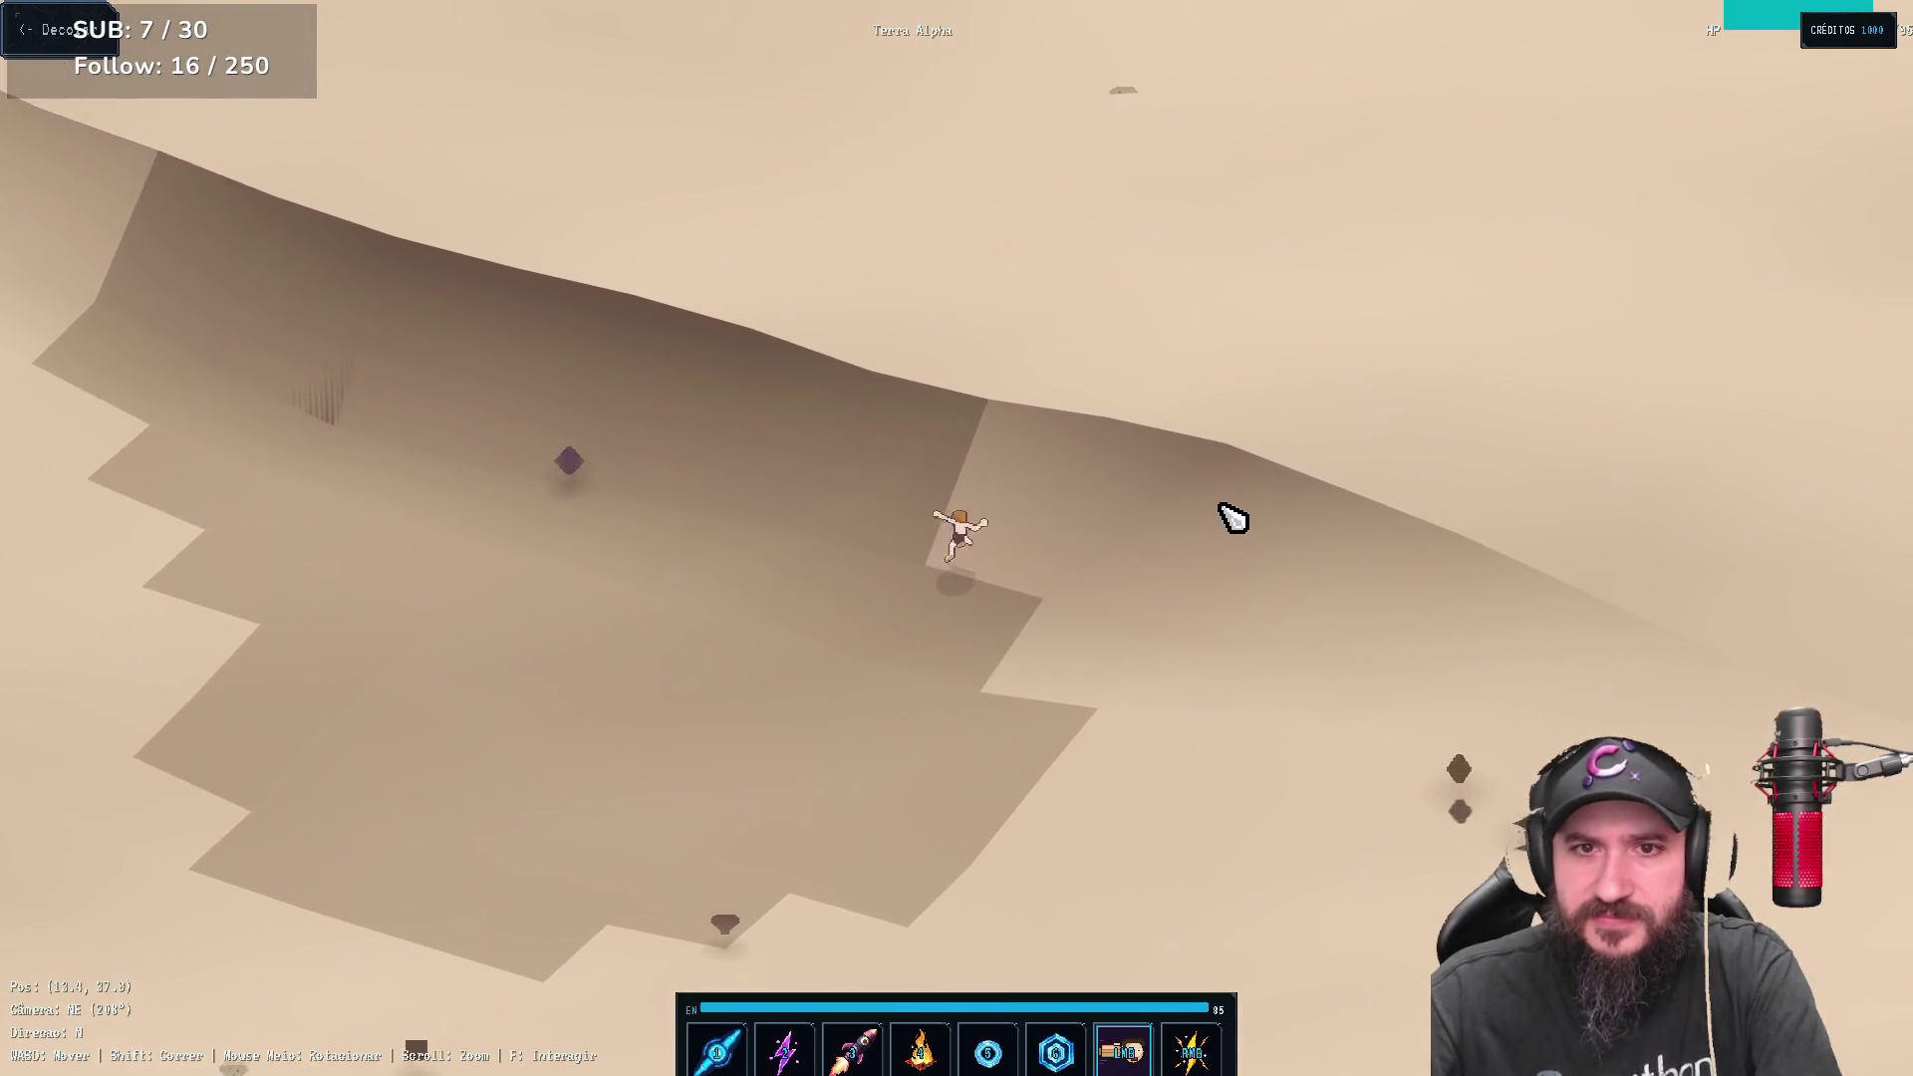
pyautogui.hotkey('w', 'a')
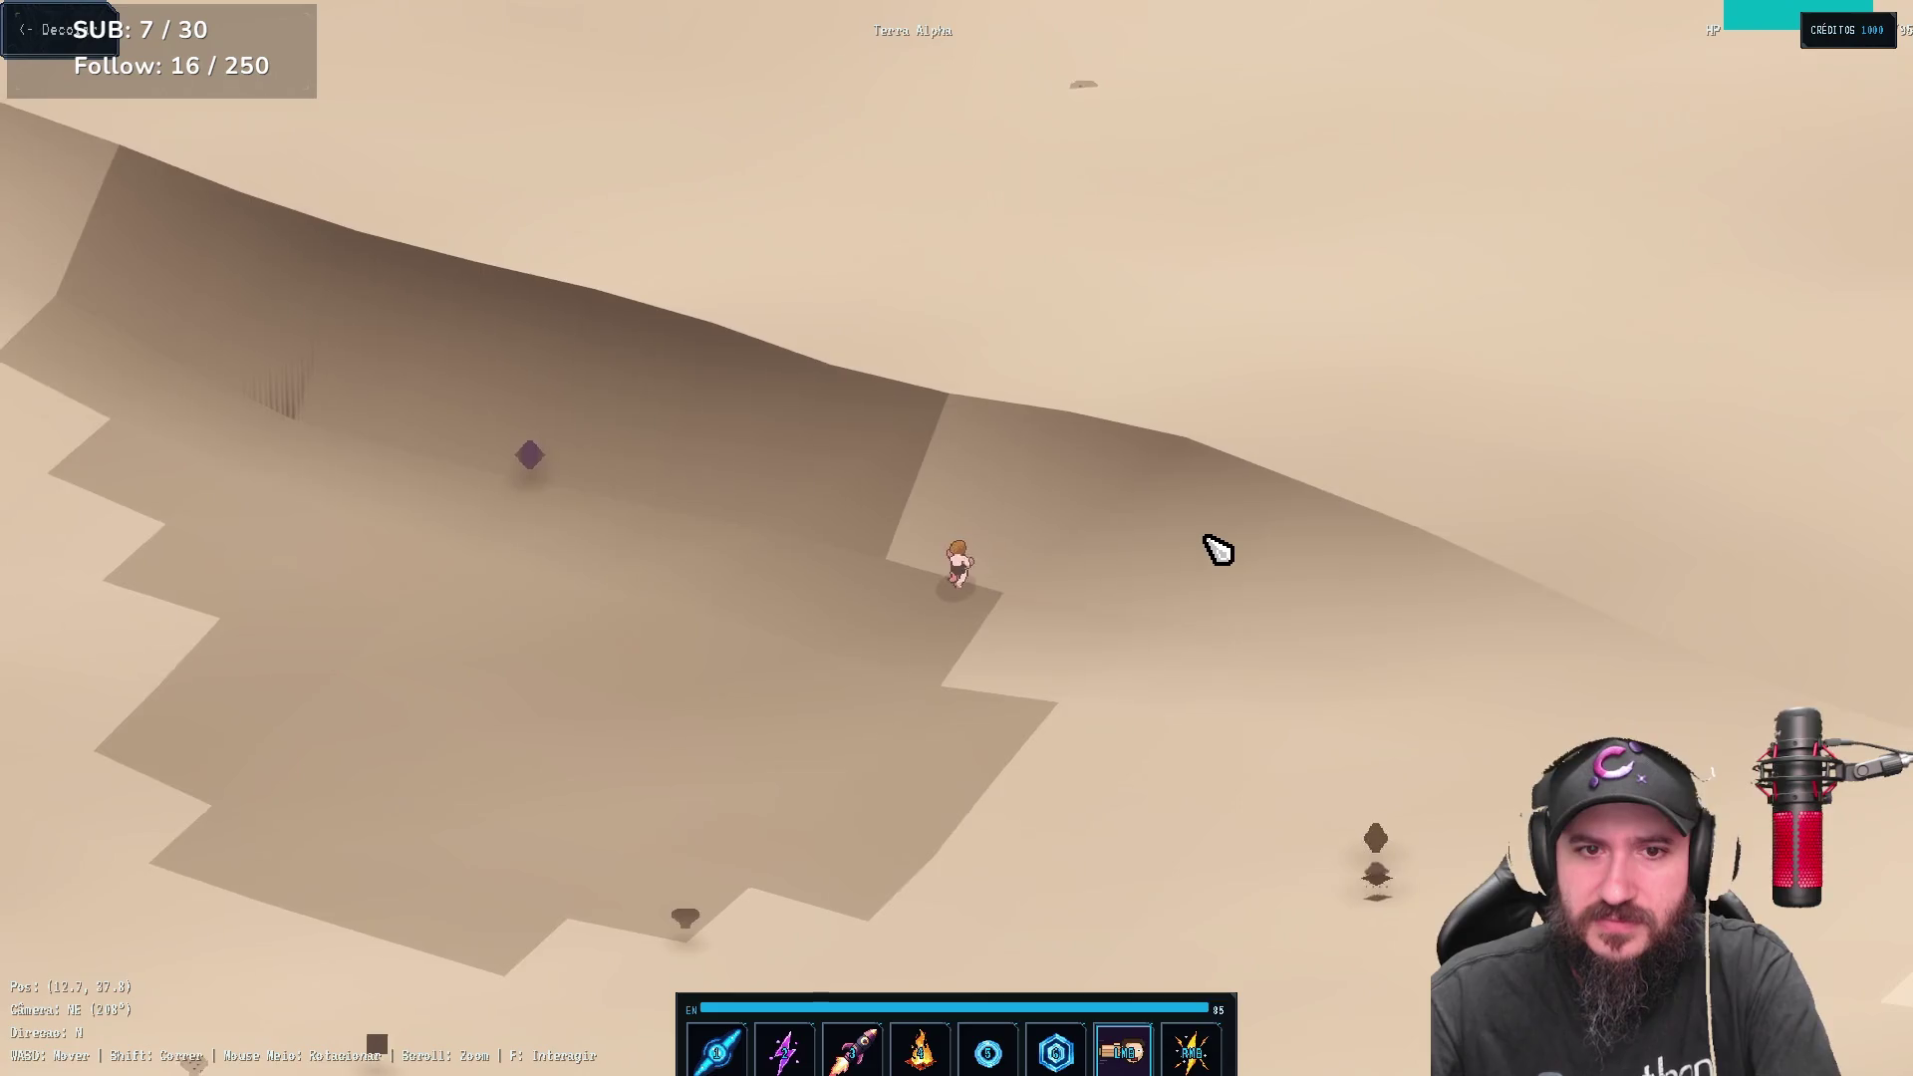
pyautogui.press('w')
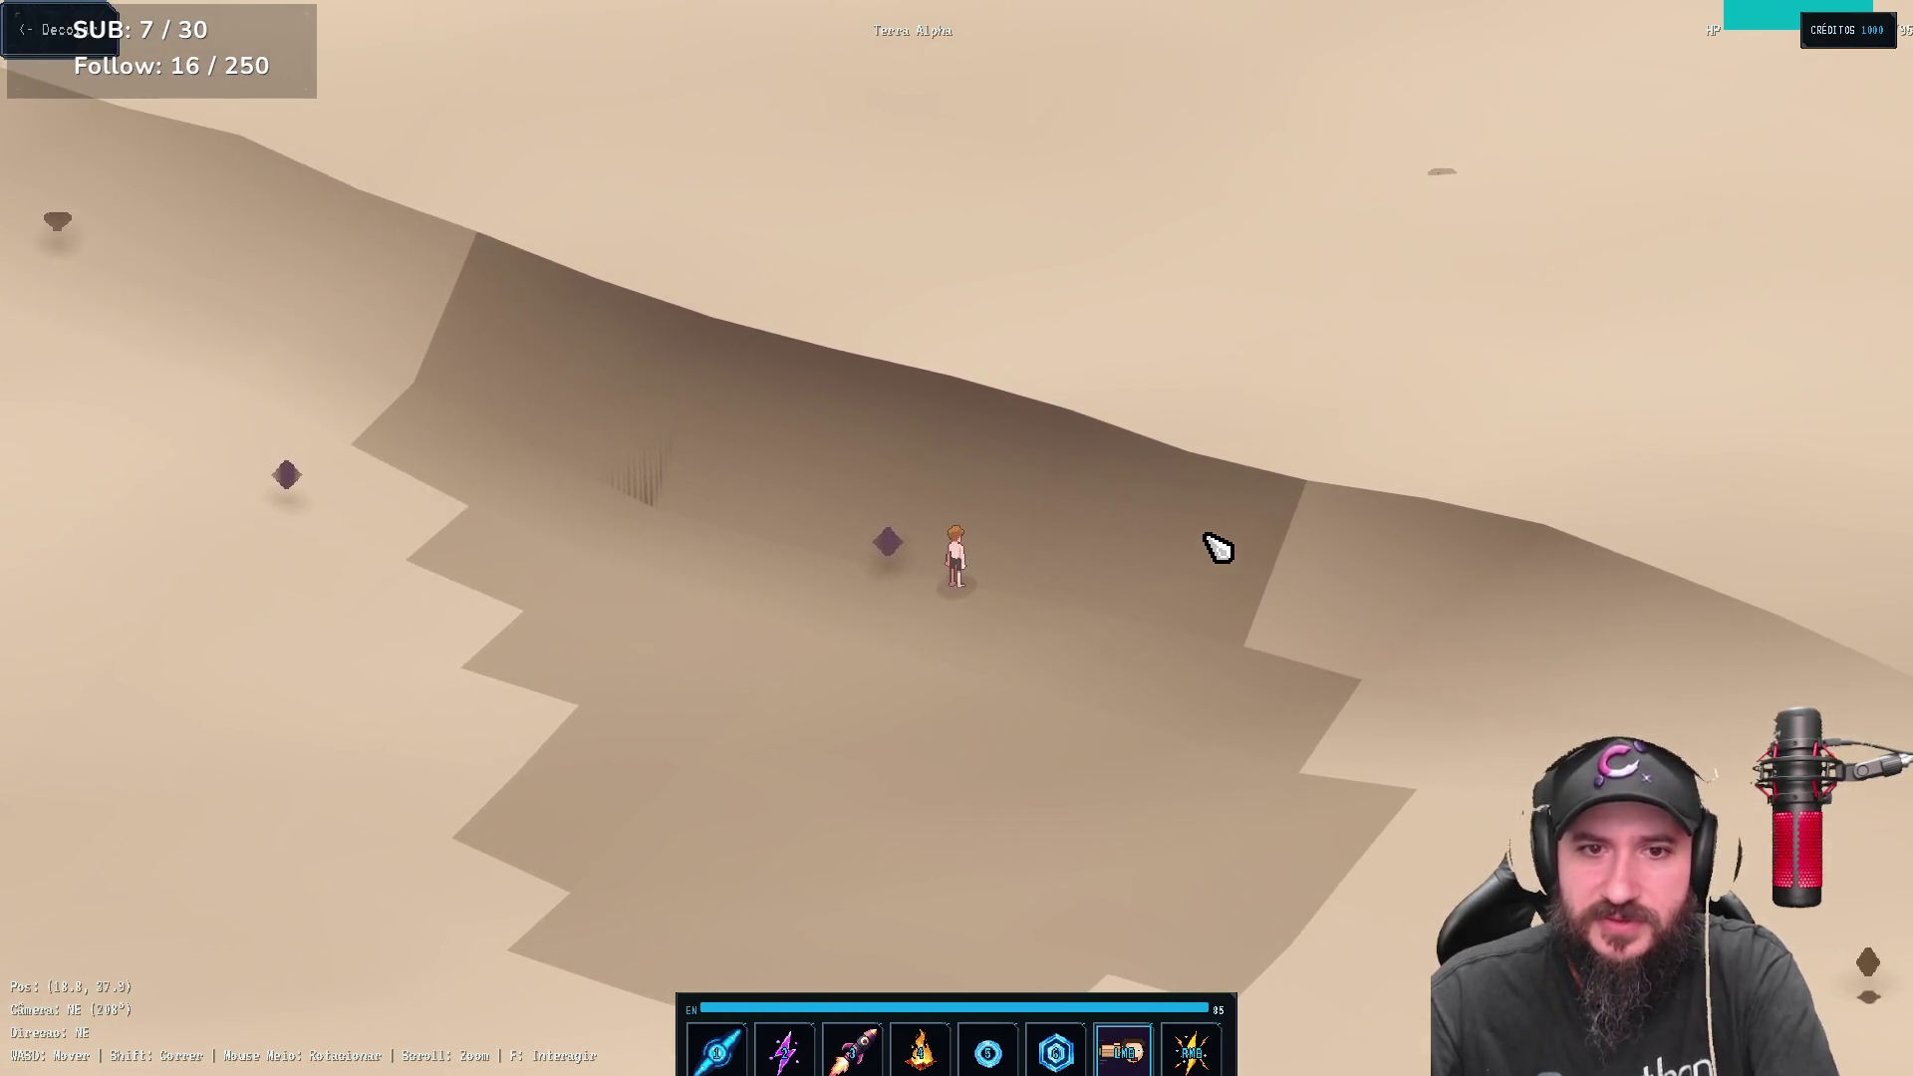
pyautogui.press('w')
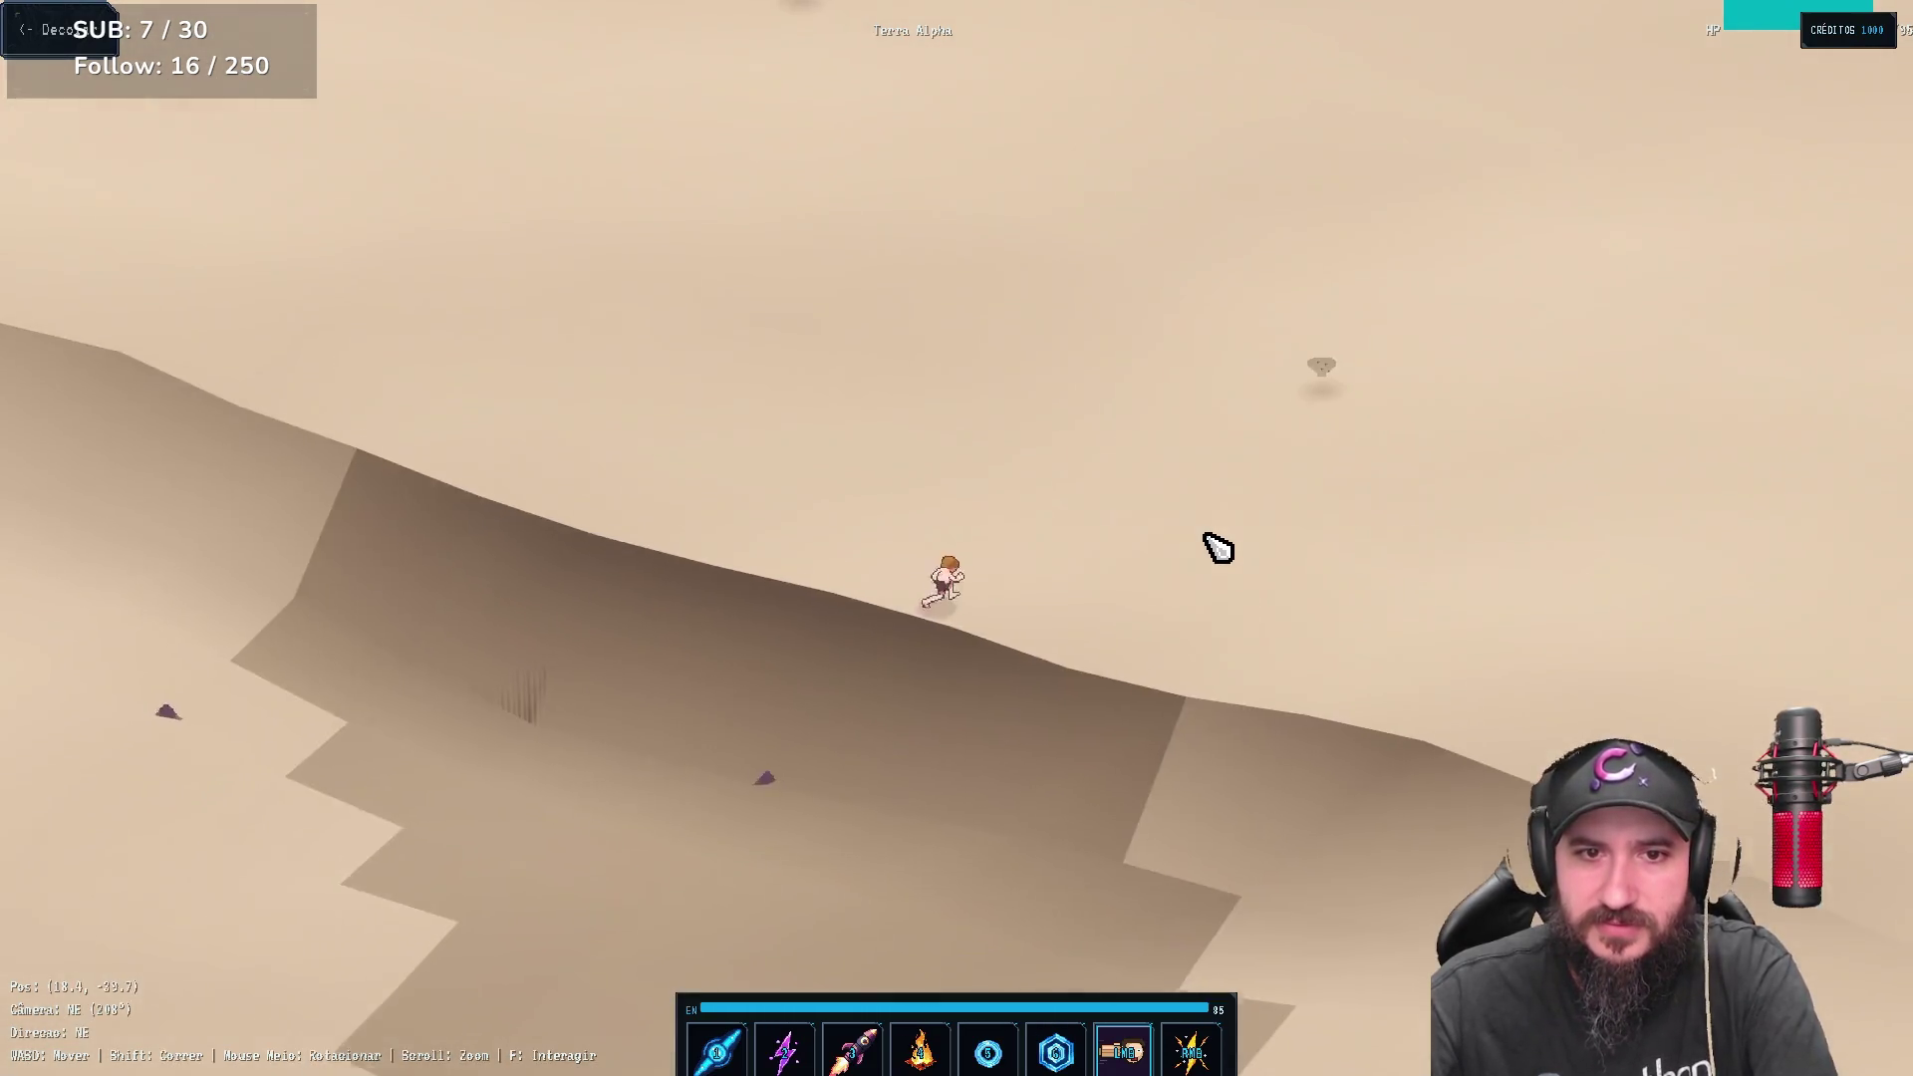
pyautogui.press('s')
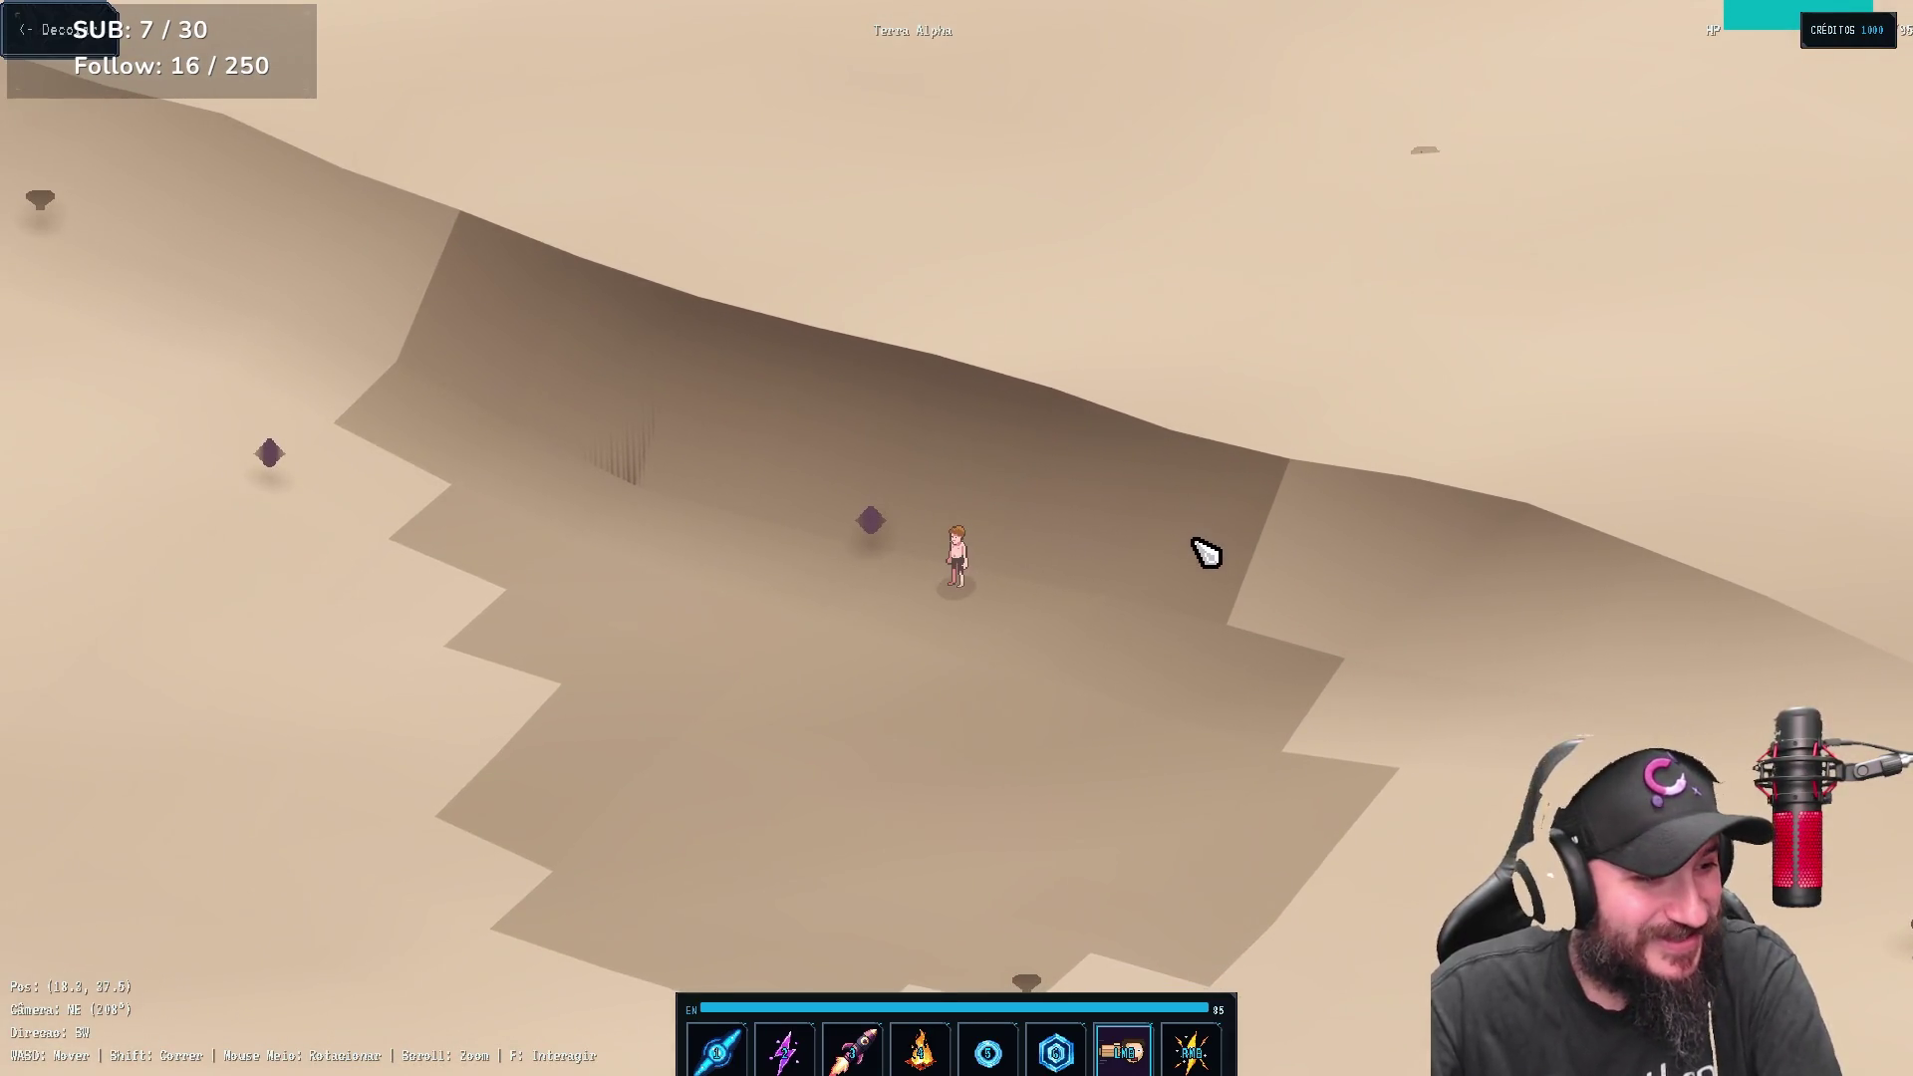
pyautogui.press('w')
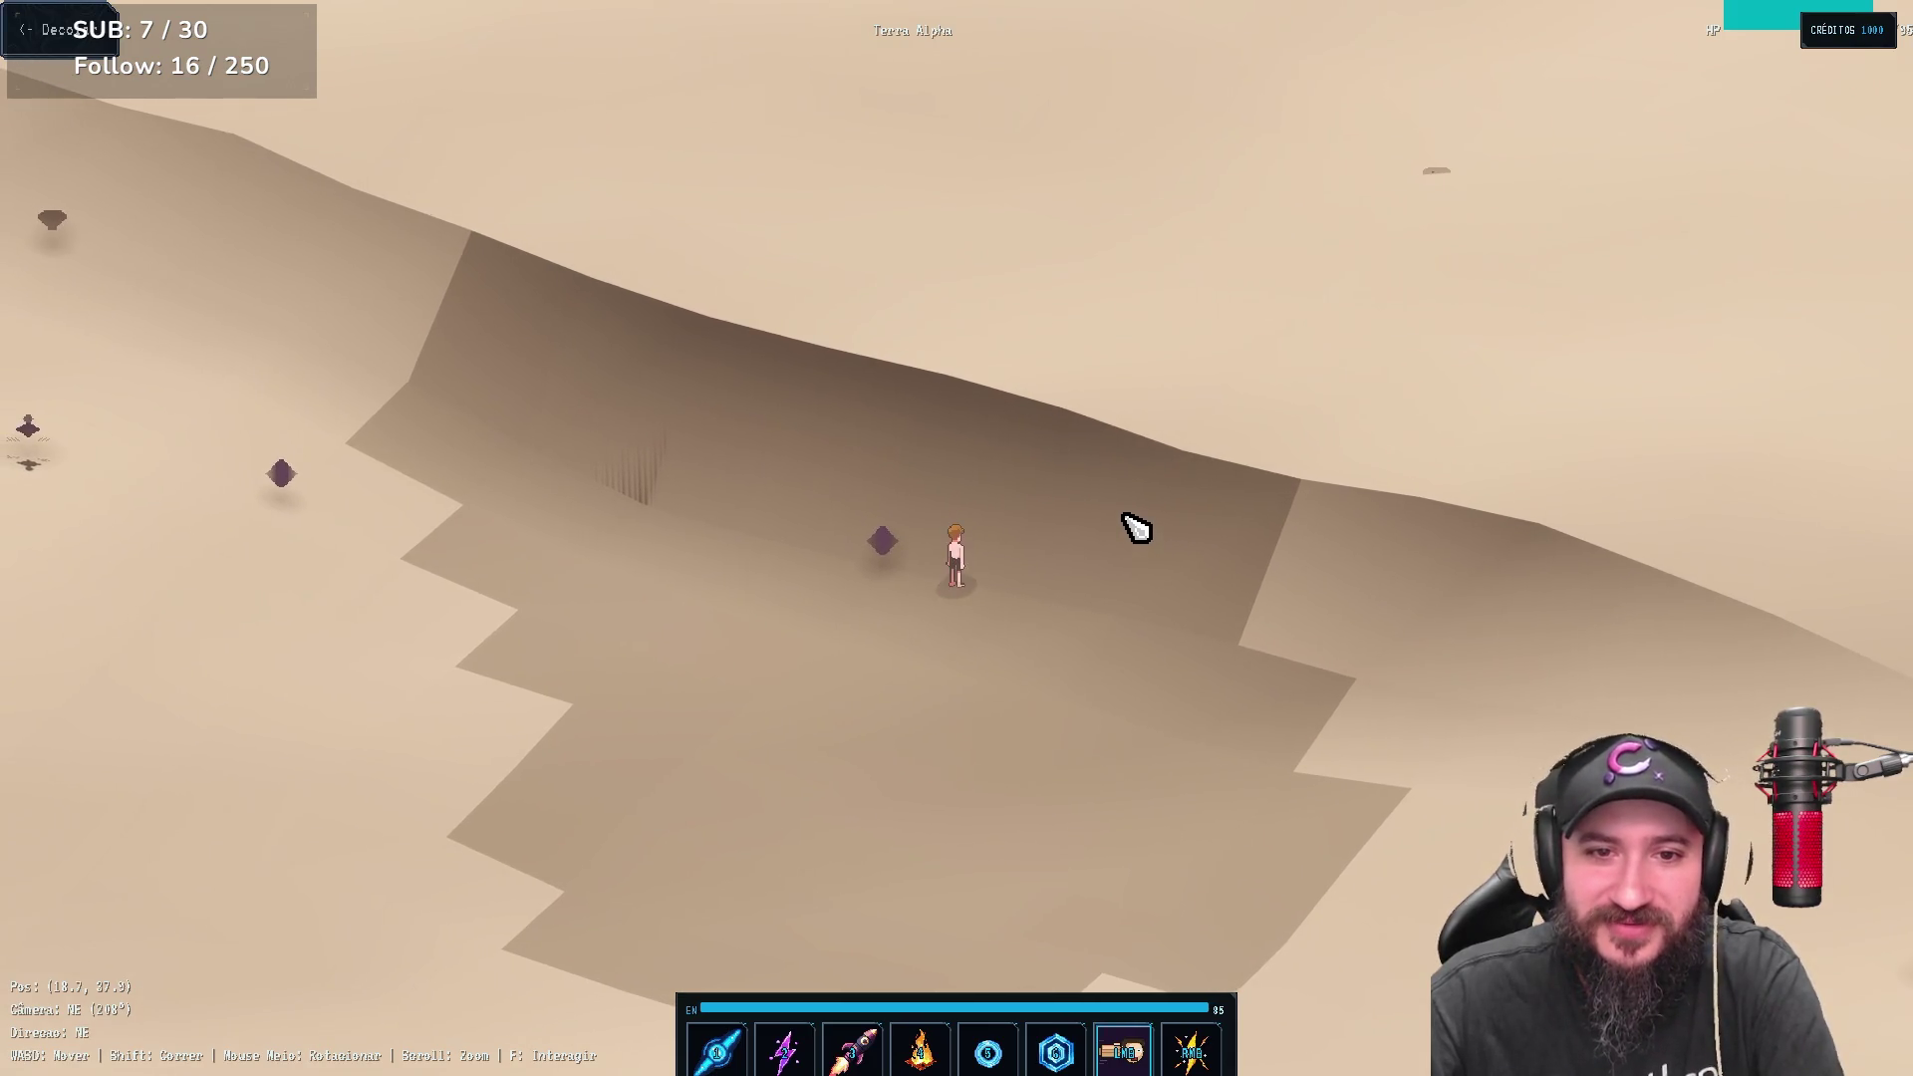
pyautogui.press('w')
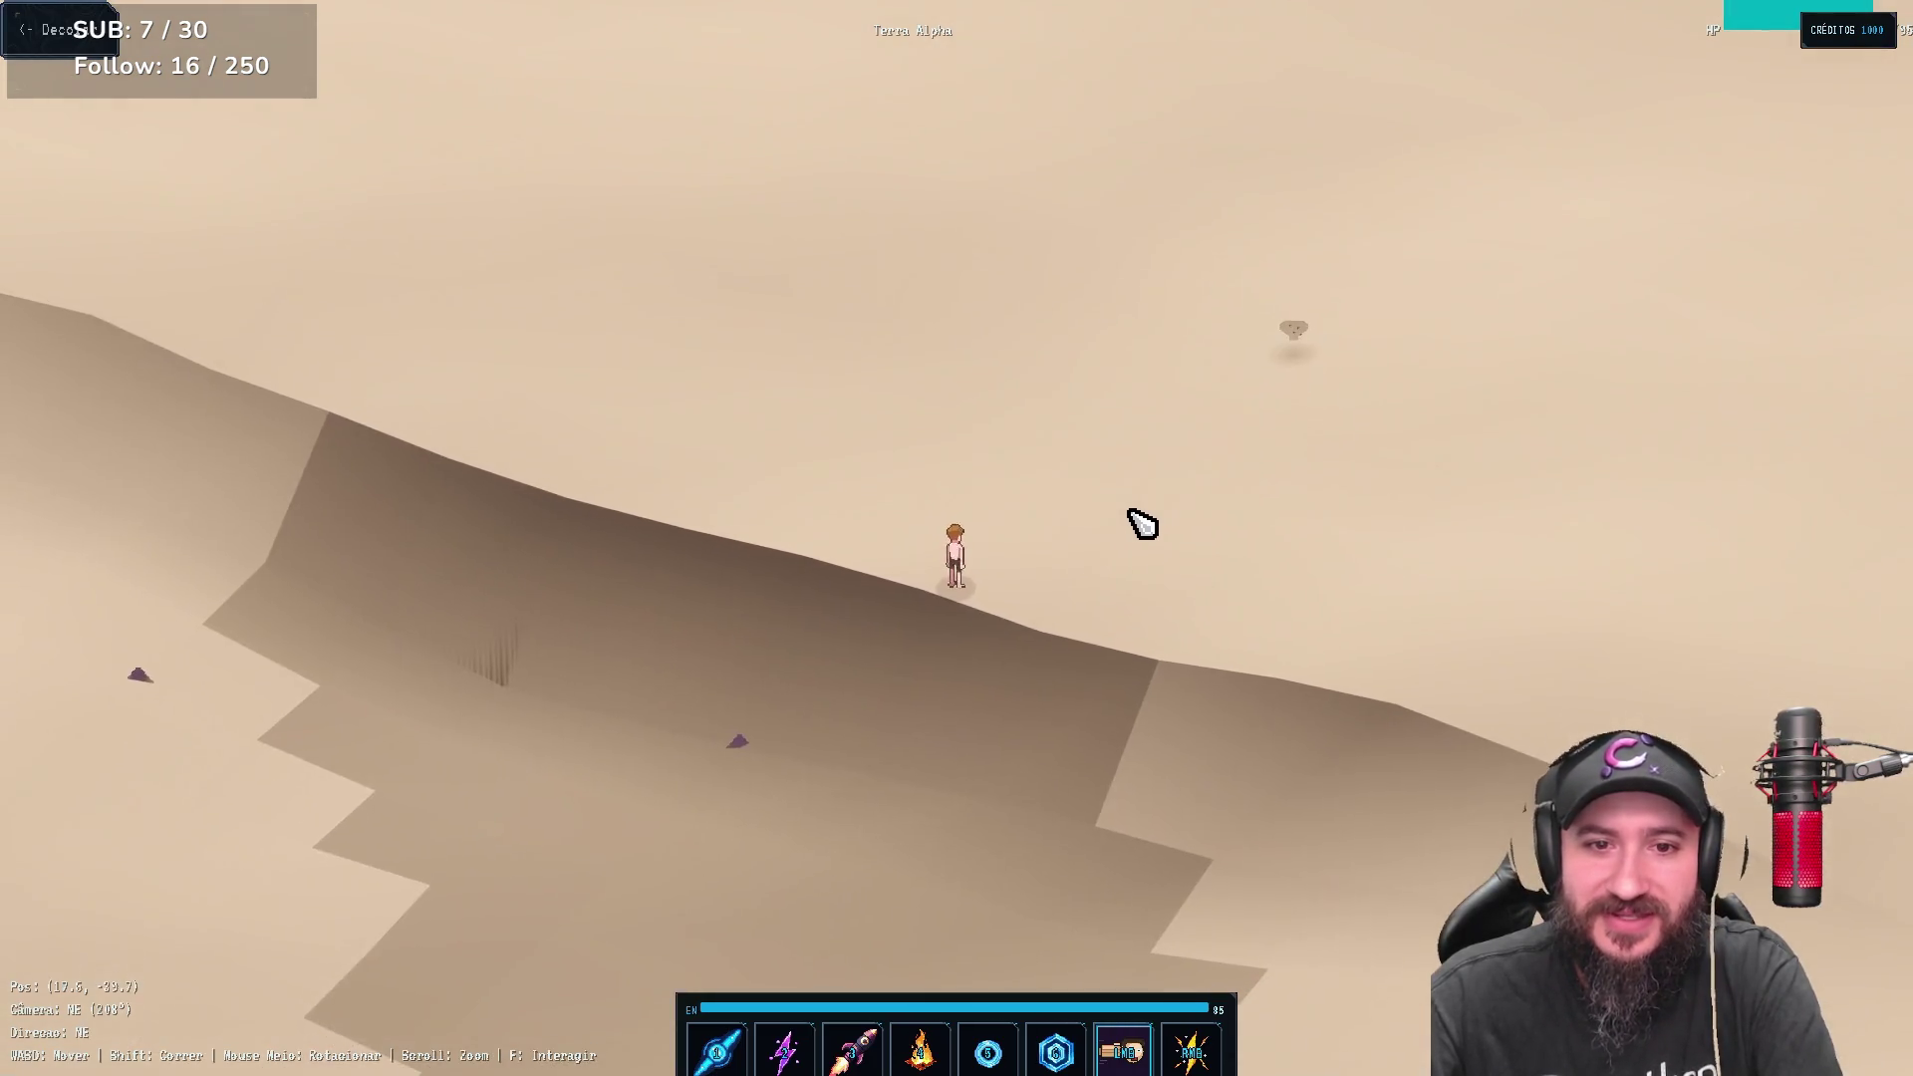
# Drop into the dune hollow and head south-east across the flat desert past new rocks.
pyautogui.press('s')
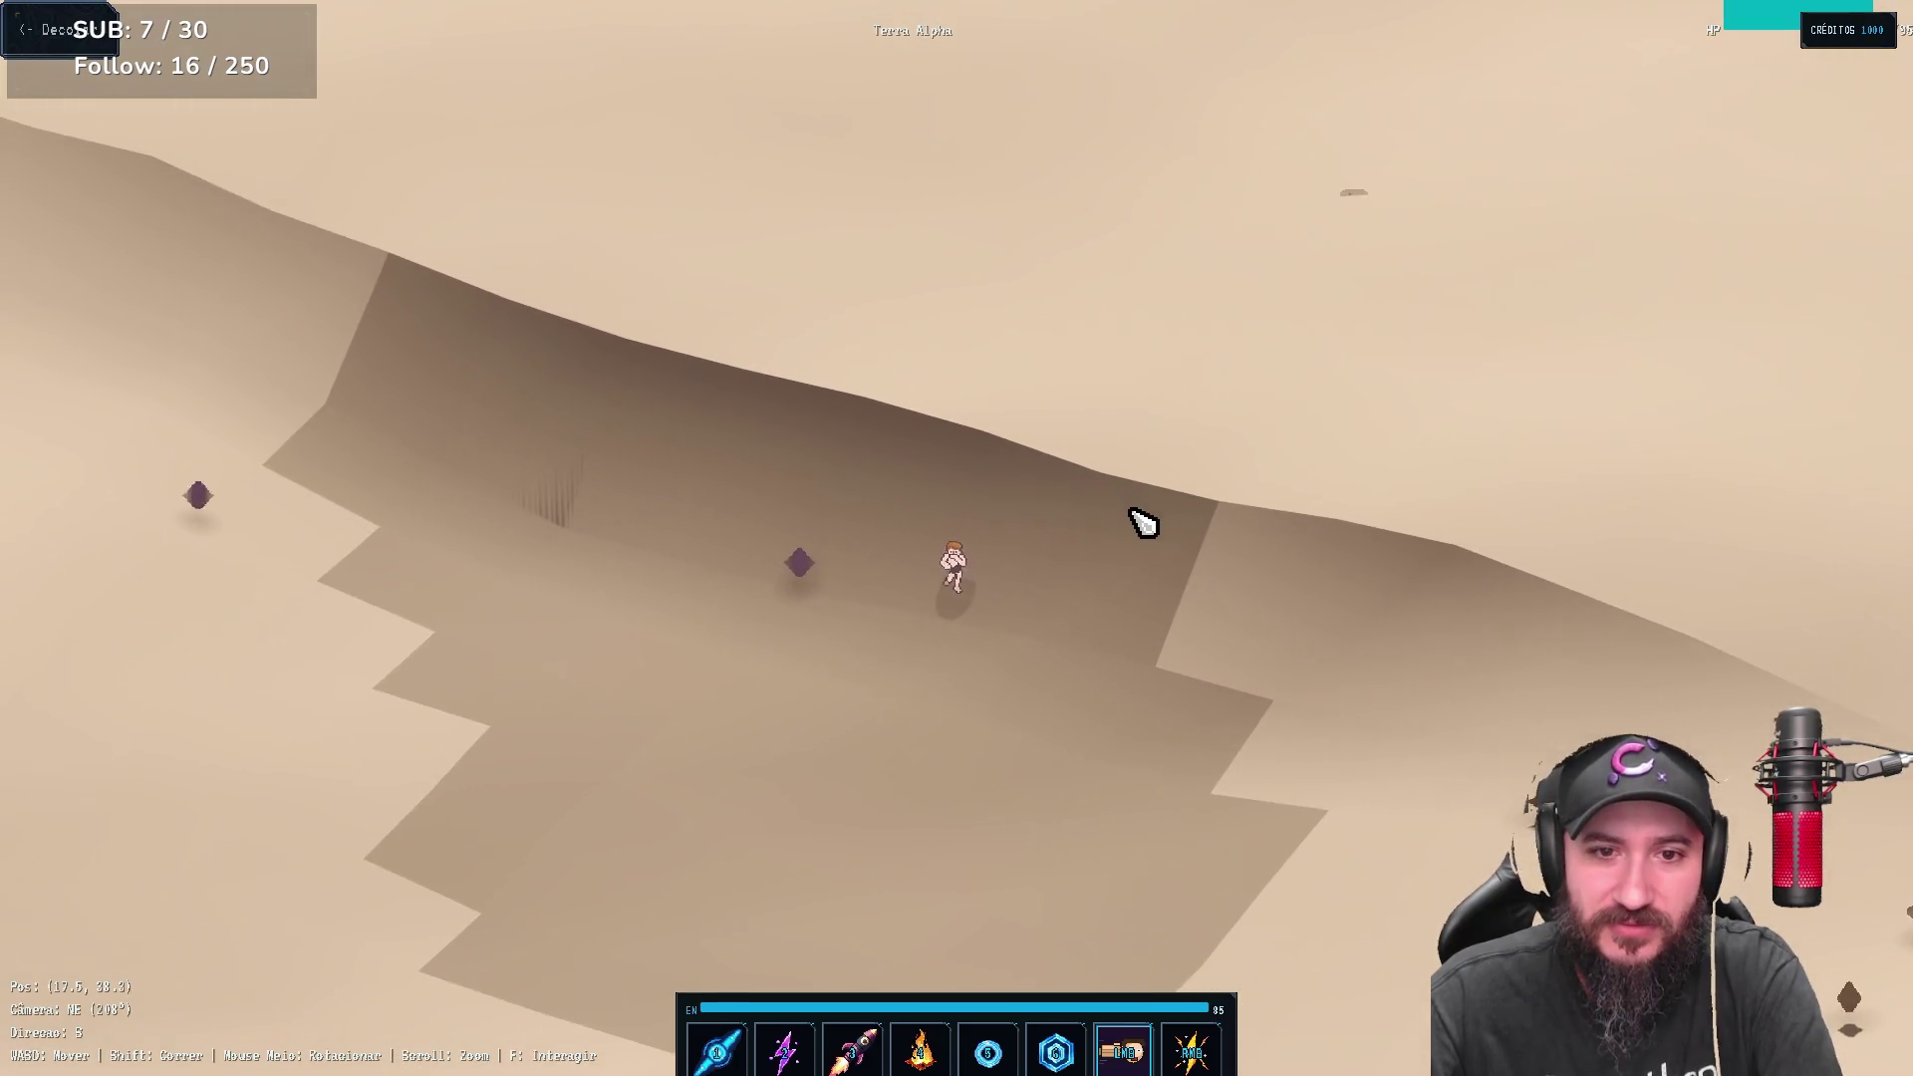
pyautogui.press('s')
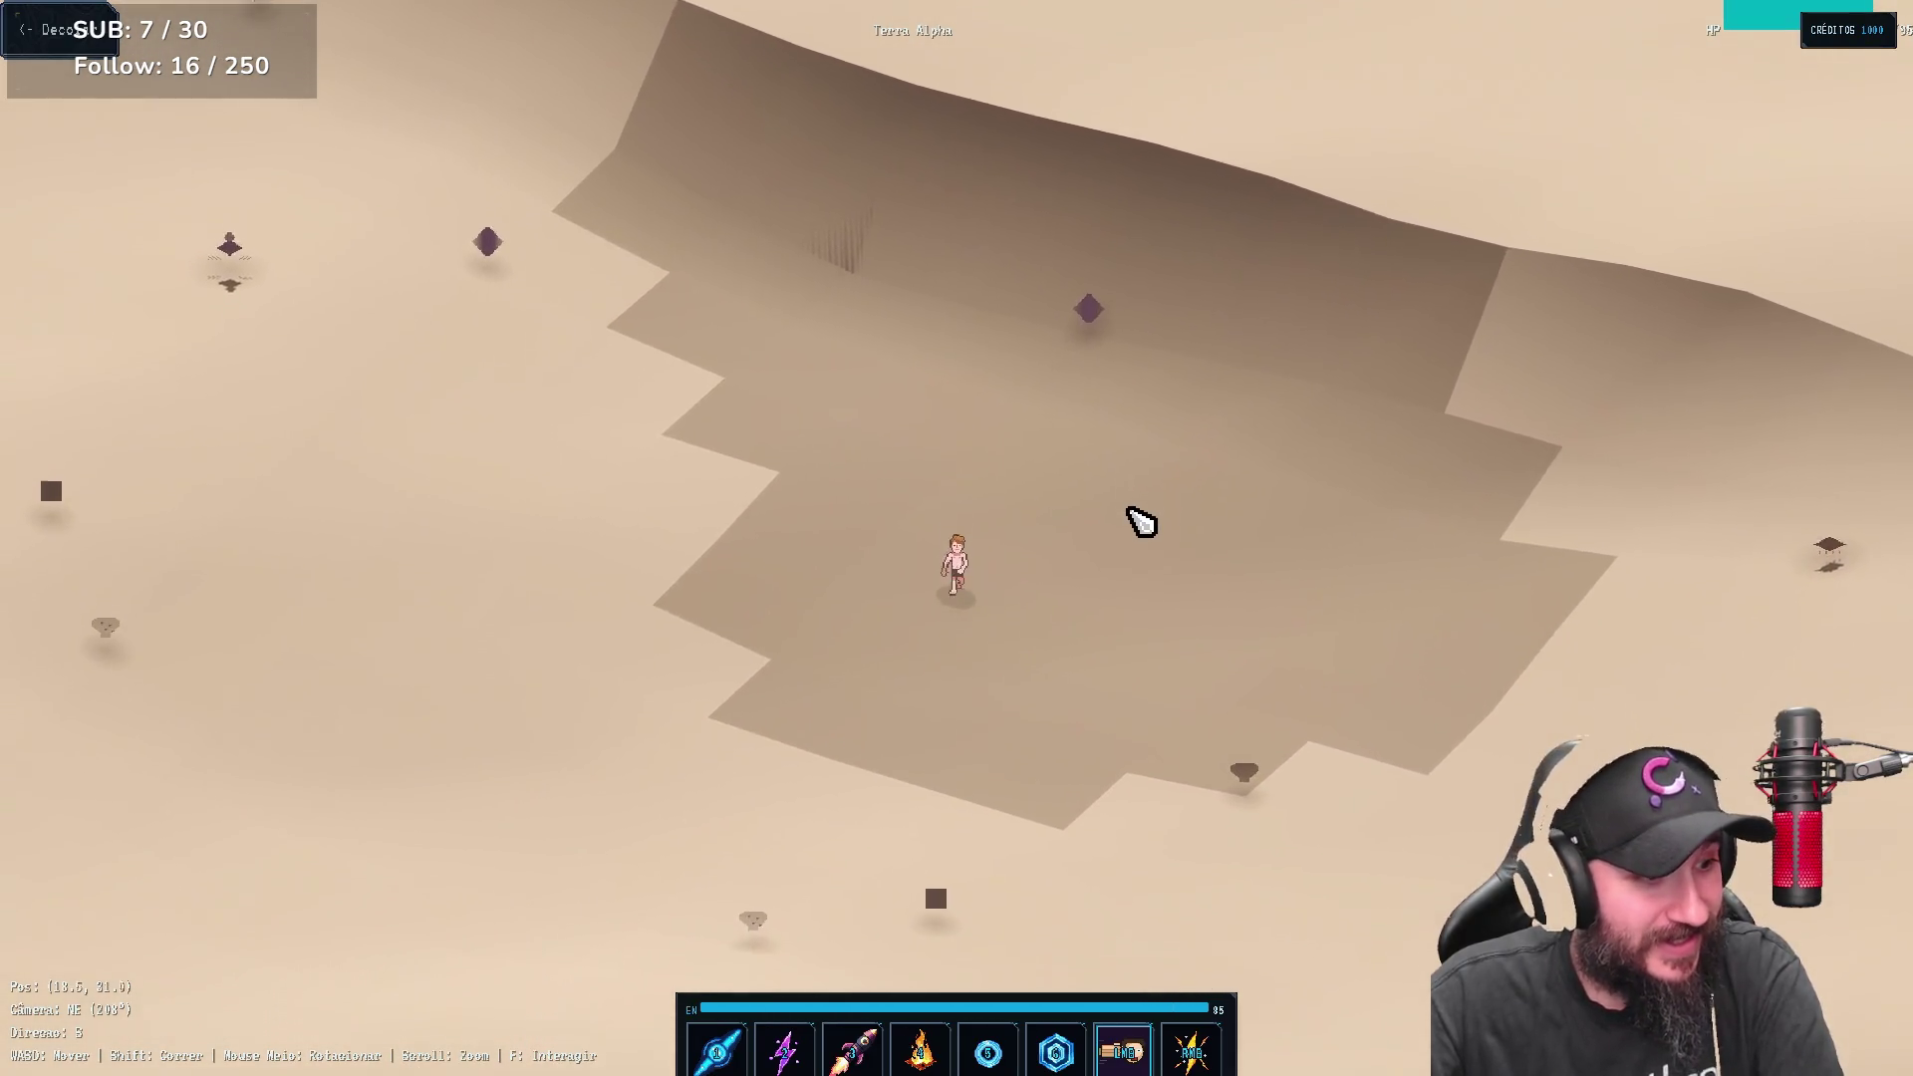
pyautogui.press('d')
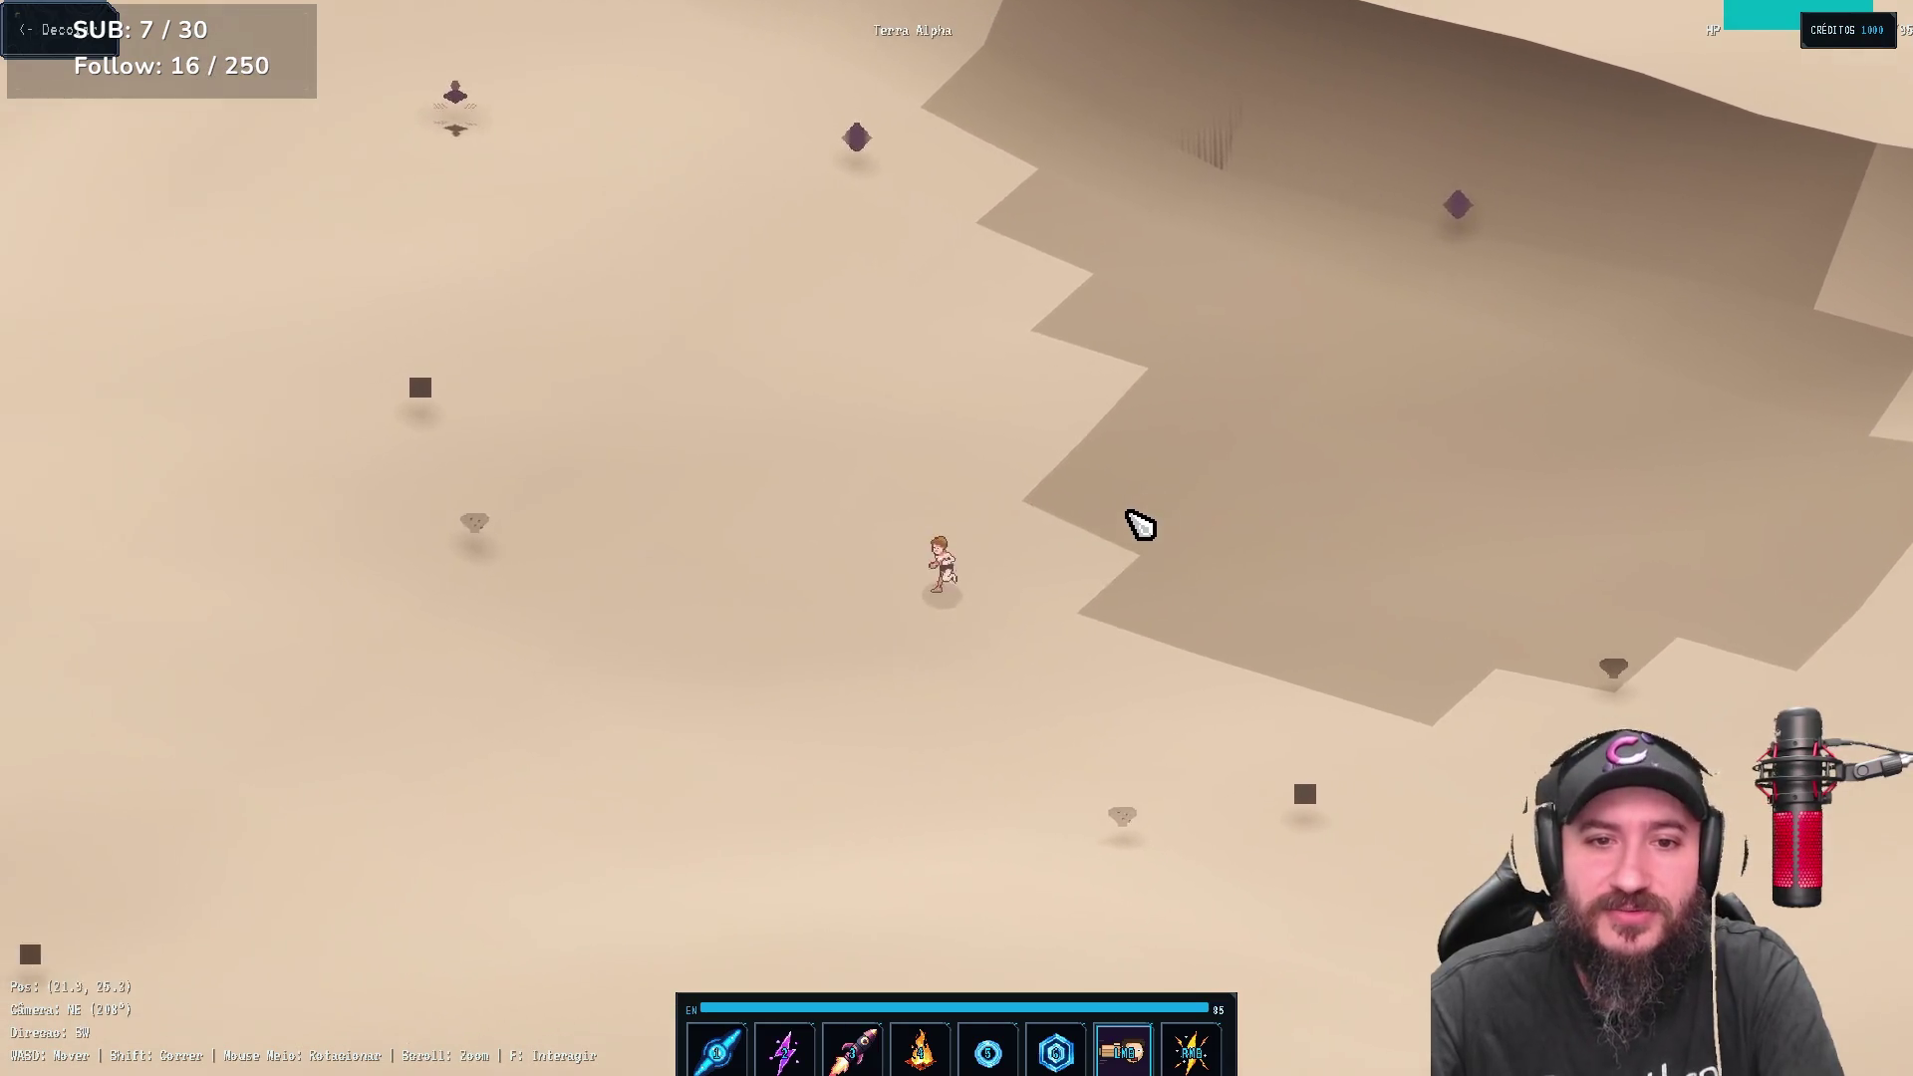
pyautogui.press('s')
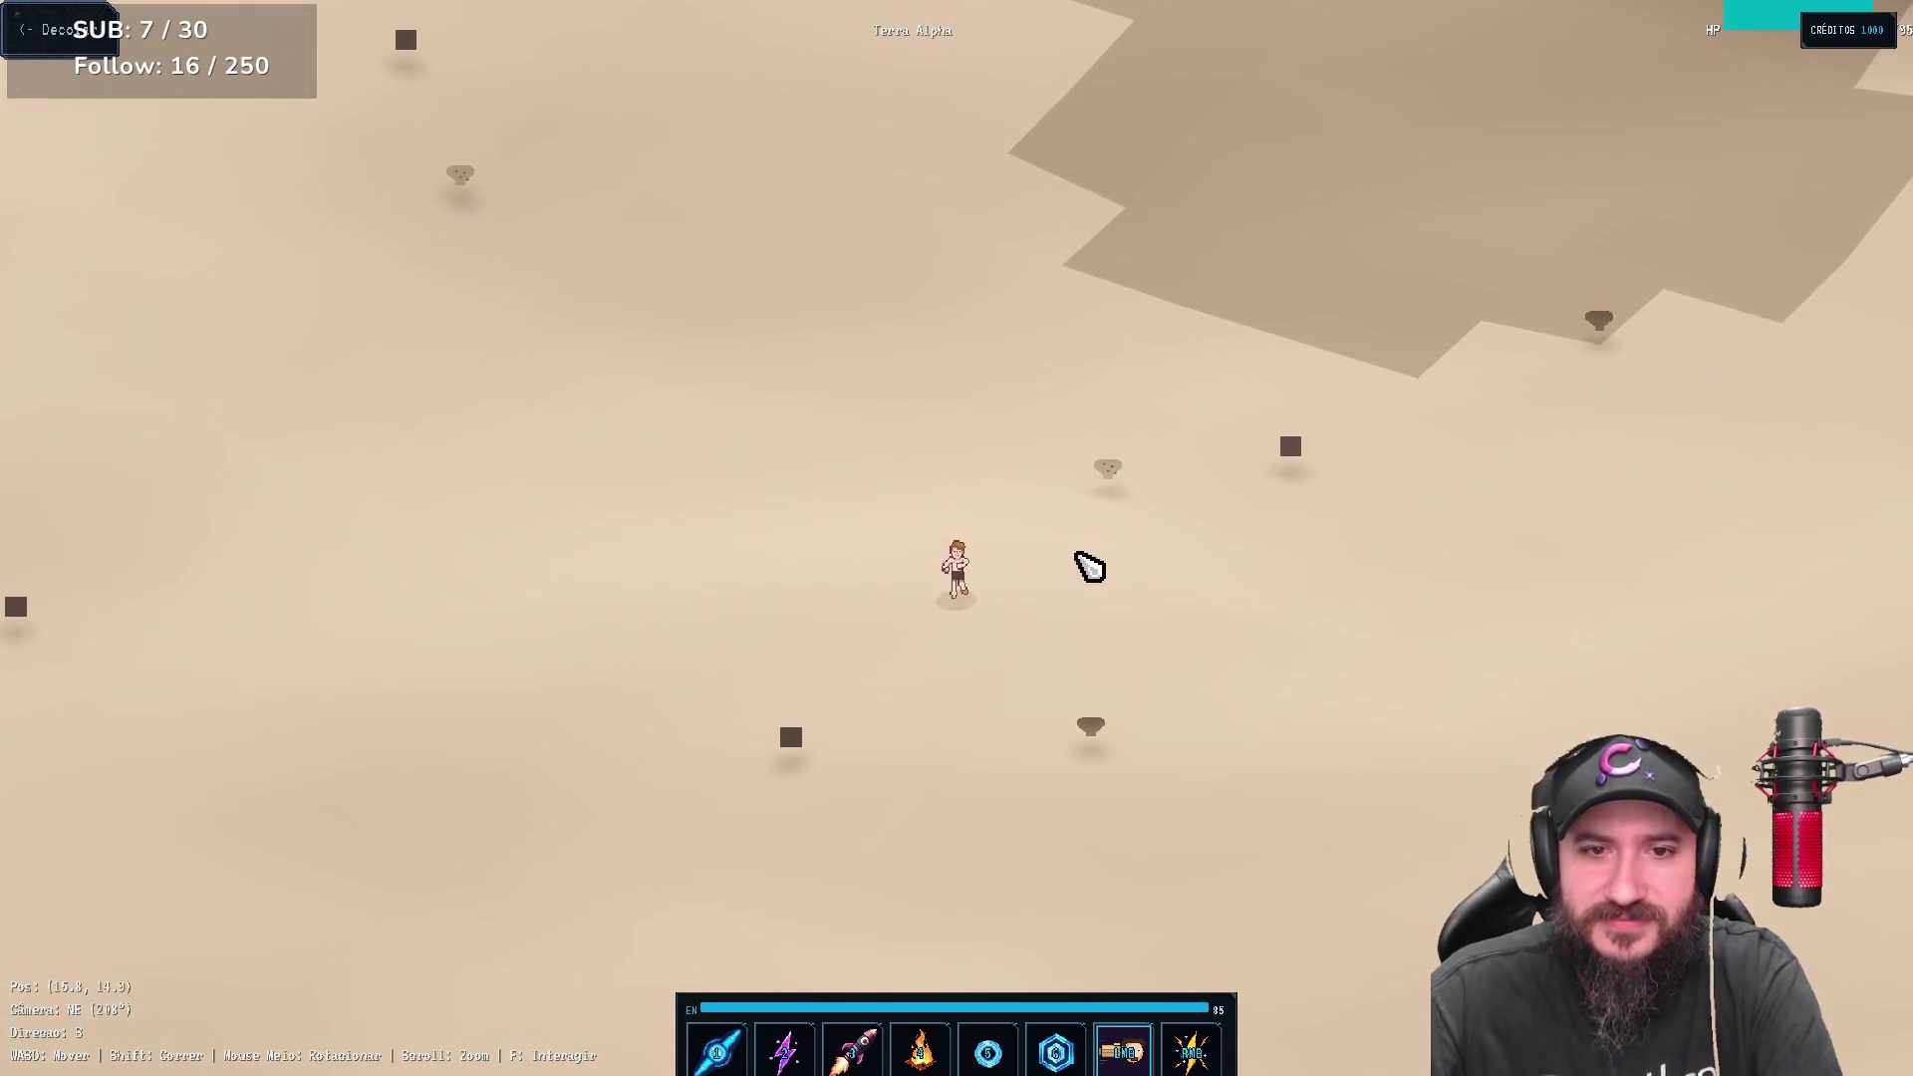
pyautogui.press('d')
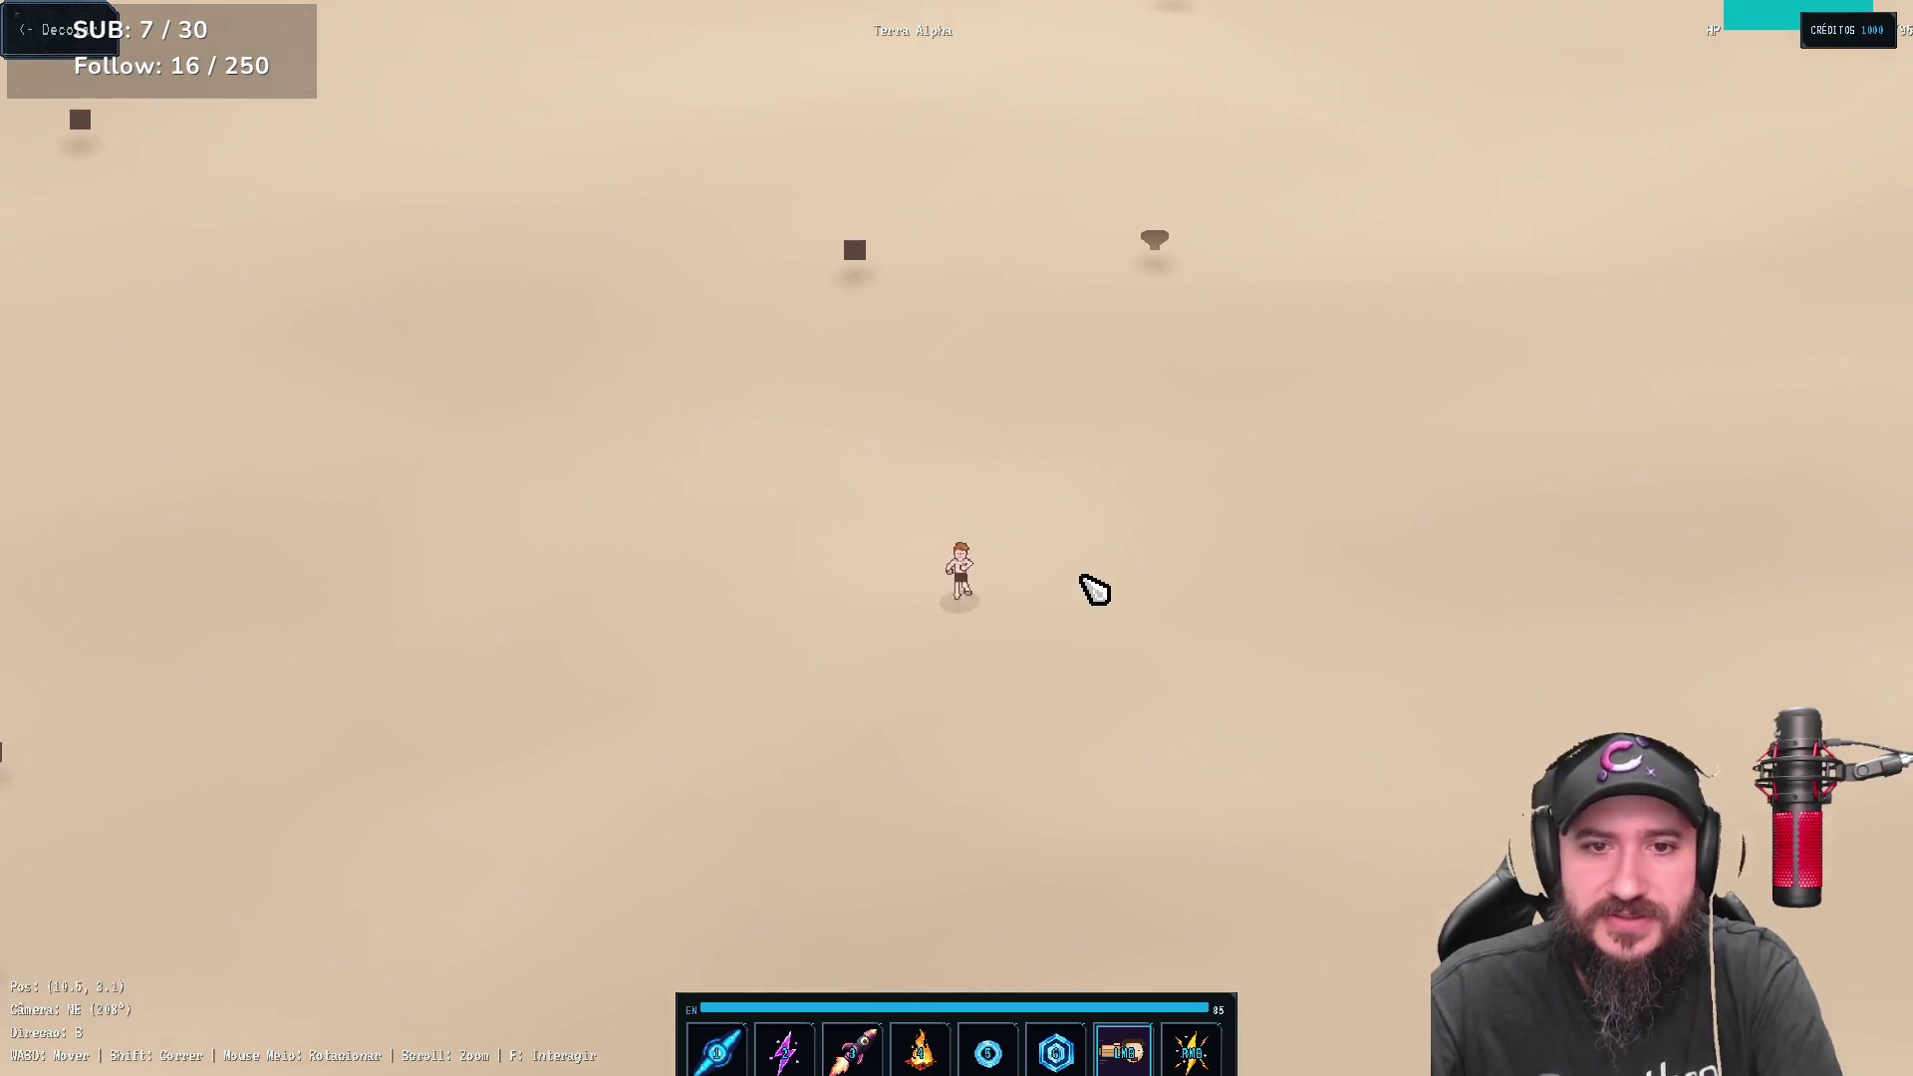
pyautogui.press('s')
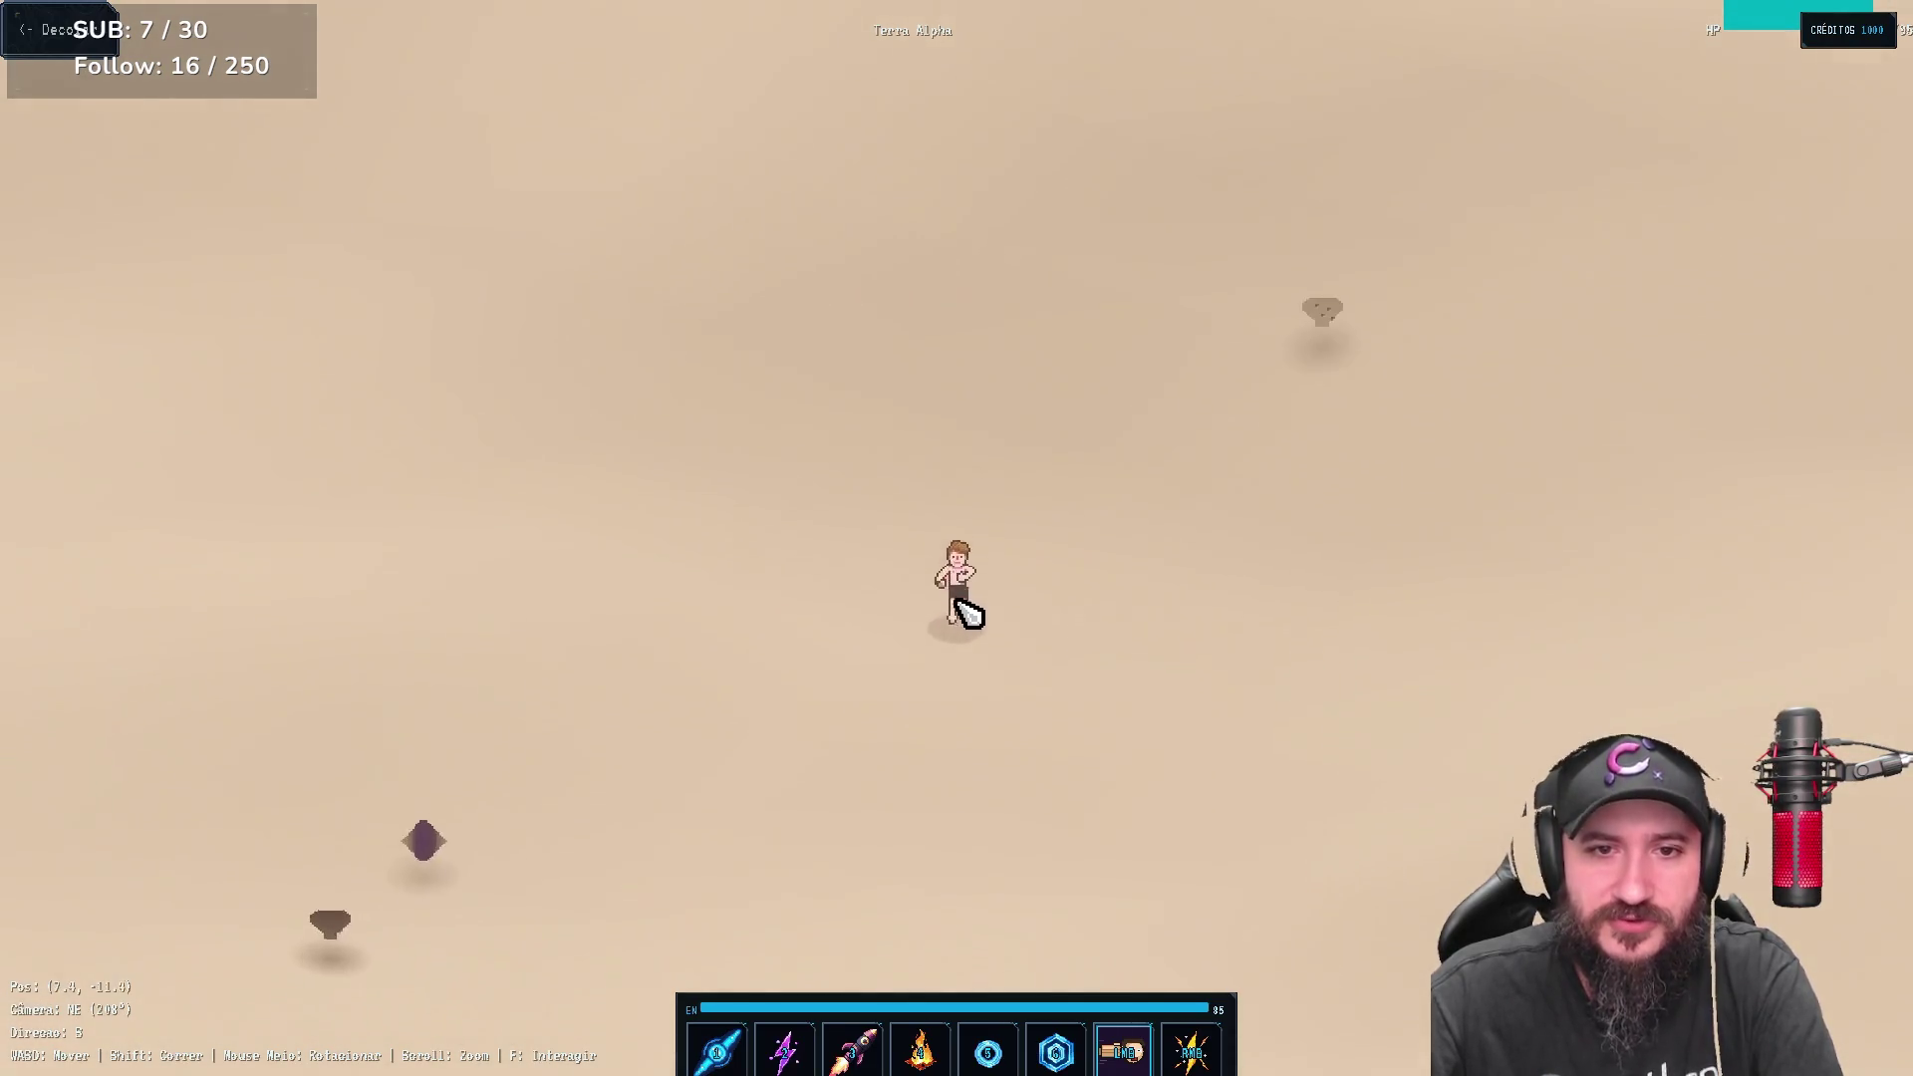
pyautogui.scroll(2, 959, 615)
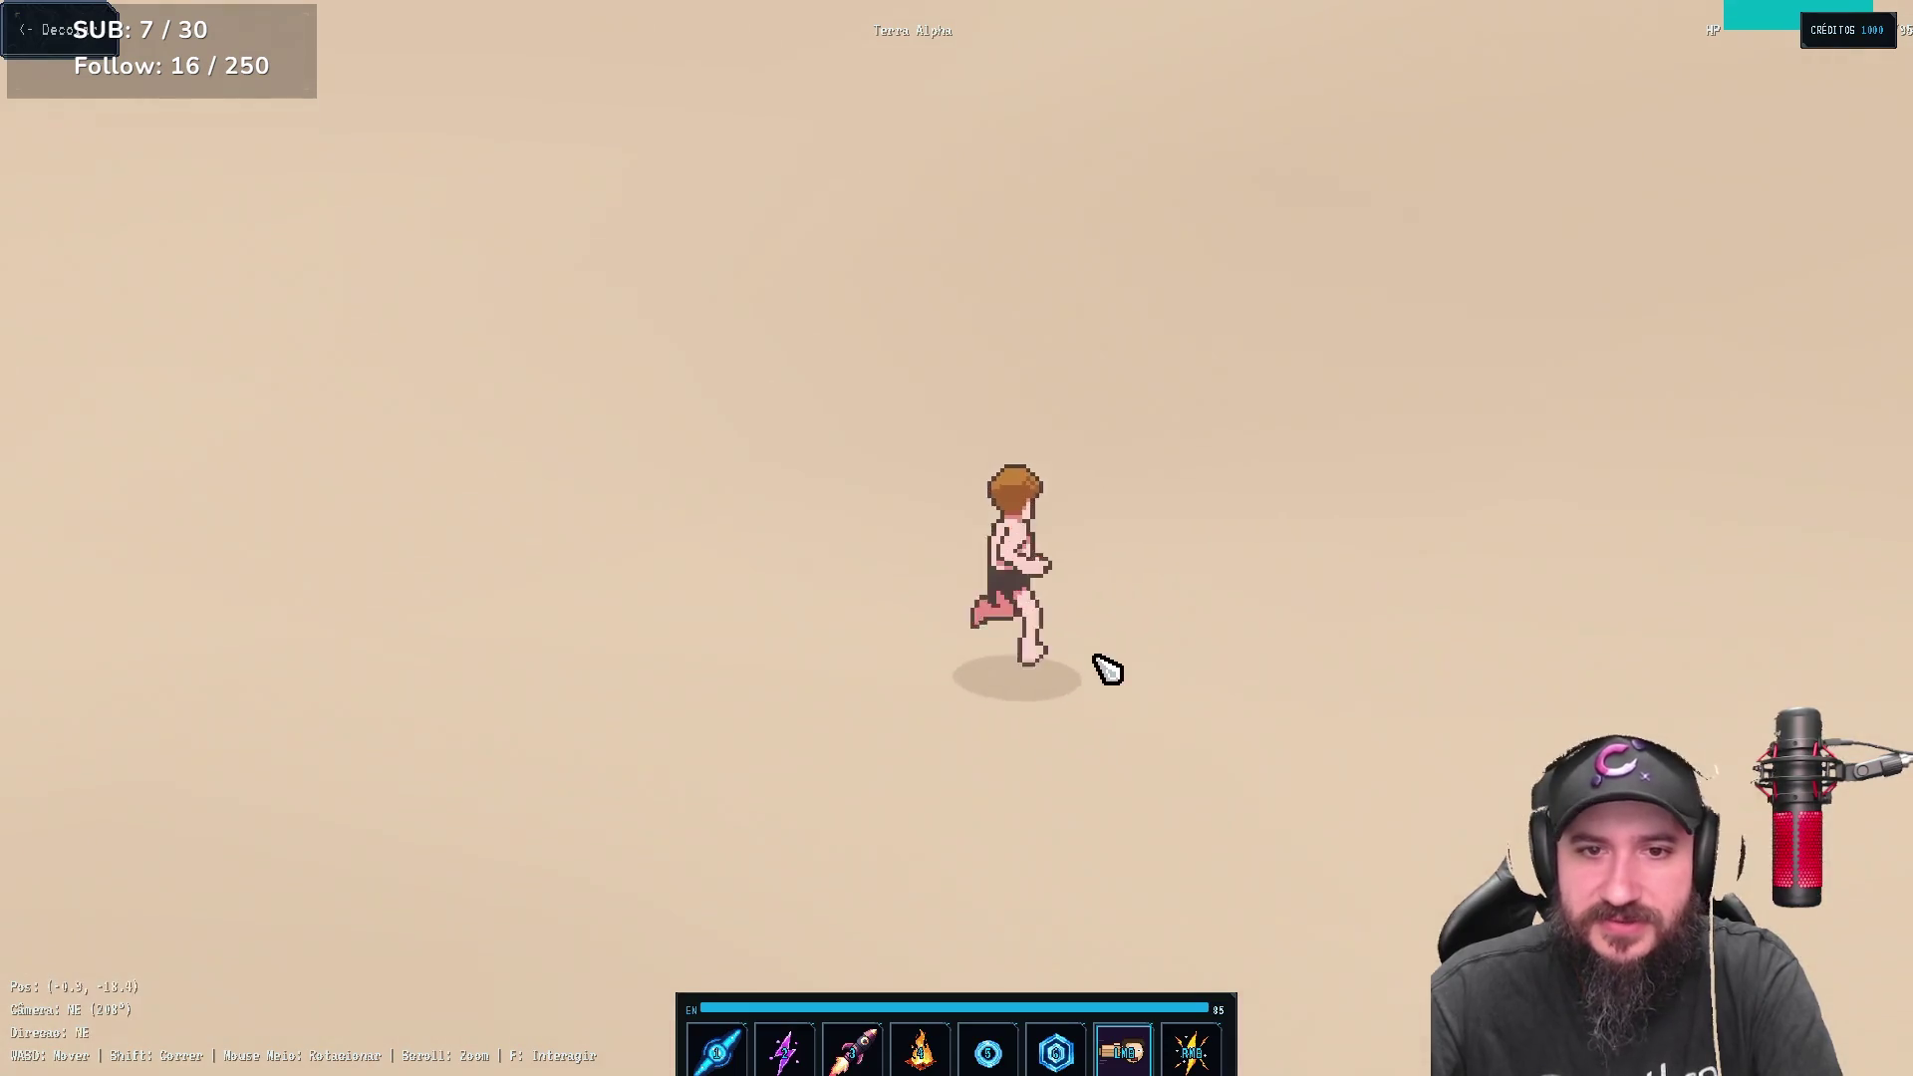
# Orbit the camera left and right around the character to view the desert from several angles.
pyautogui.moveTo(989, 649)
pyautogui.mouseDown()
pyautogui.moveTo(1418, 614)
pyautogui.moveTo(1814, 648)
pyautogui.moveTo(751, 624)
pyautogui.moveTo(342, 653)
pyautogui.moveTo(1292, 665)
pyautogui.moveTo(1227, 626)
pyautogui.mouseUp()
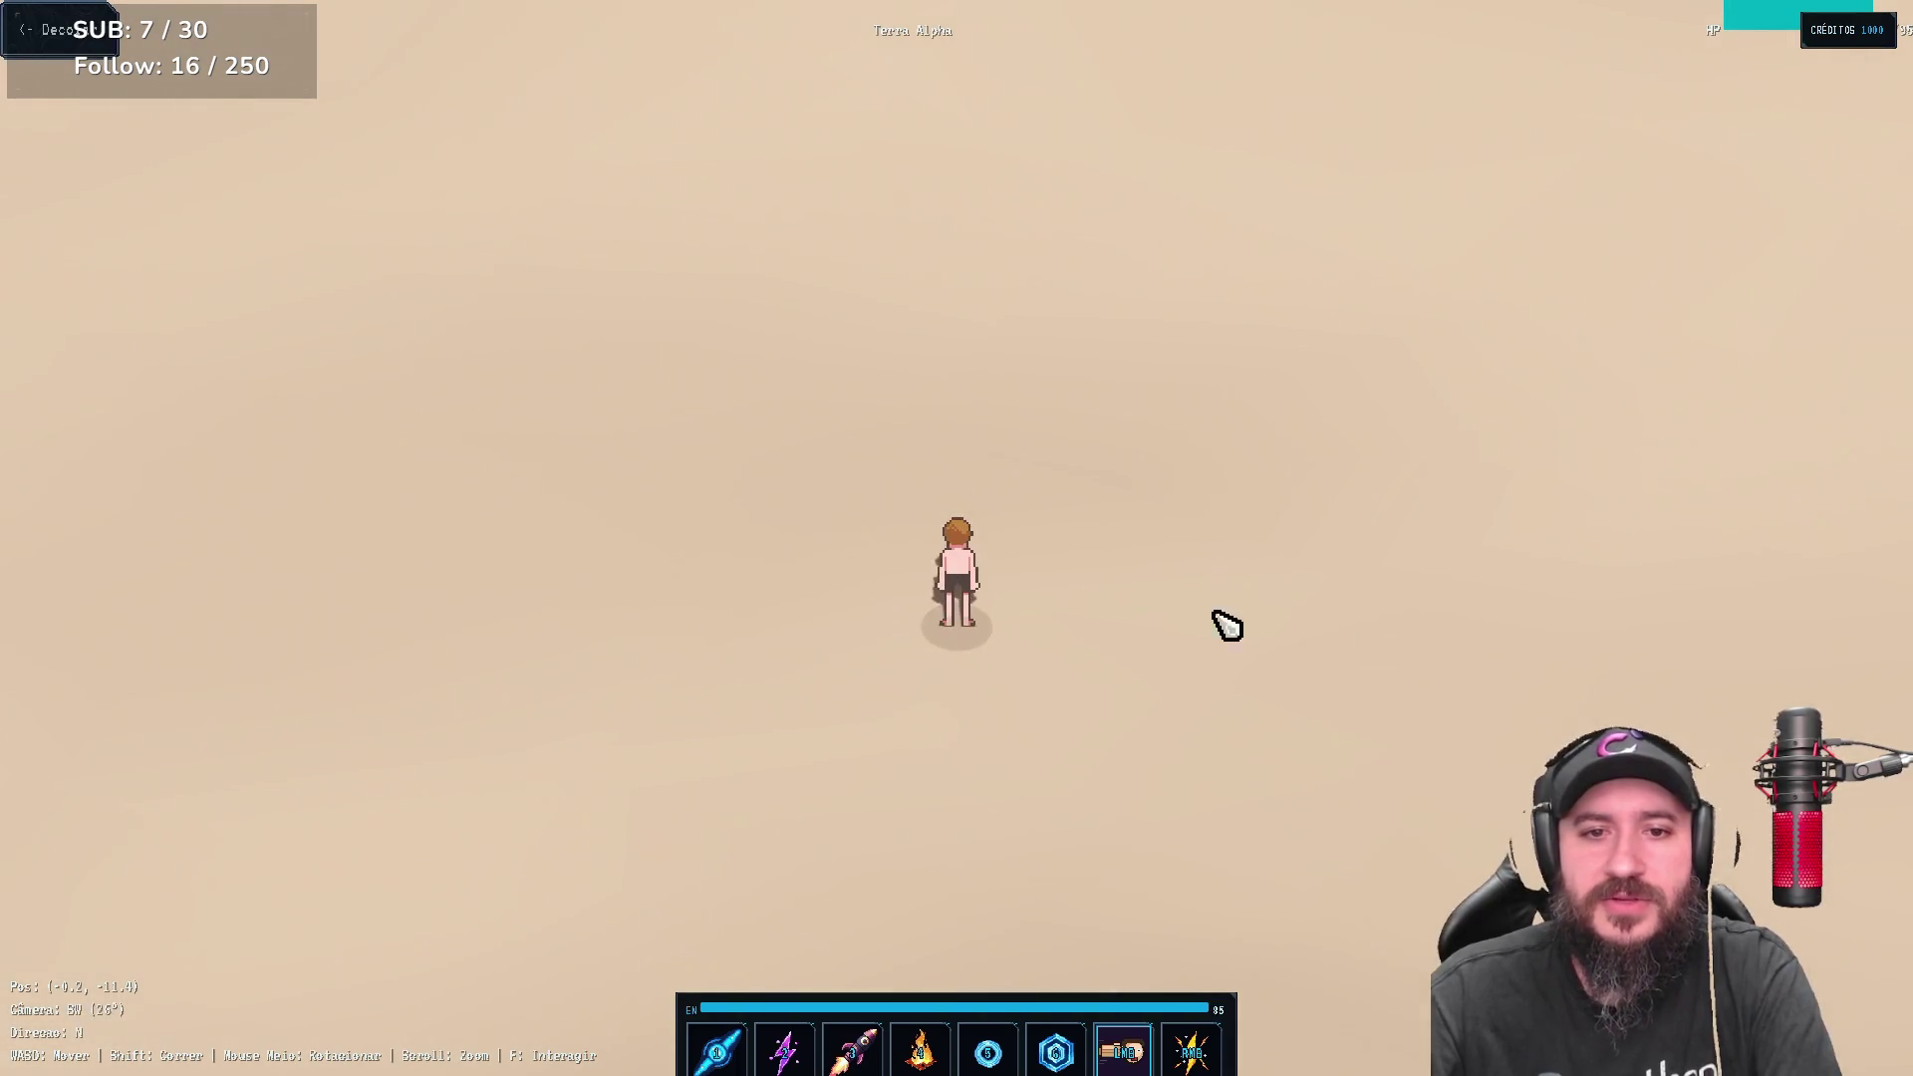
pyautogui.moveTo(941, 604); pyautogui.dragTo(837, 604)
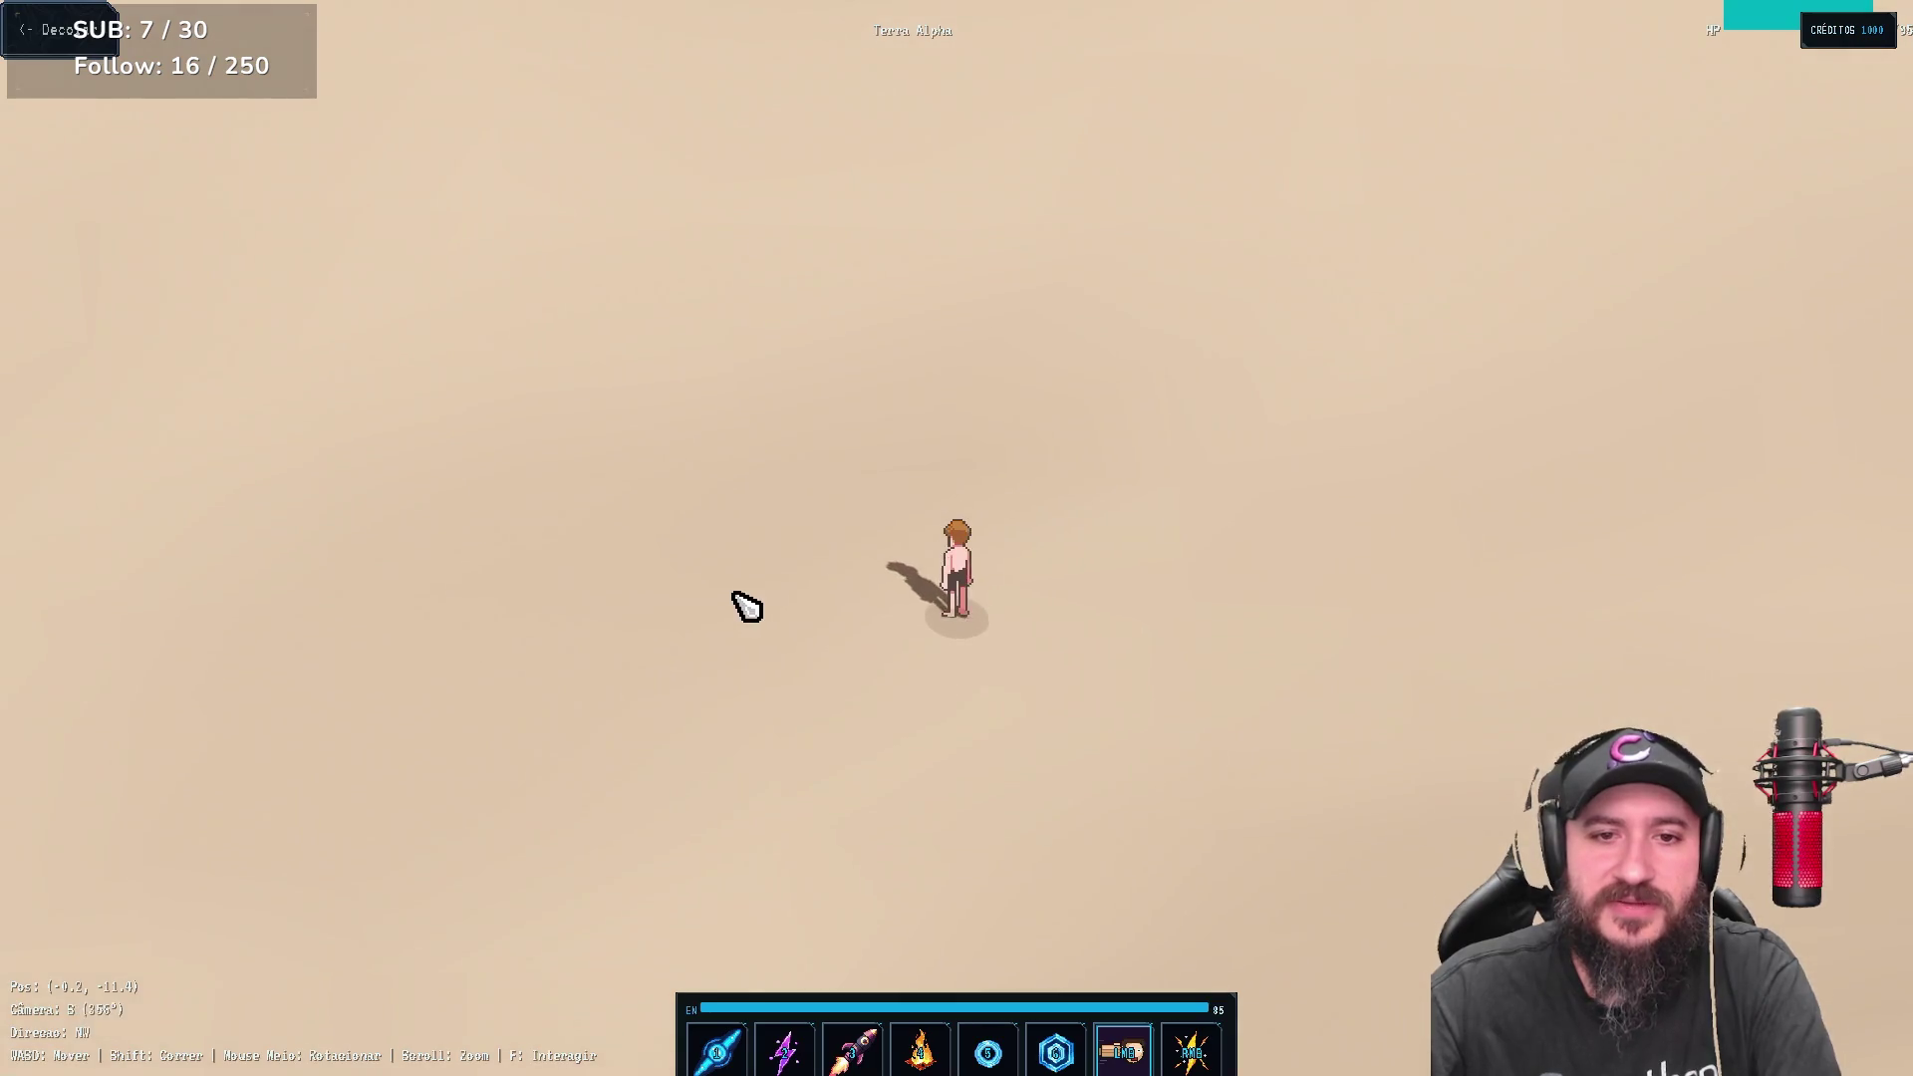
pyautogui.moveTo(812, 619)
pyautogui.mouseDown()
pyautogui.moveTo(559, 624)
pyautogui.moveTo(832, 632)
pyautogui.moveTo(455, 630)
pyautogui.moveTo(1323, 683)
pyautogui.moveTo(734, 631)
pyautogui.moveTo(1273, 672)
pyautogui.moveTo(877, 624)
pyautogui.mouseUp()
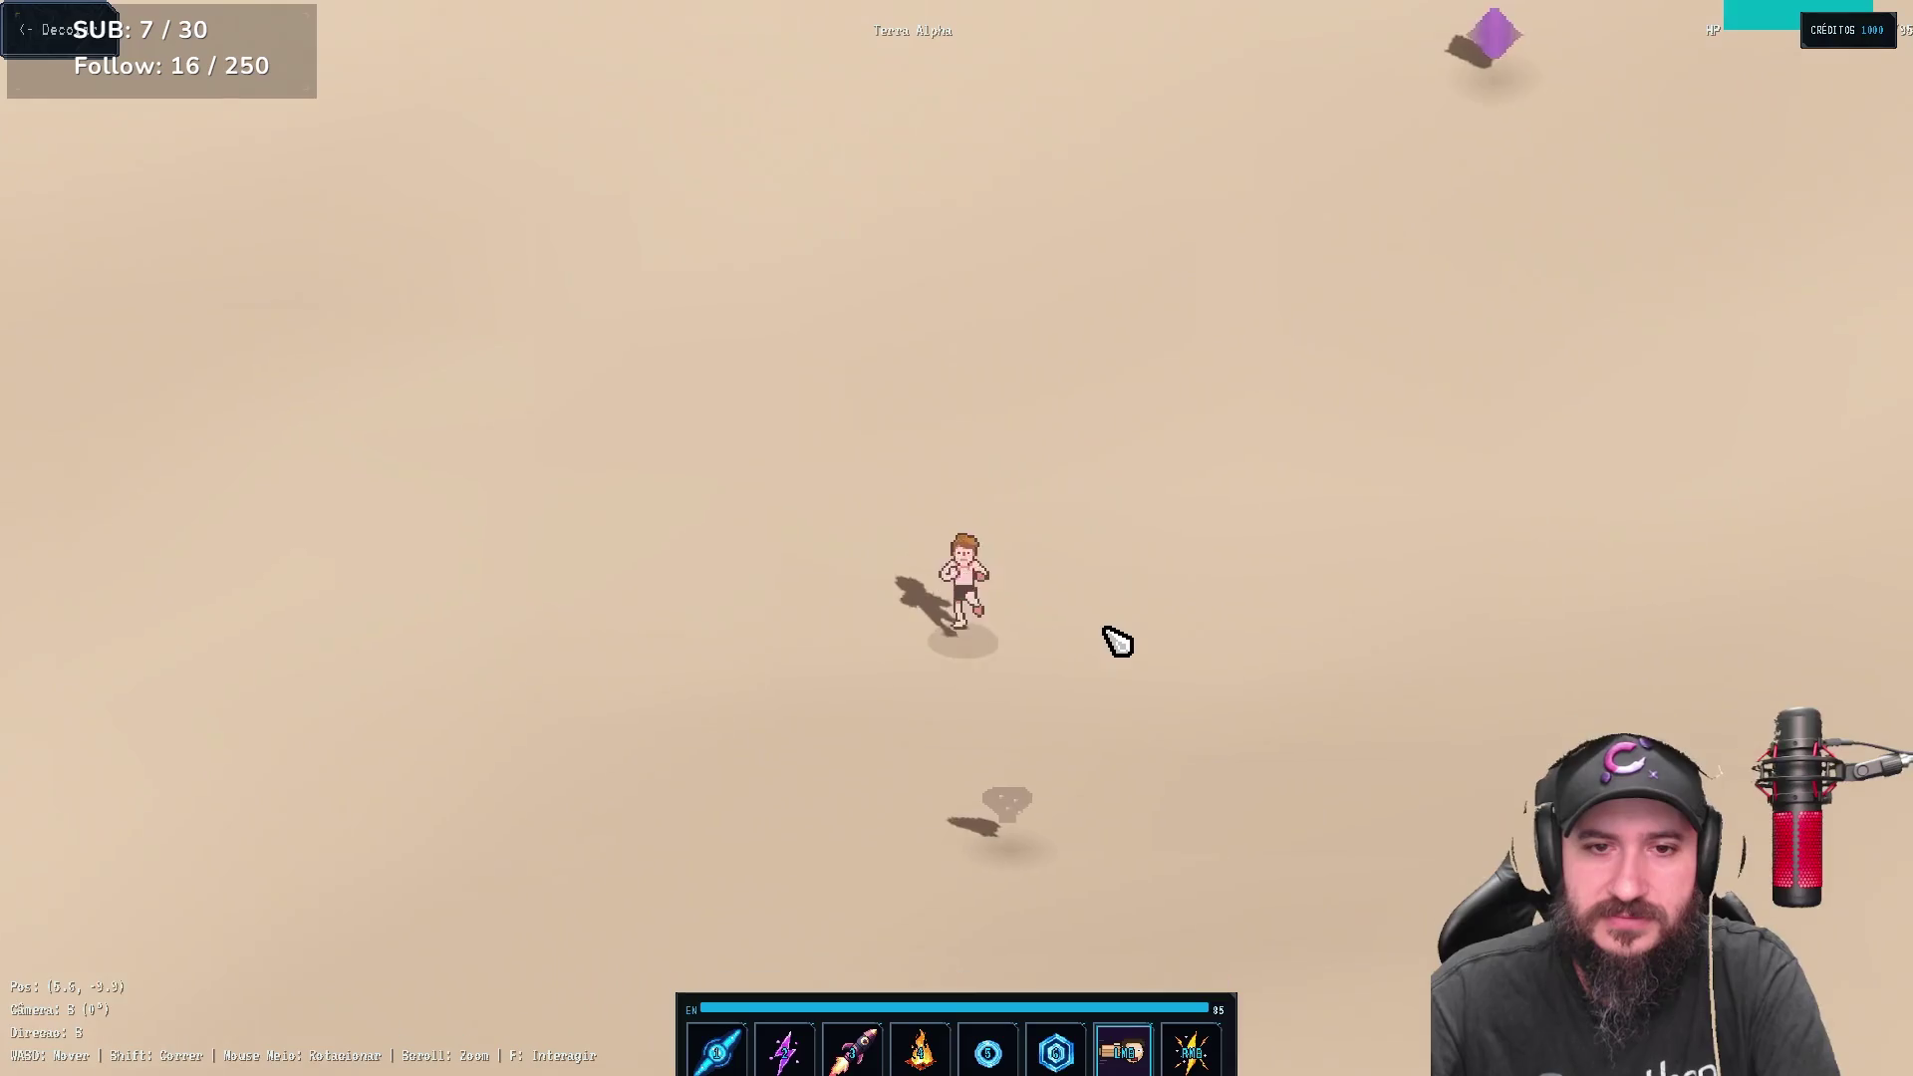
# Walk south, jump twice, run north-east over the dunes and fire a shot at the Sand Worm.
pyautogui.press('s')
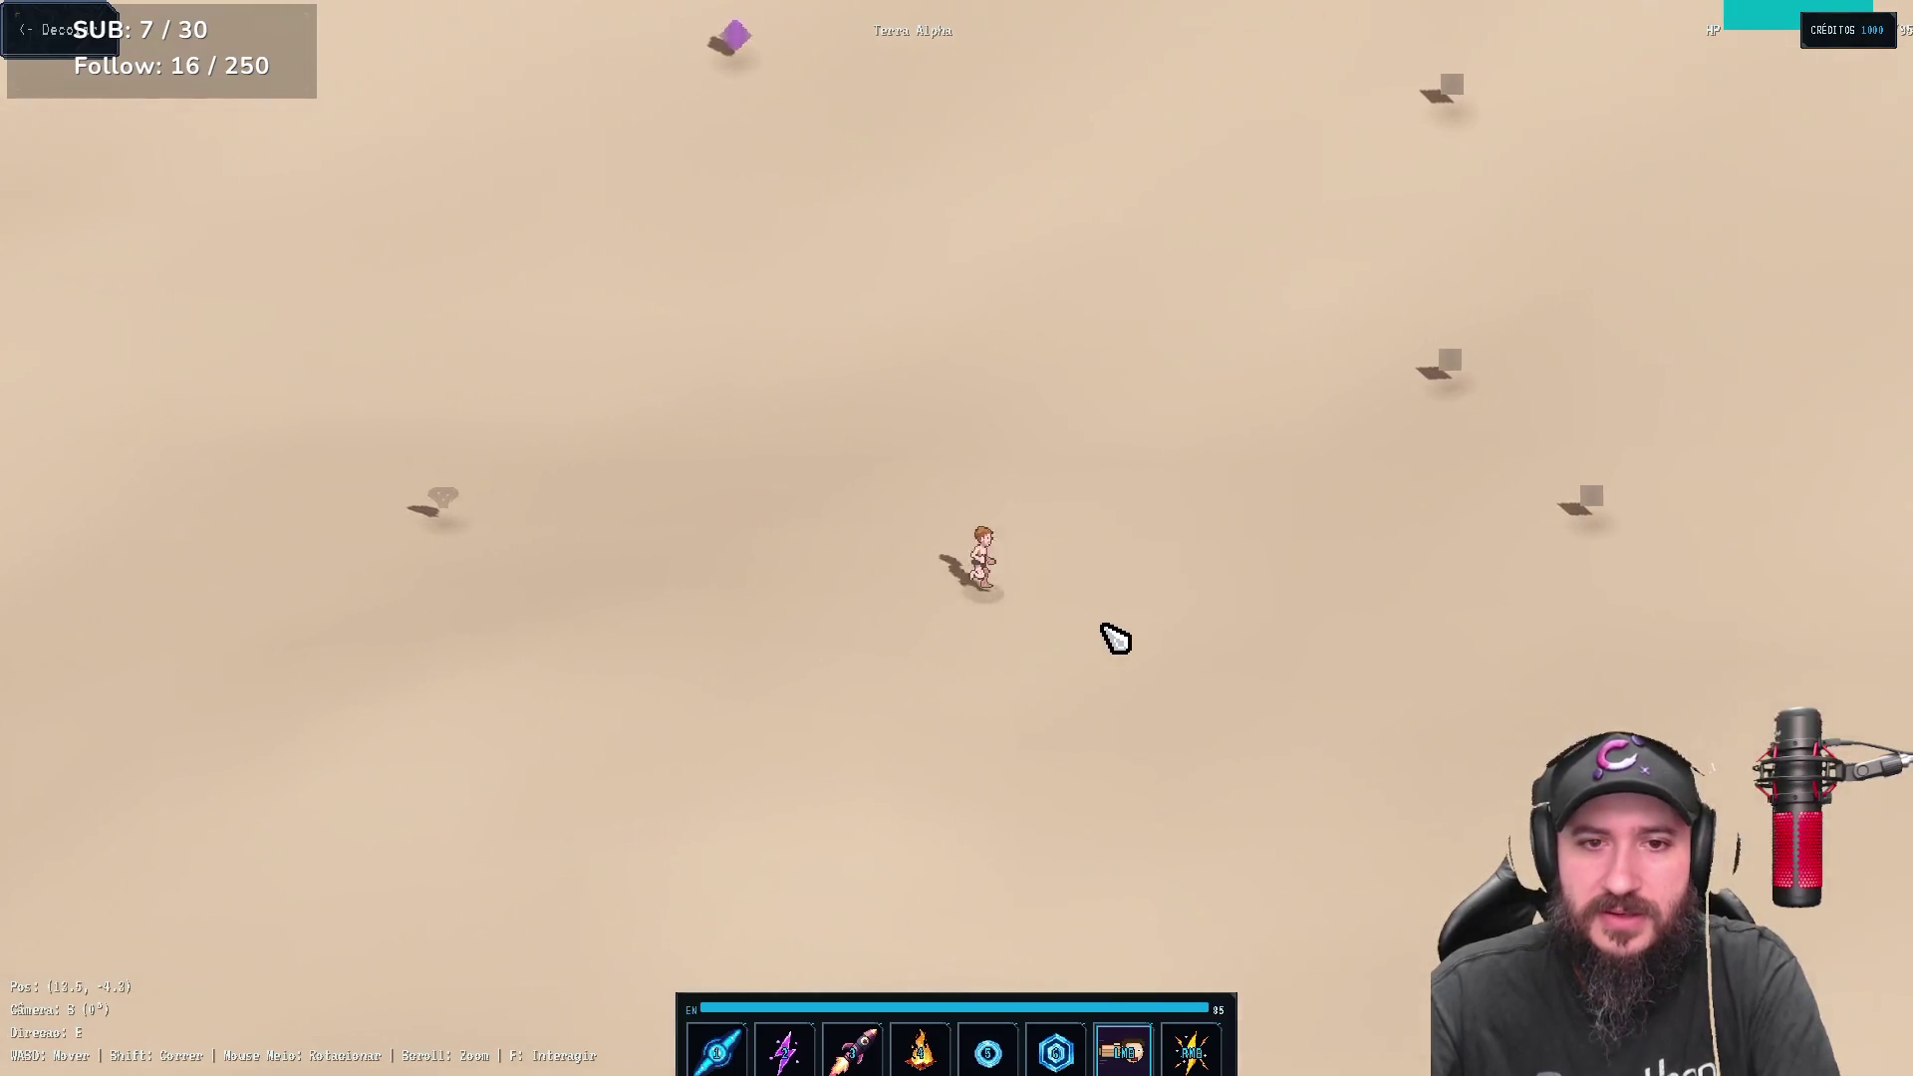
pyautogui.press('s')
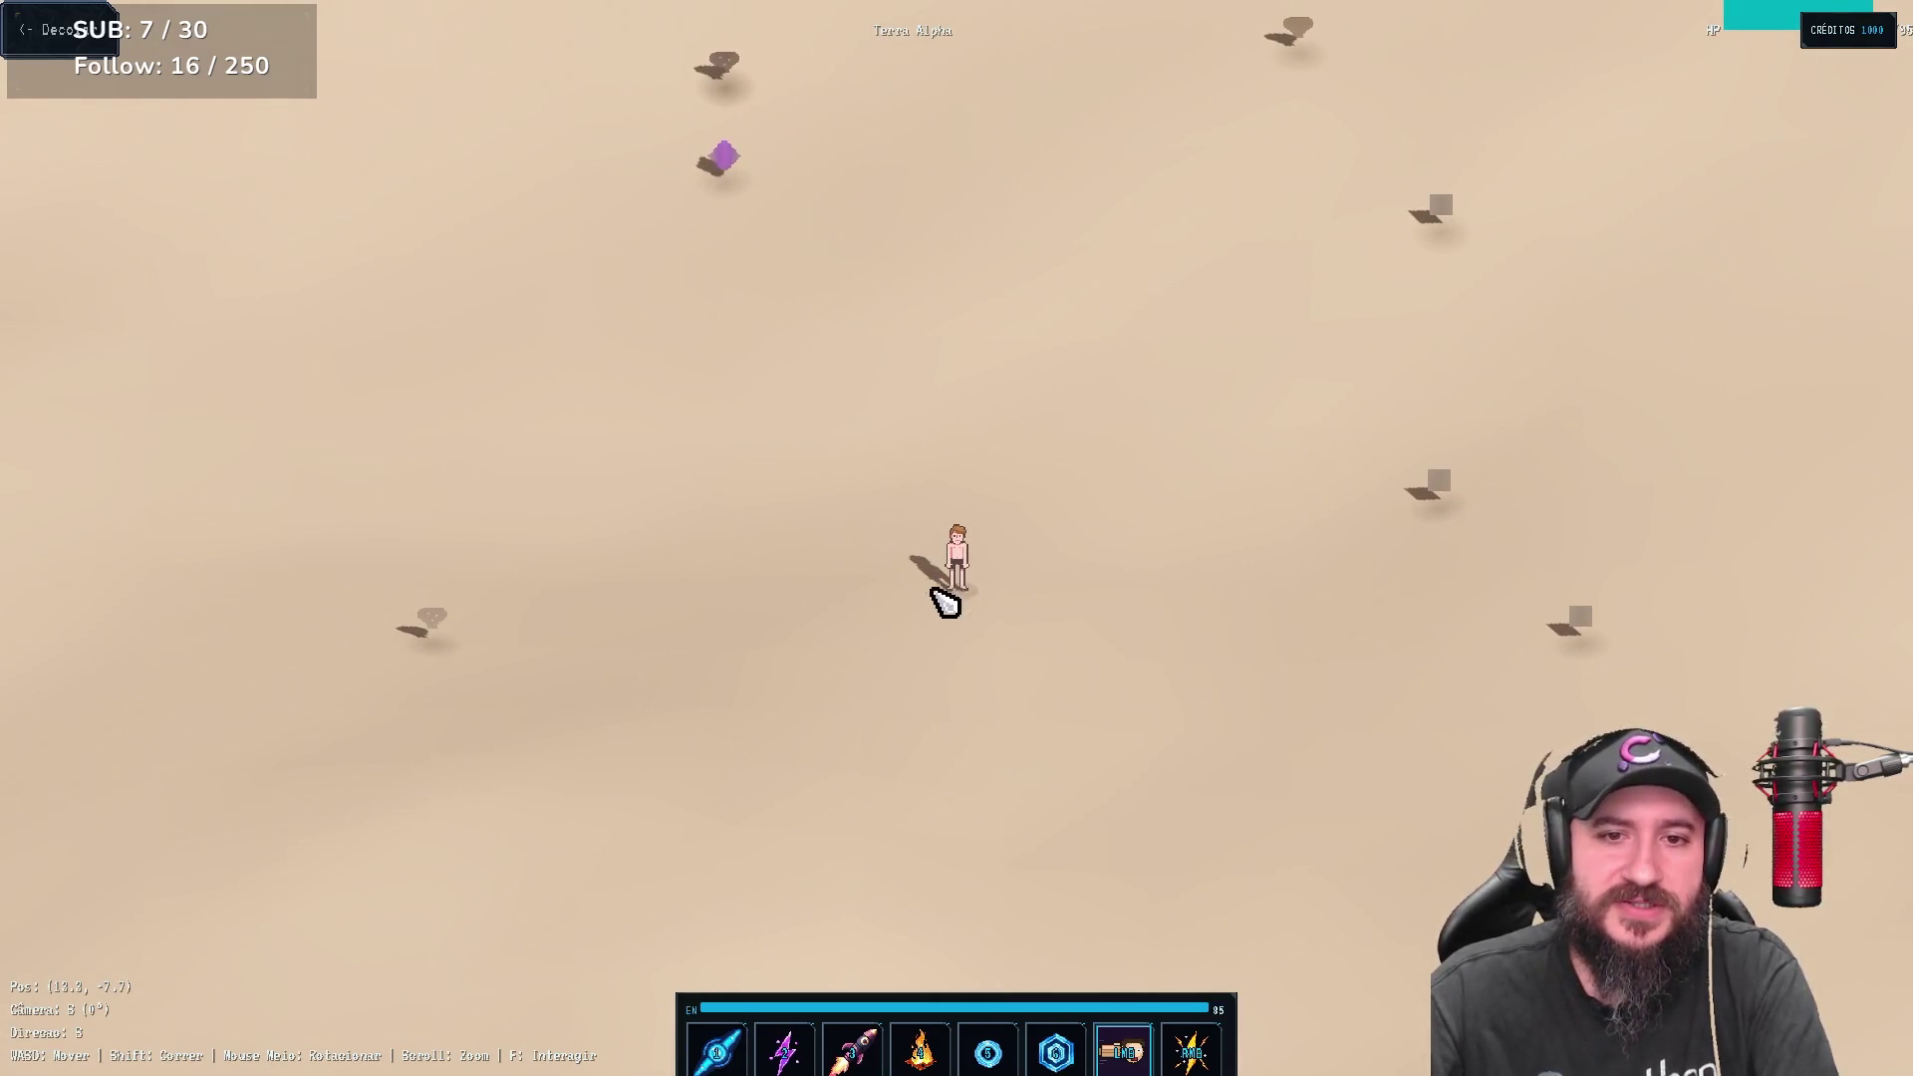
pyautogui.press('space')
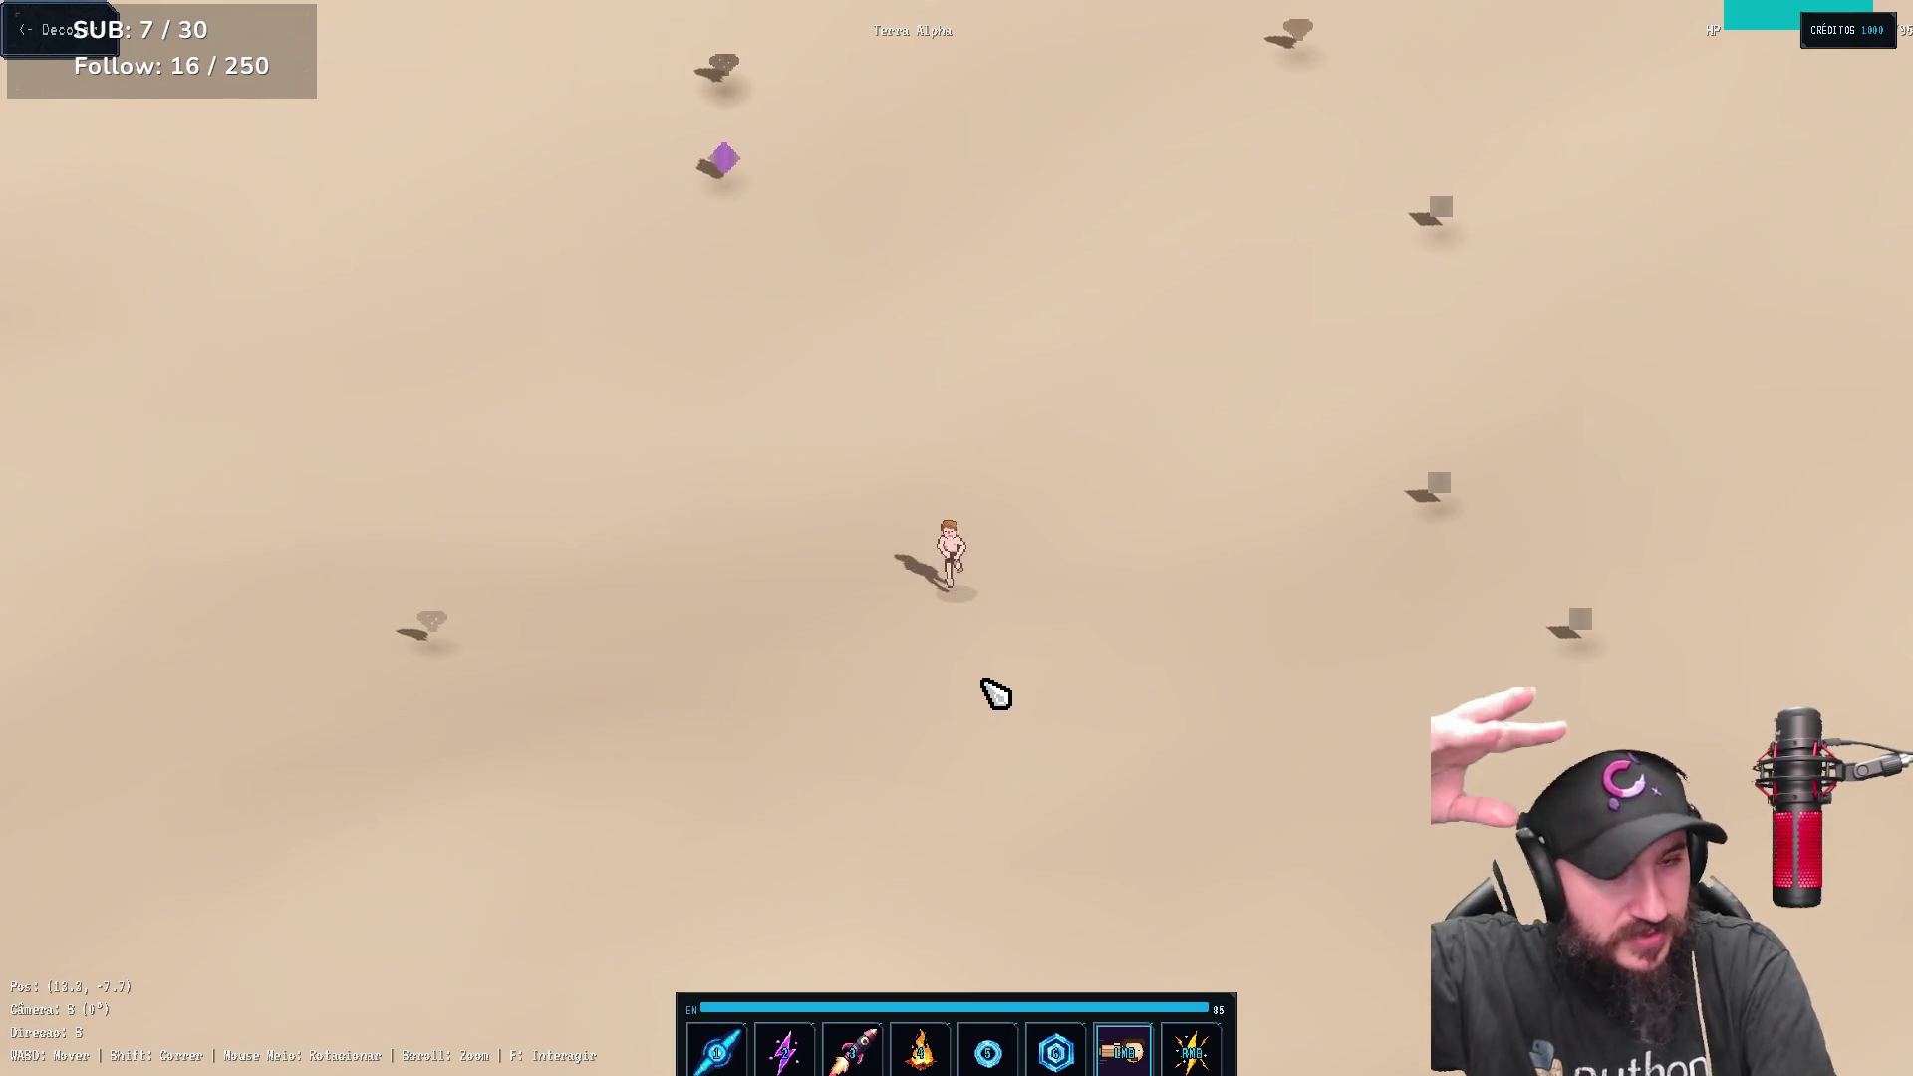
pyautogui.press('space')
pyautogui.press('space')
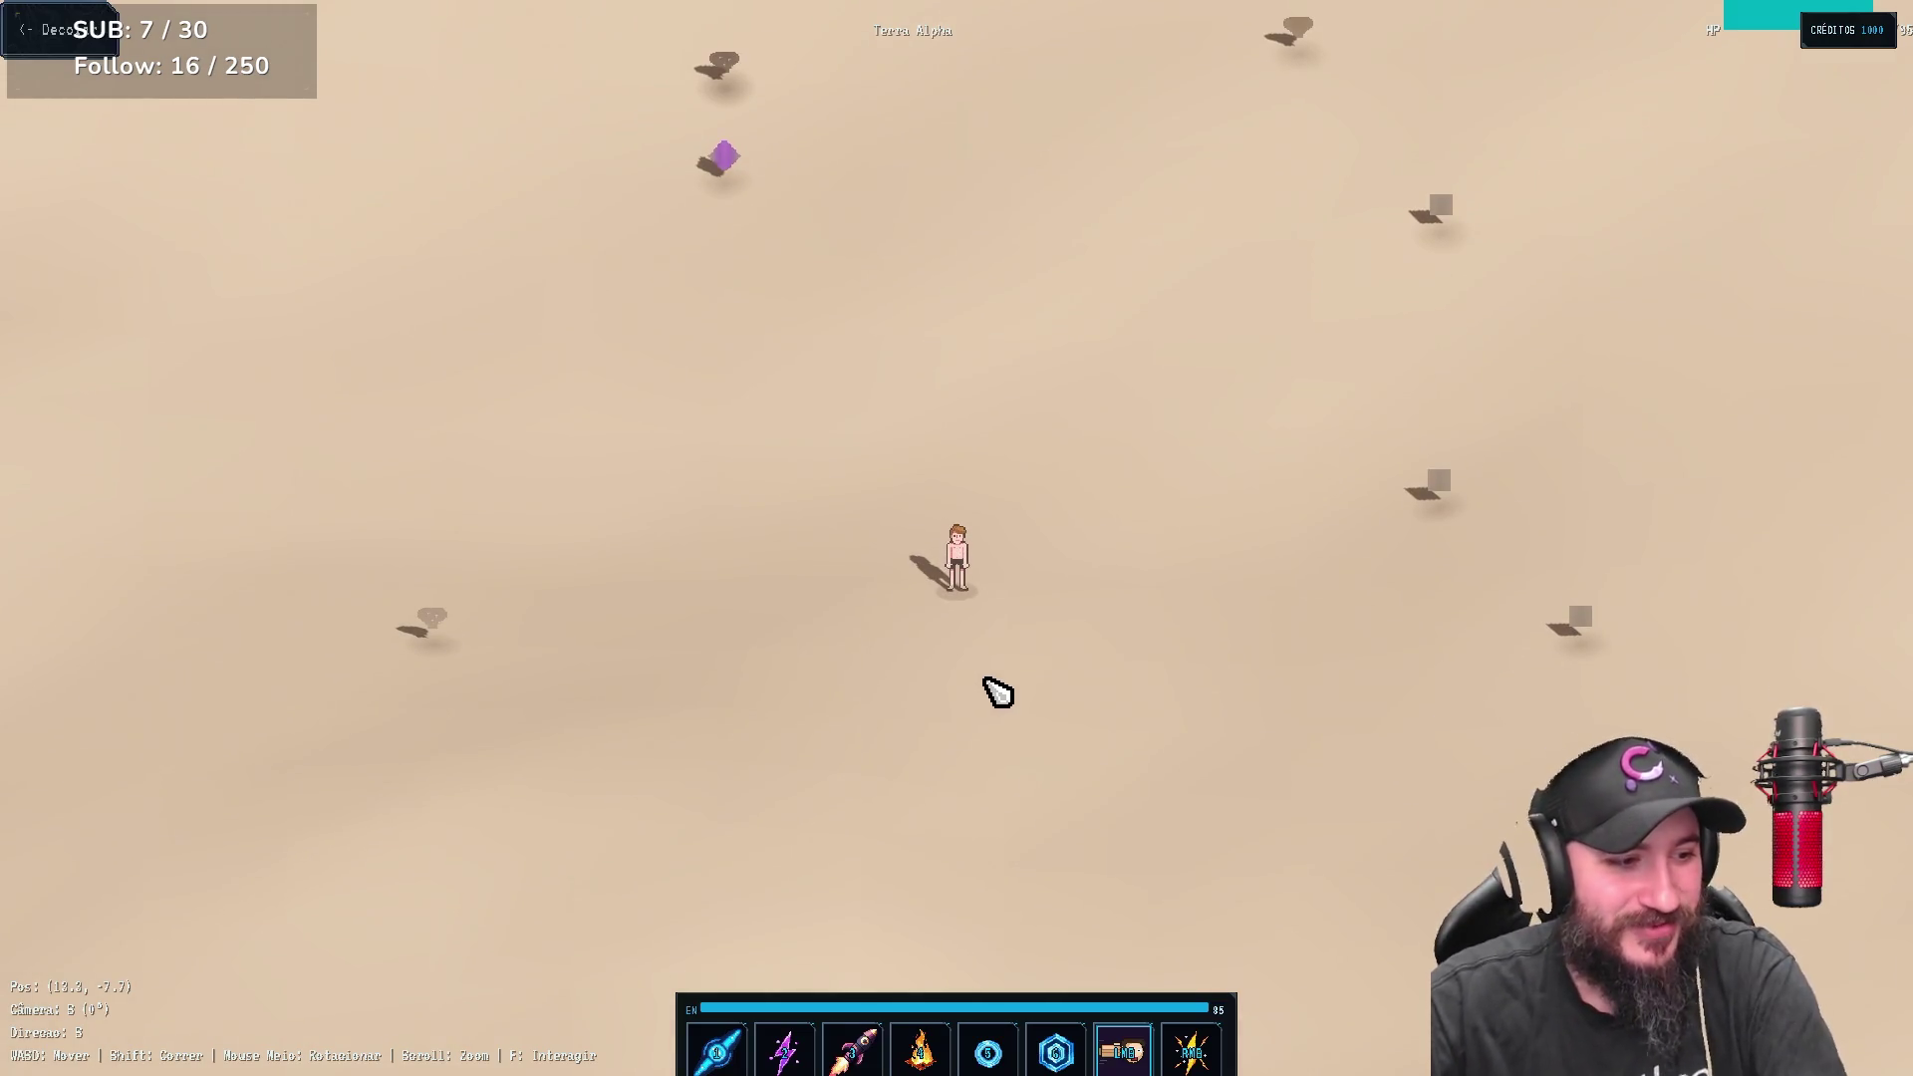
pyautogui.press('w')
pyautogui.press('w')
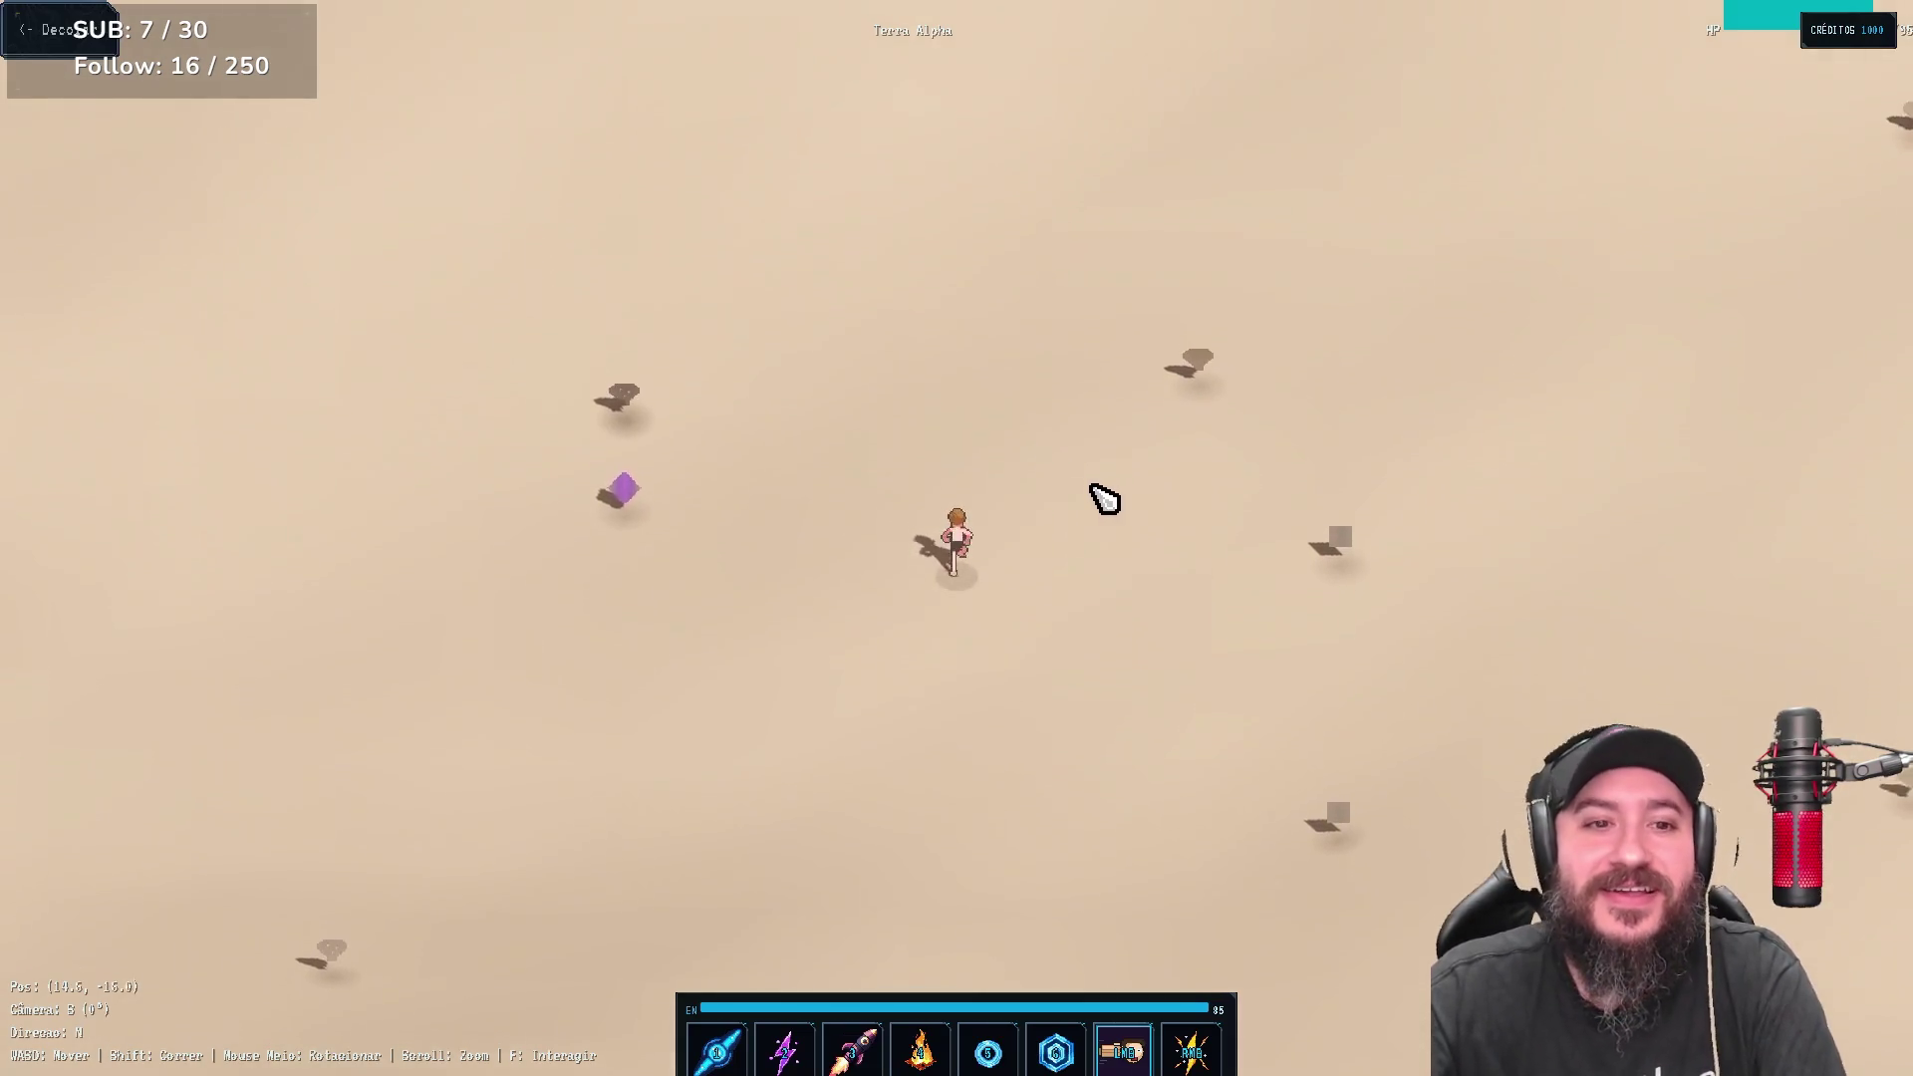
pyautogui.hotkey('w', 'd')
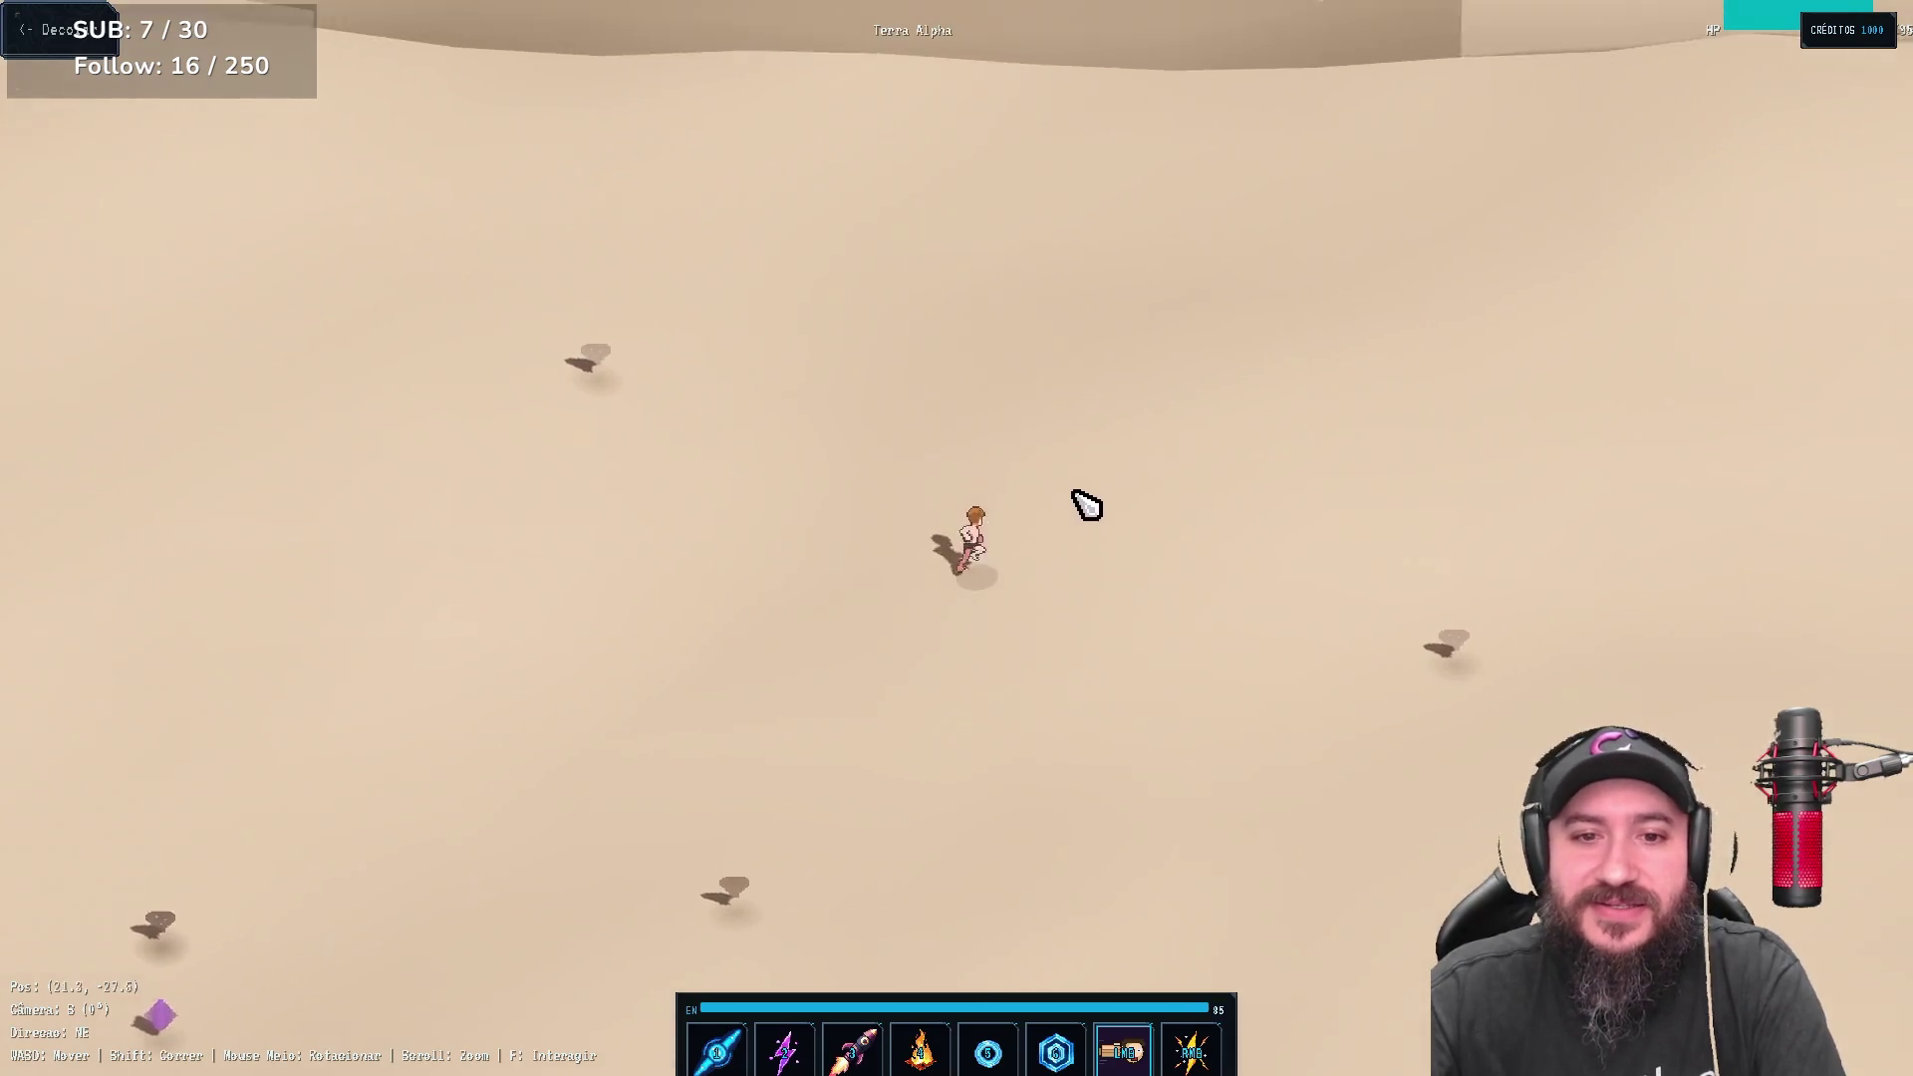
pyautogui.press('d')
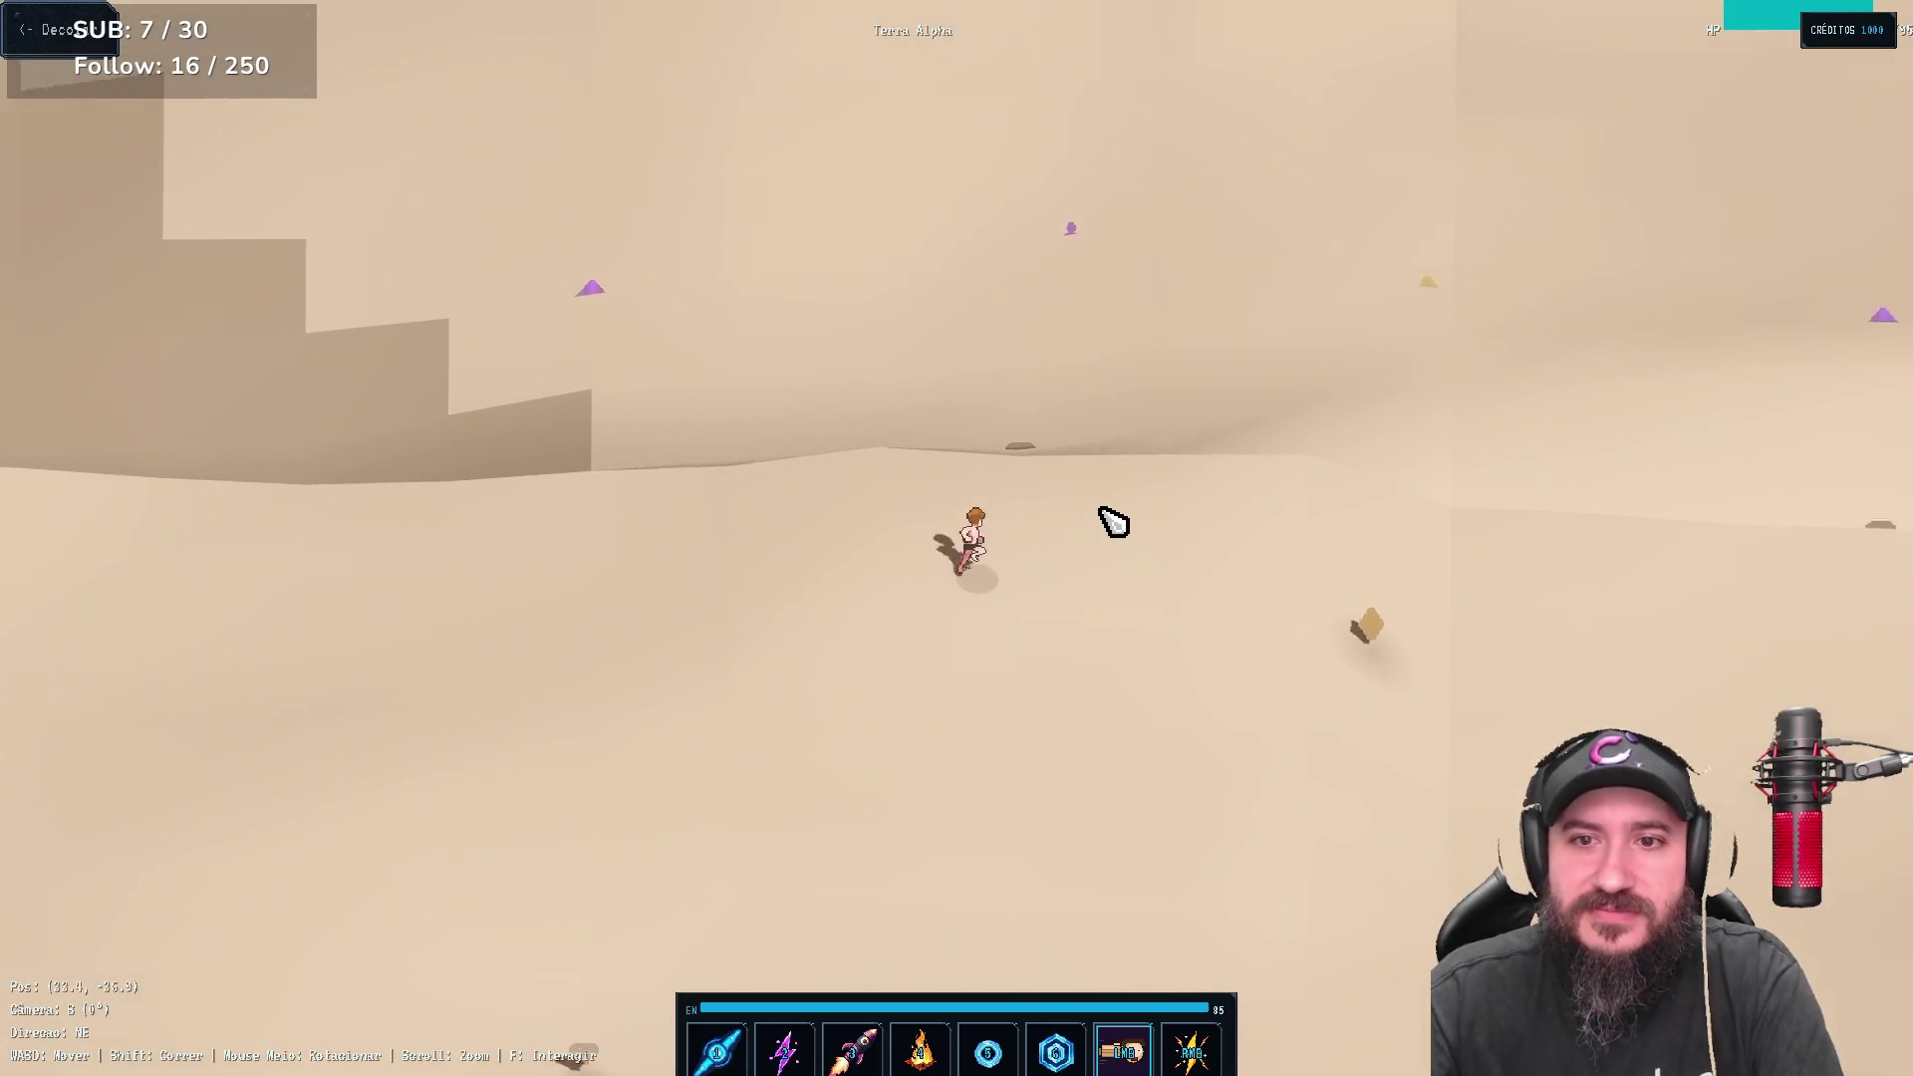
pyautogui.hotkey('a', 's')
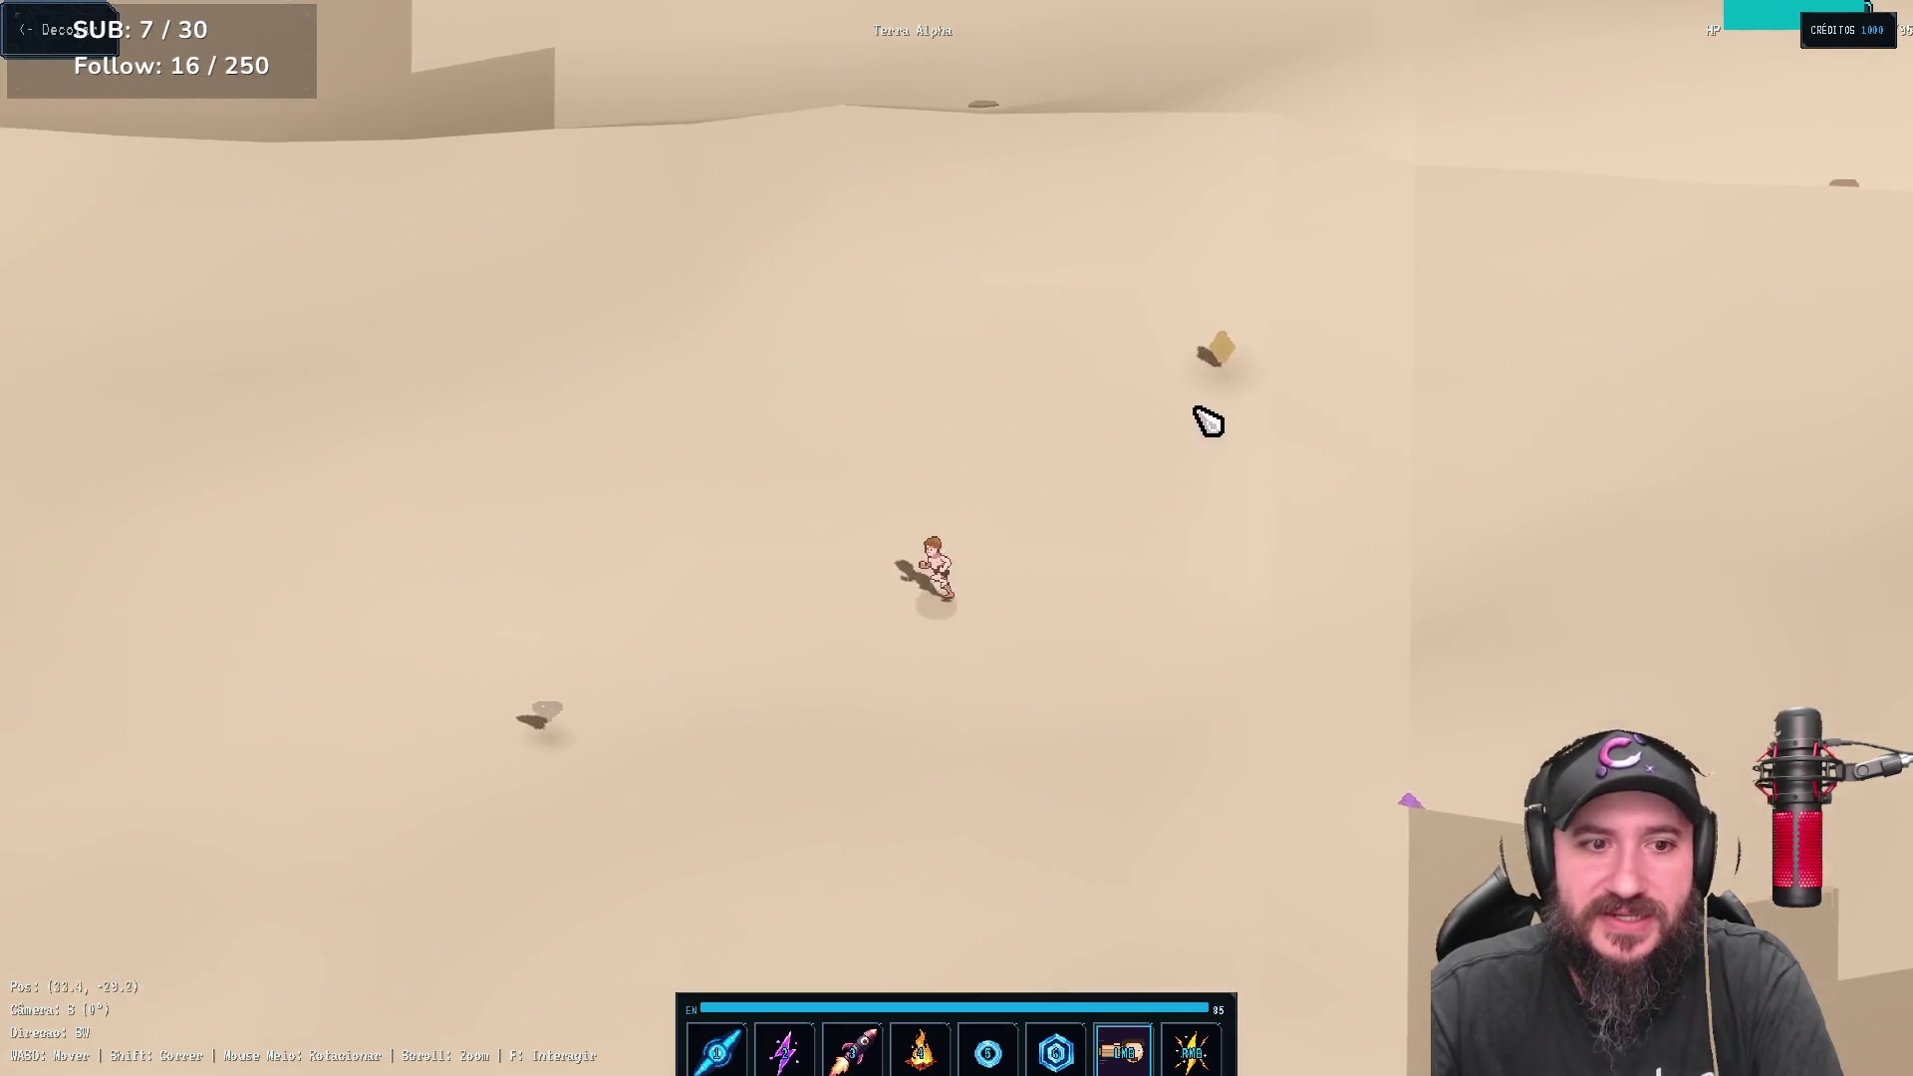
pyautogui.click(1452, 267)
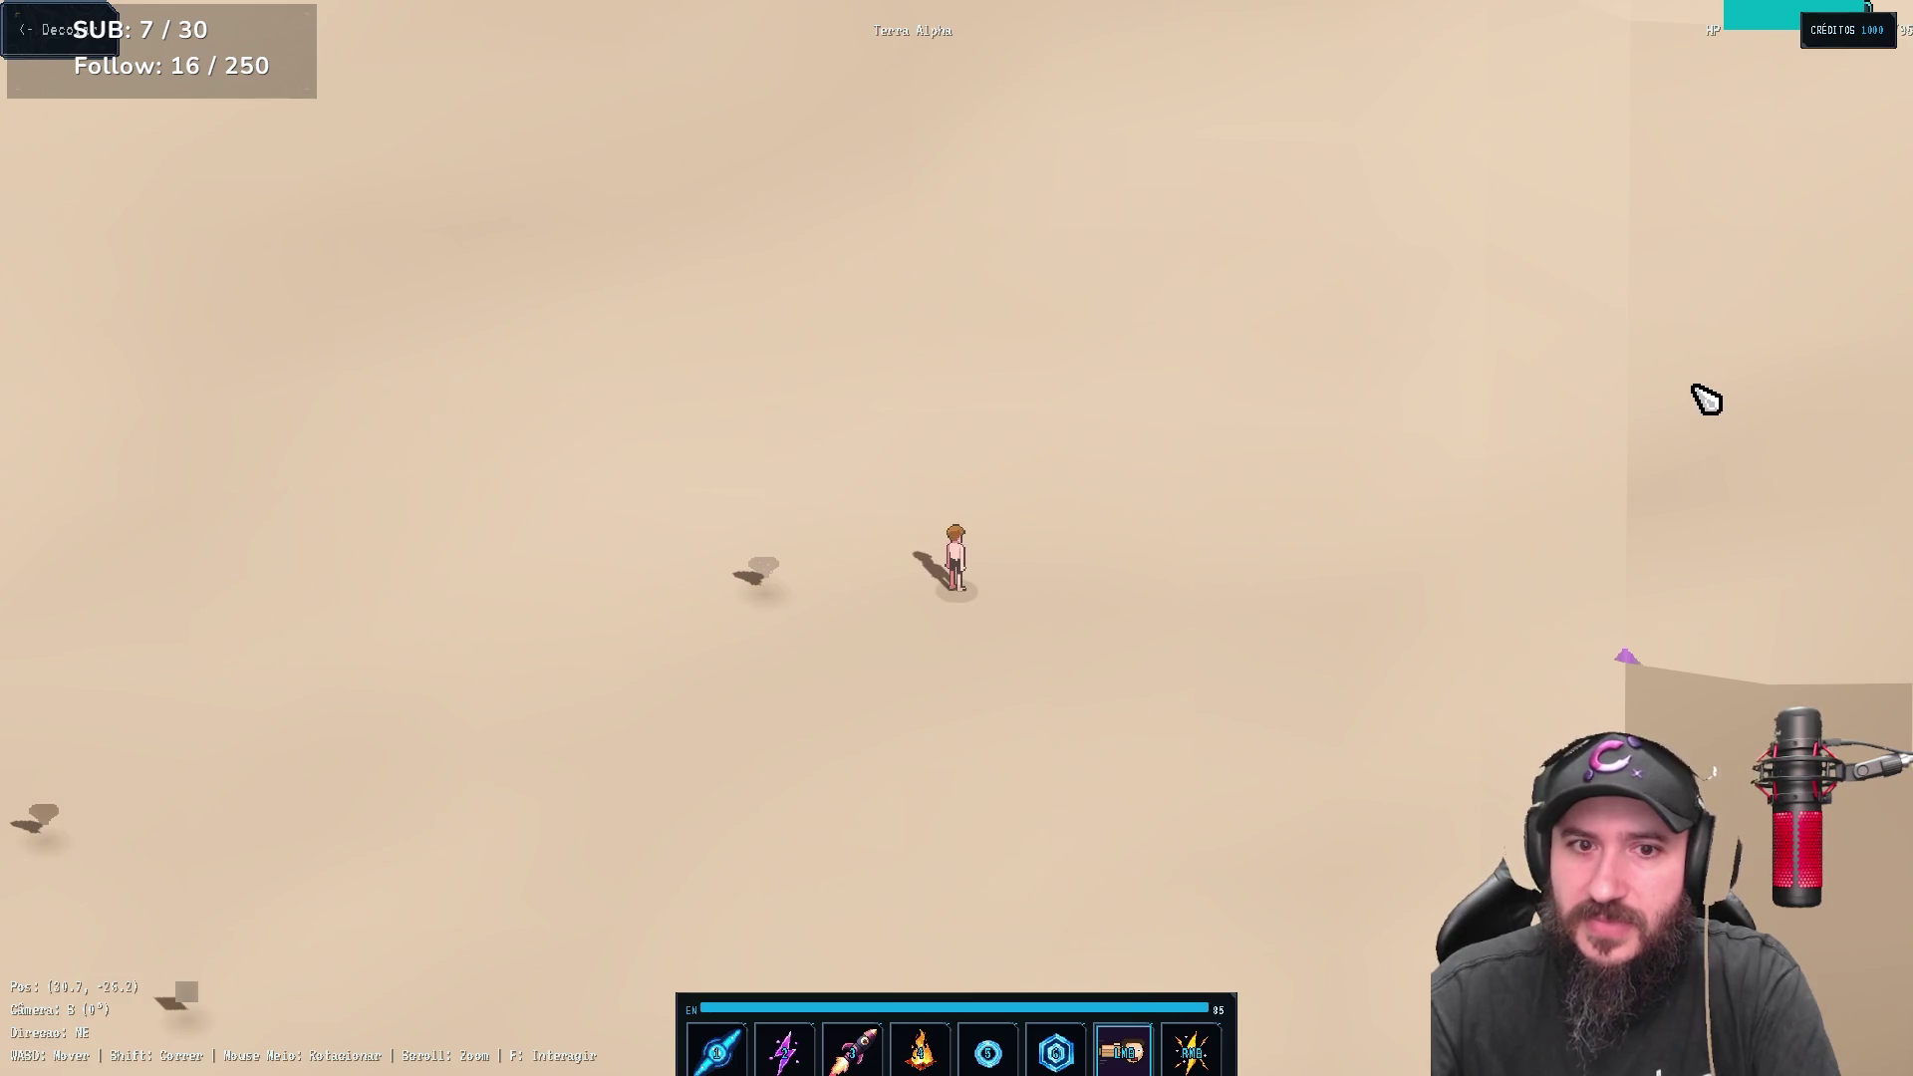
# Walk north onto new terrain, turn south-west and launch a rocket at the Sand Worm.
pyautogui.press('w')
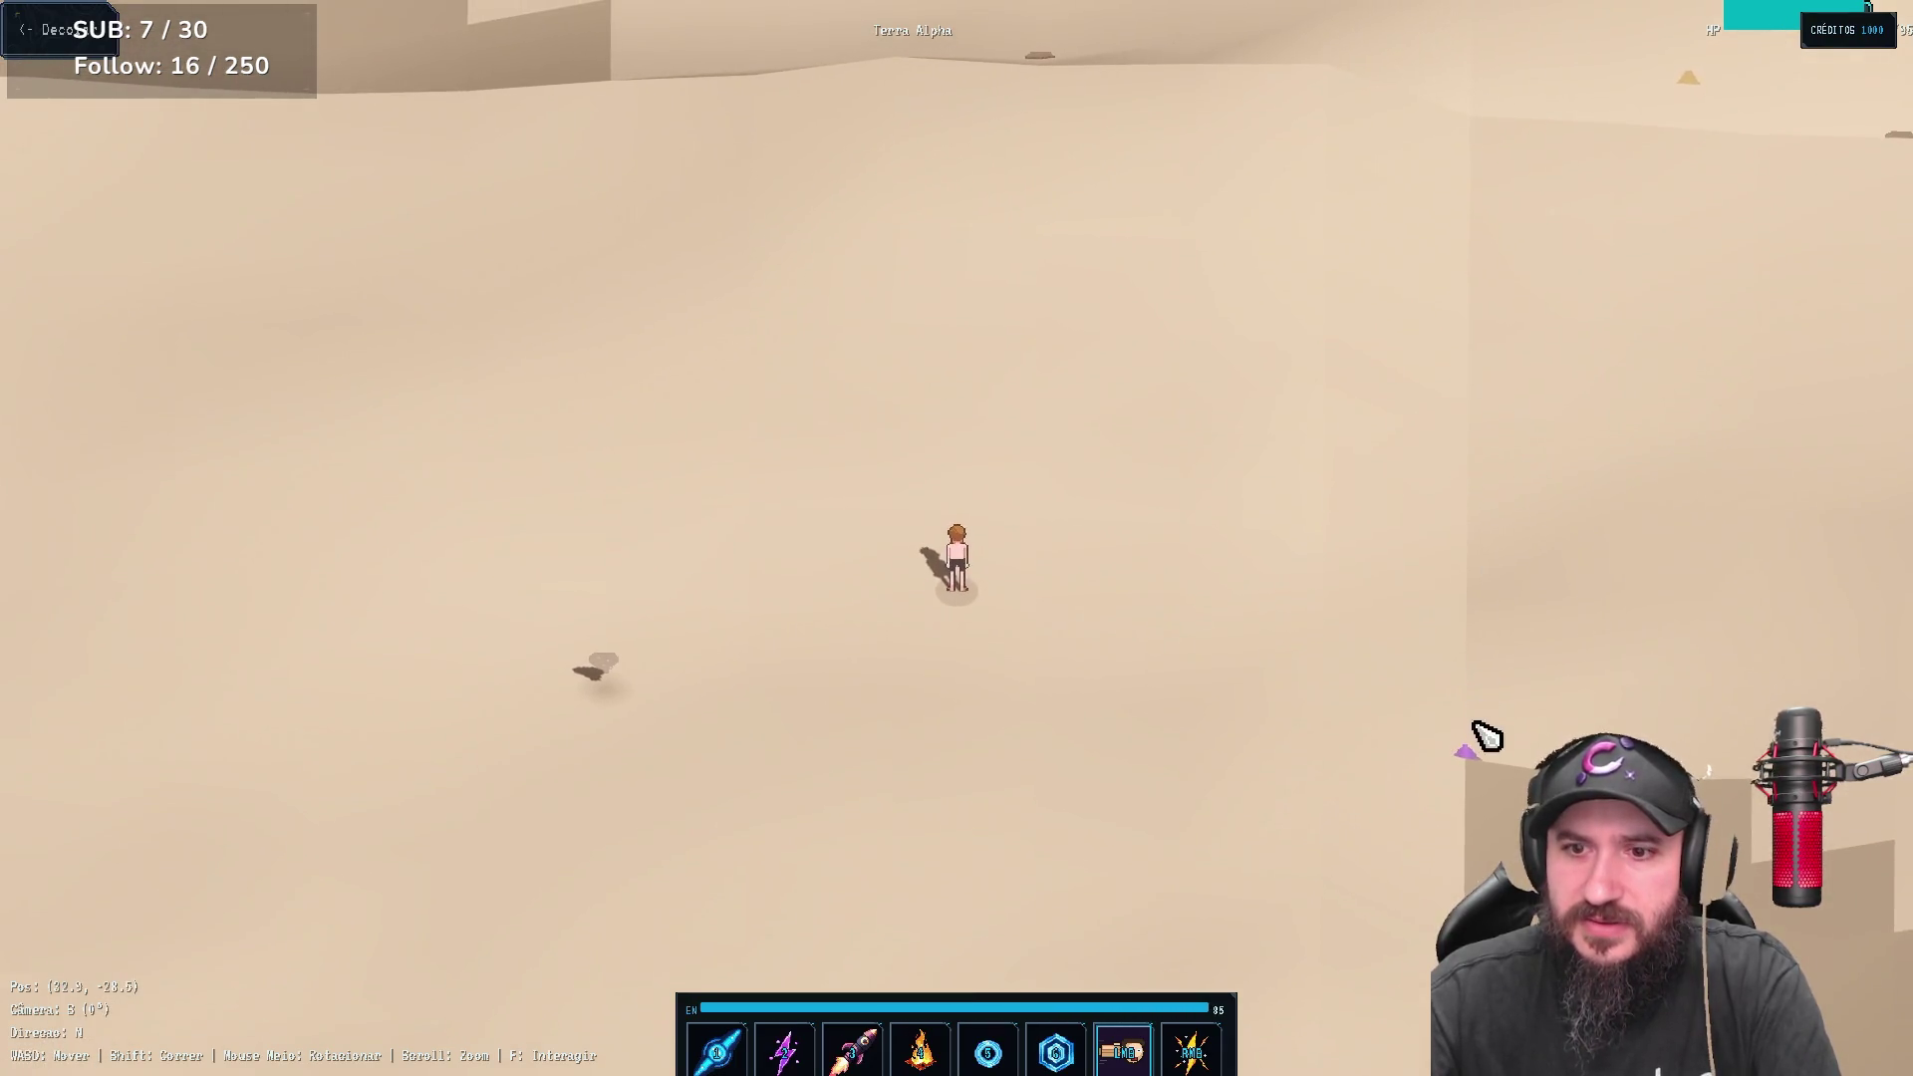
pyautogui.press('w')
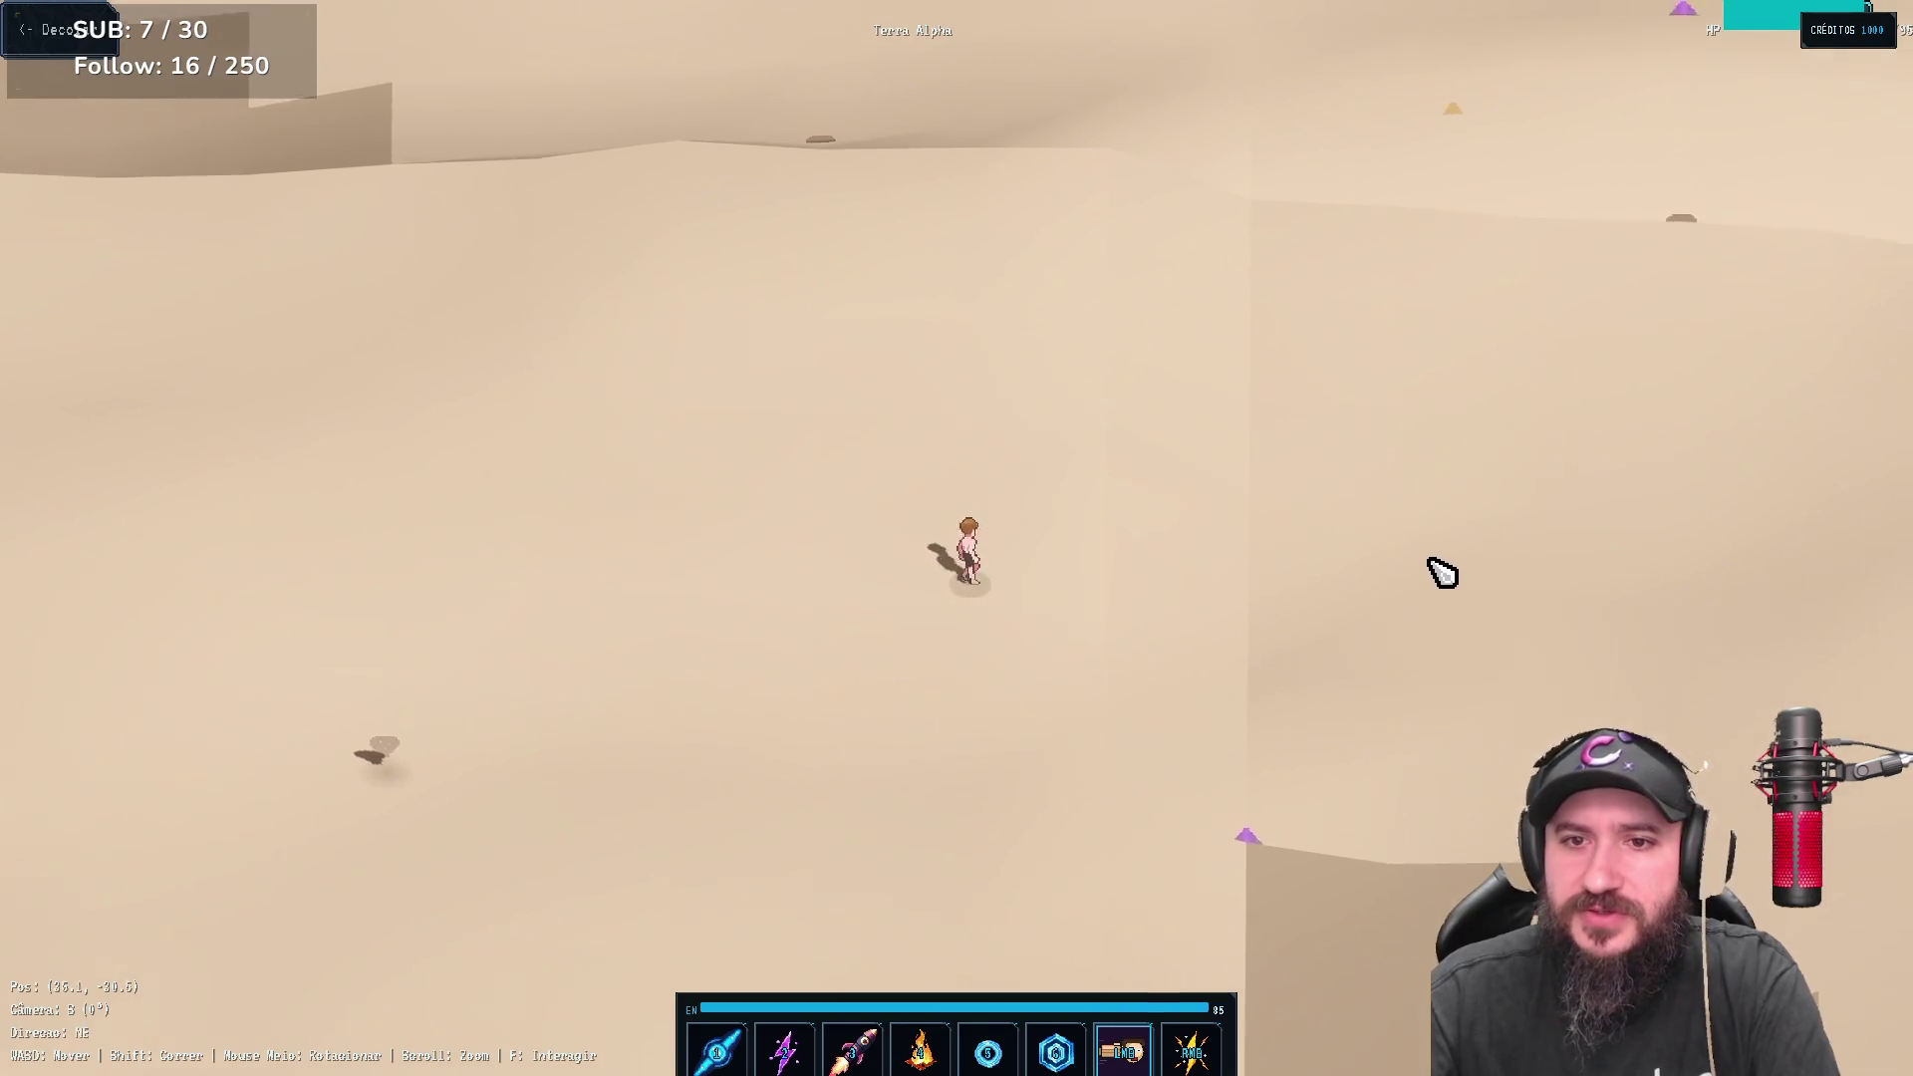
pyautogui.press('a')
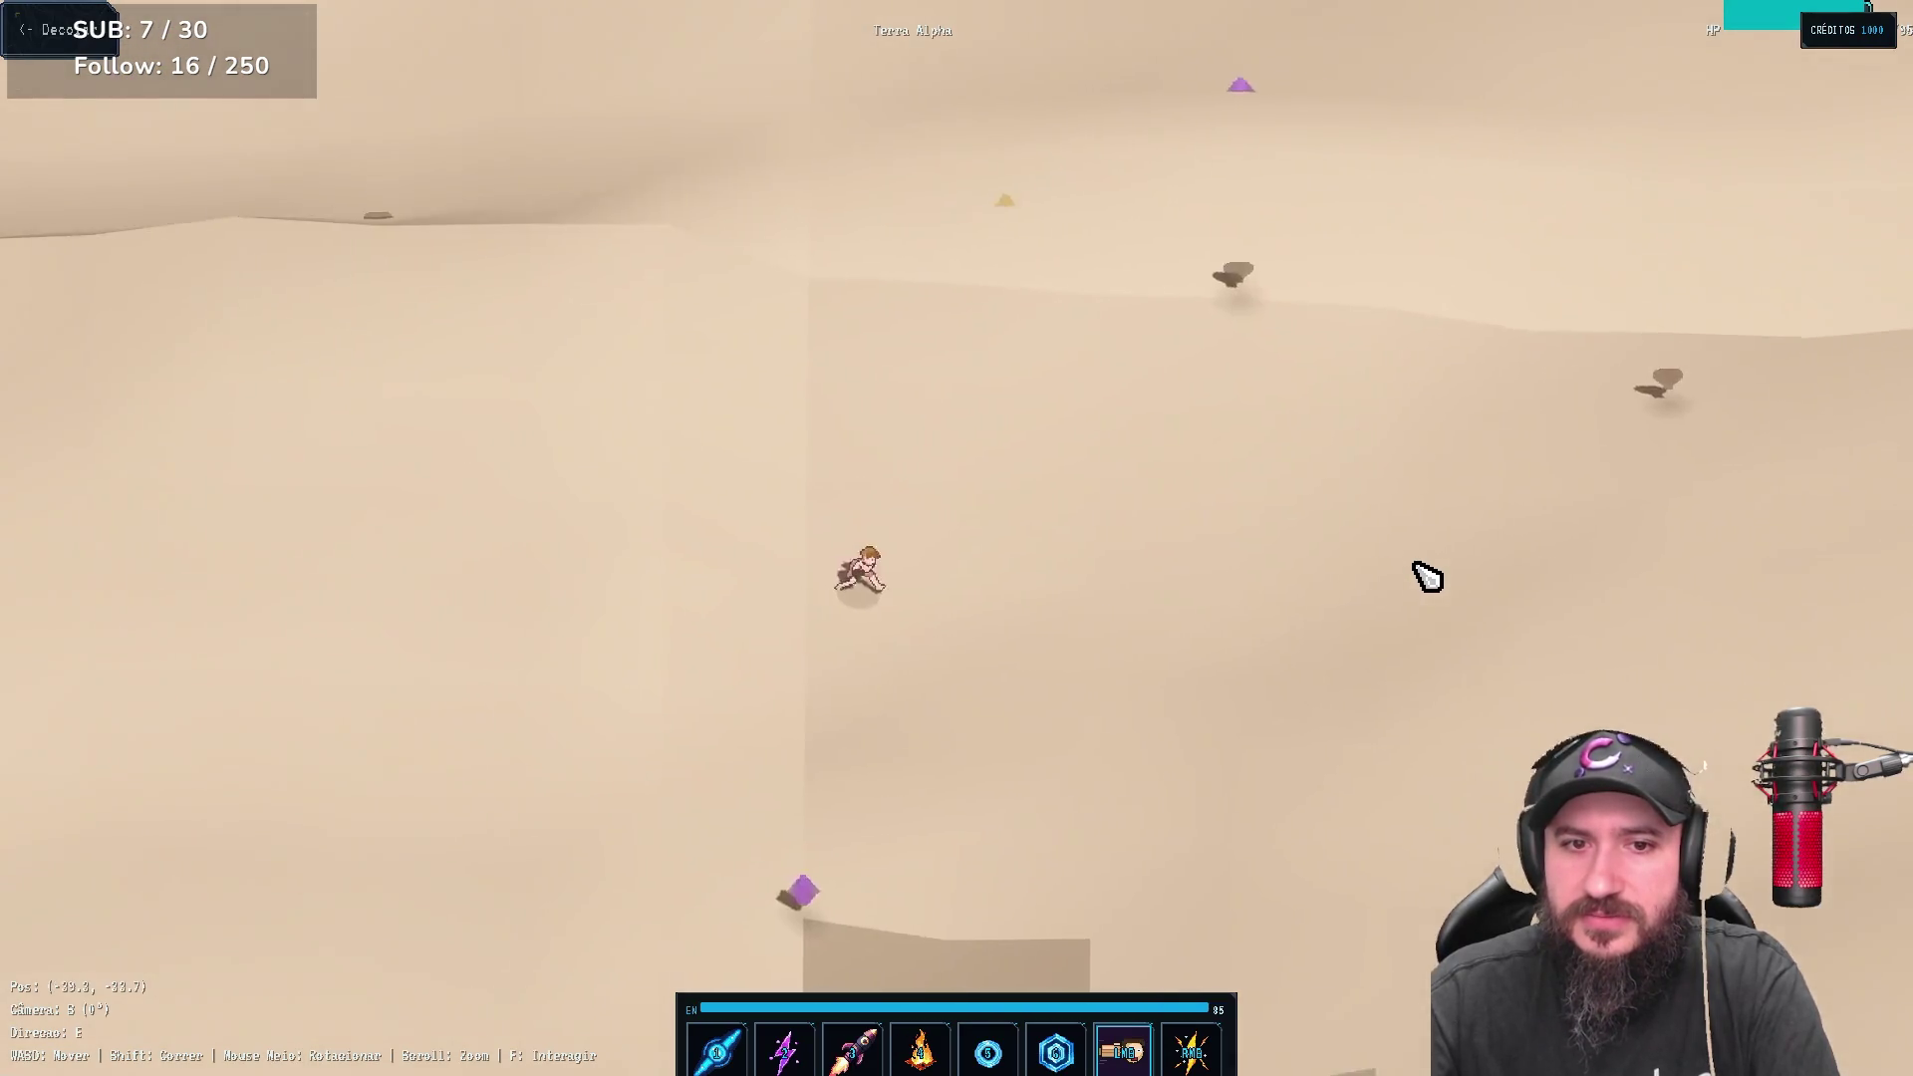
pyautogui.press('s')
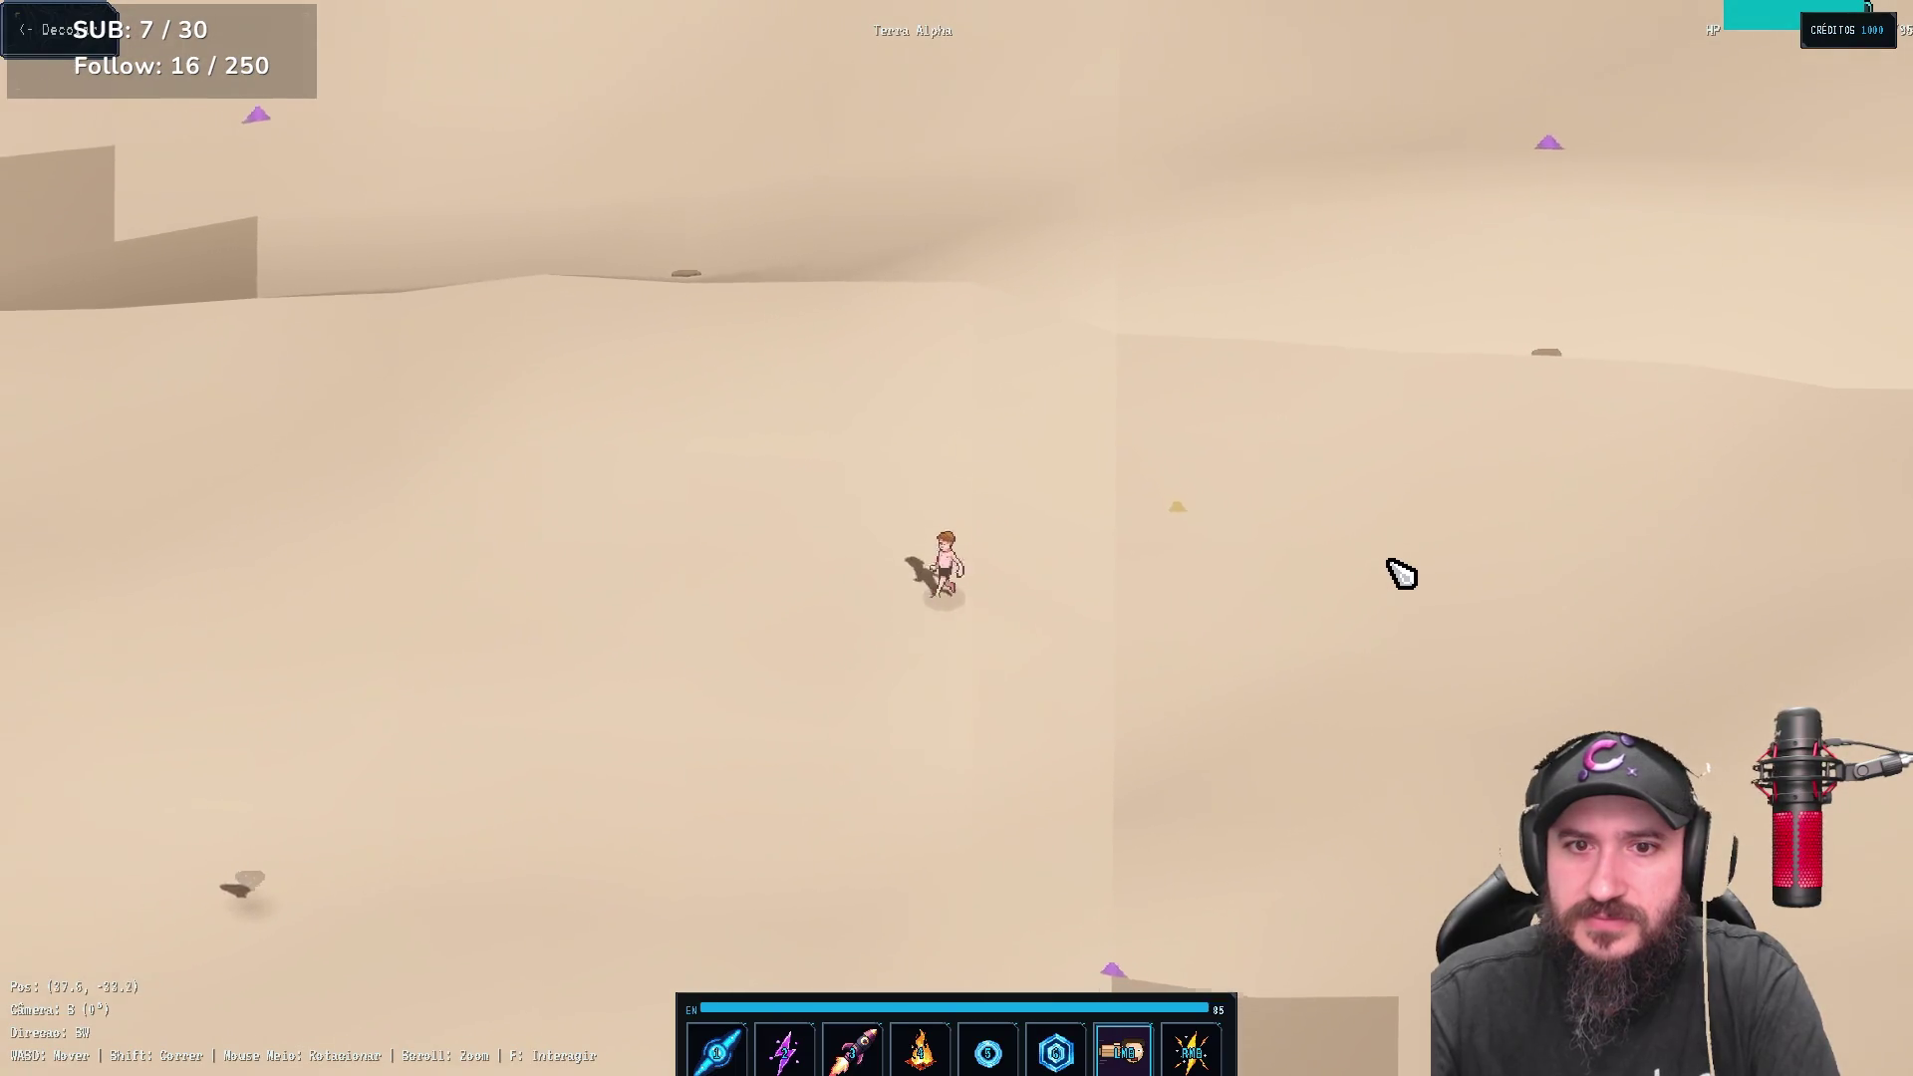
pyautogui.press('3')
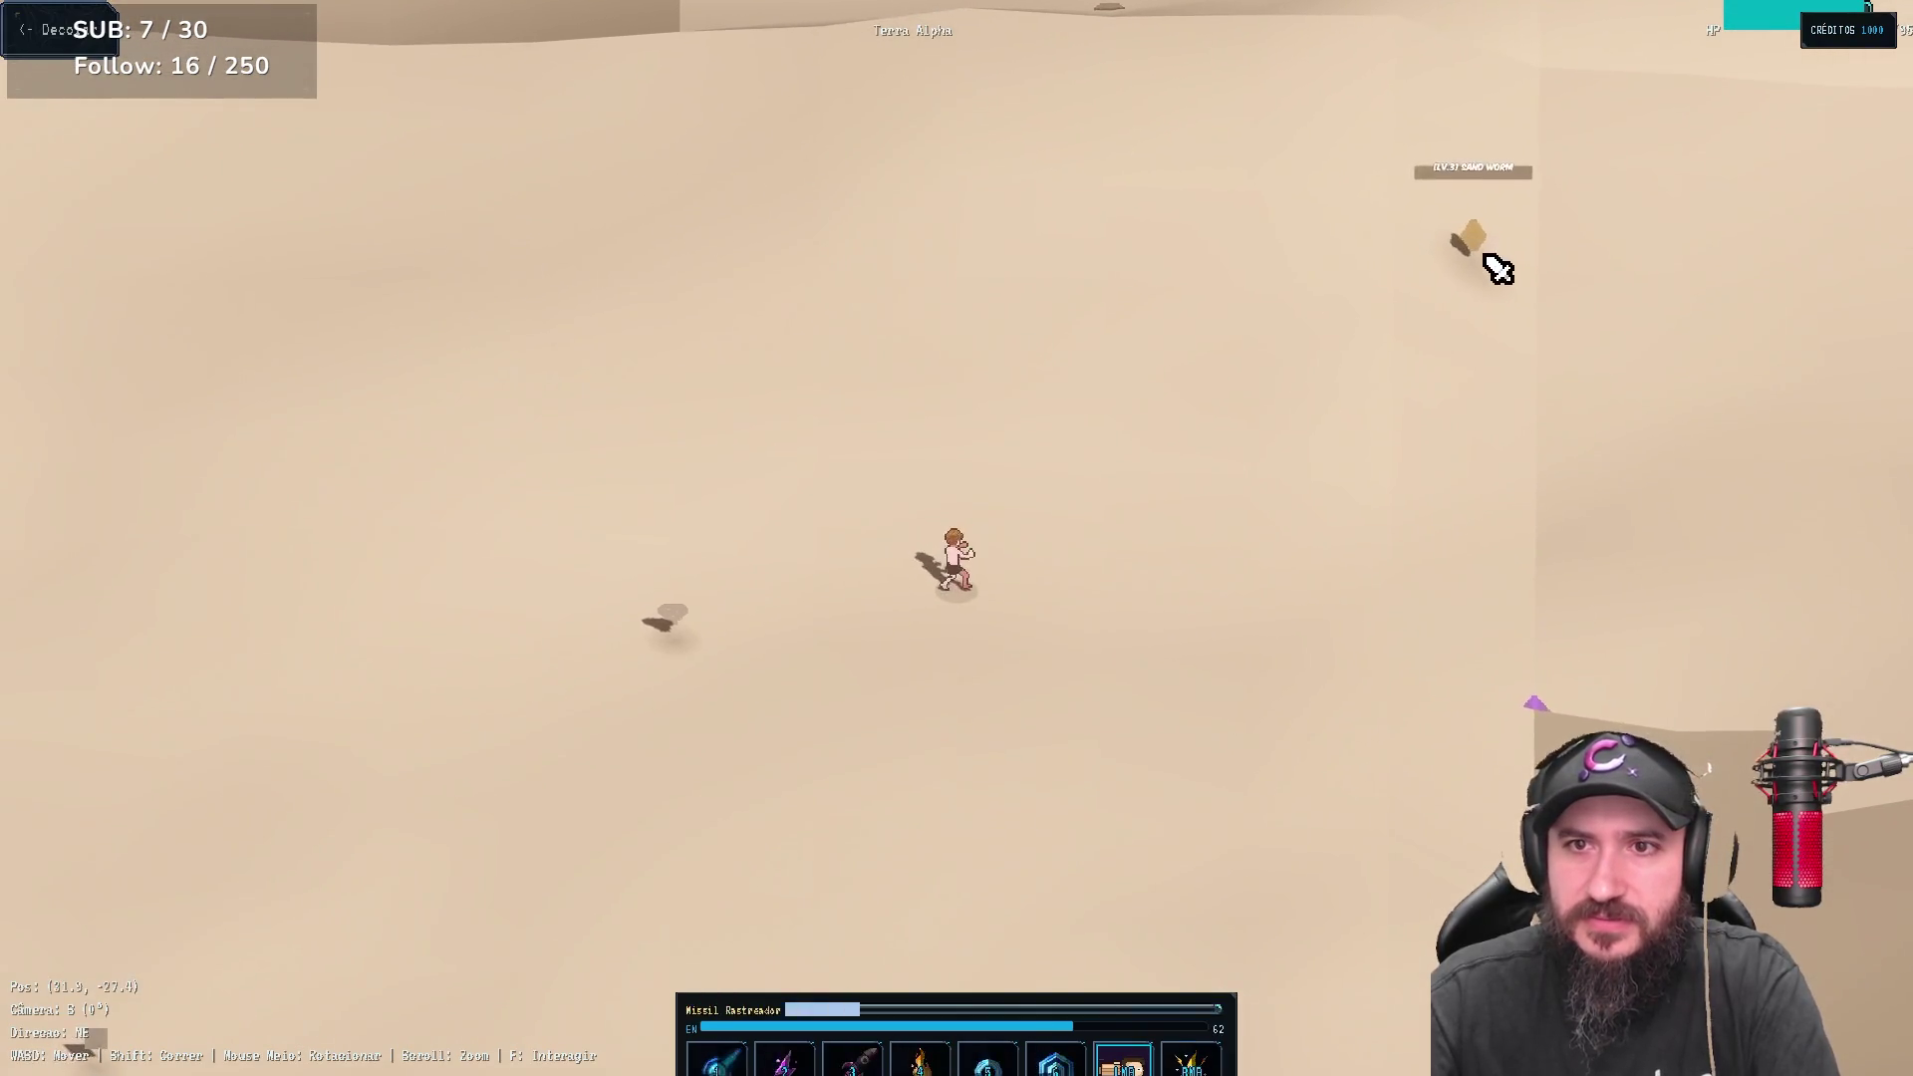
# Walk north-east across the desert, then turn back south-west and south.
pyautogui.press('d')
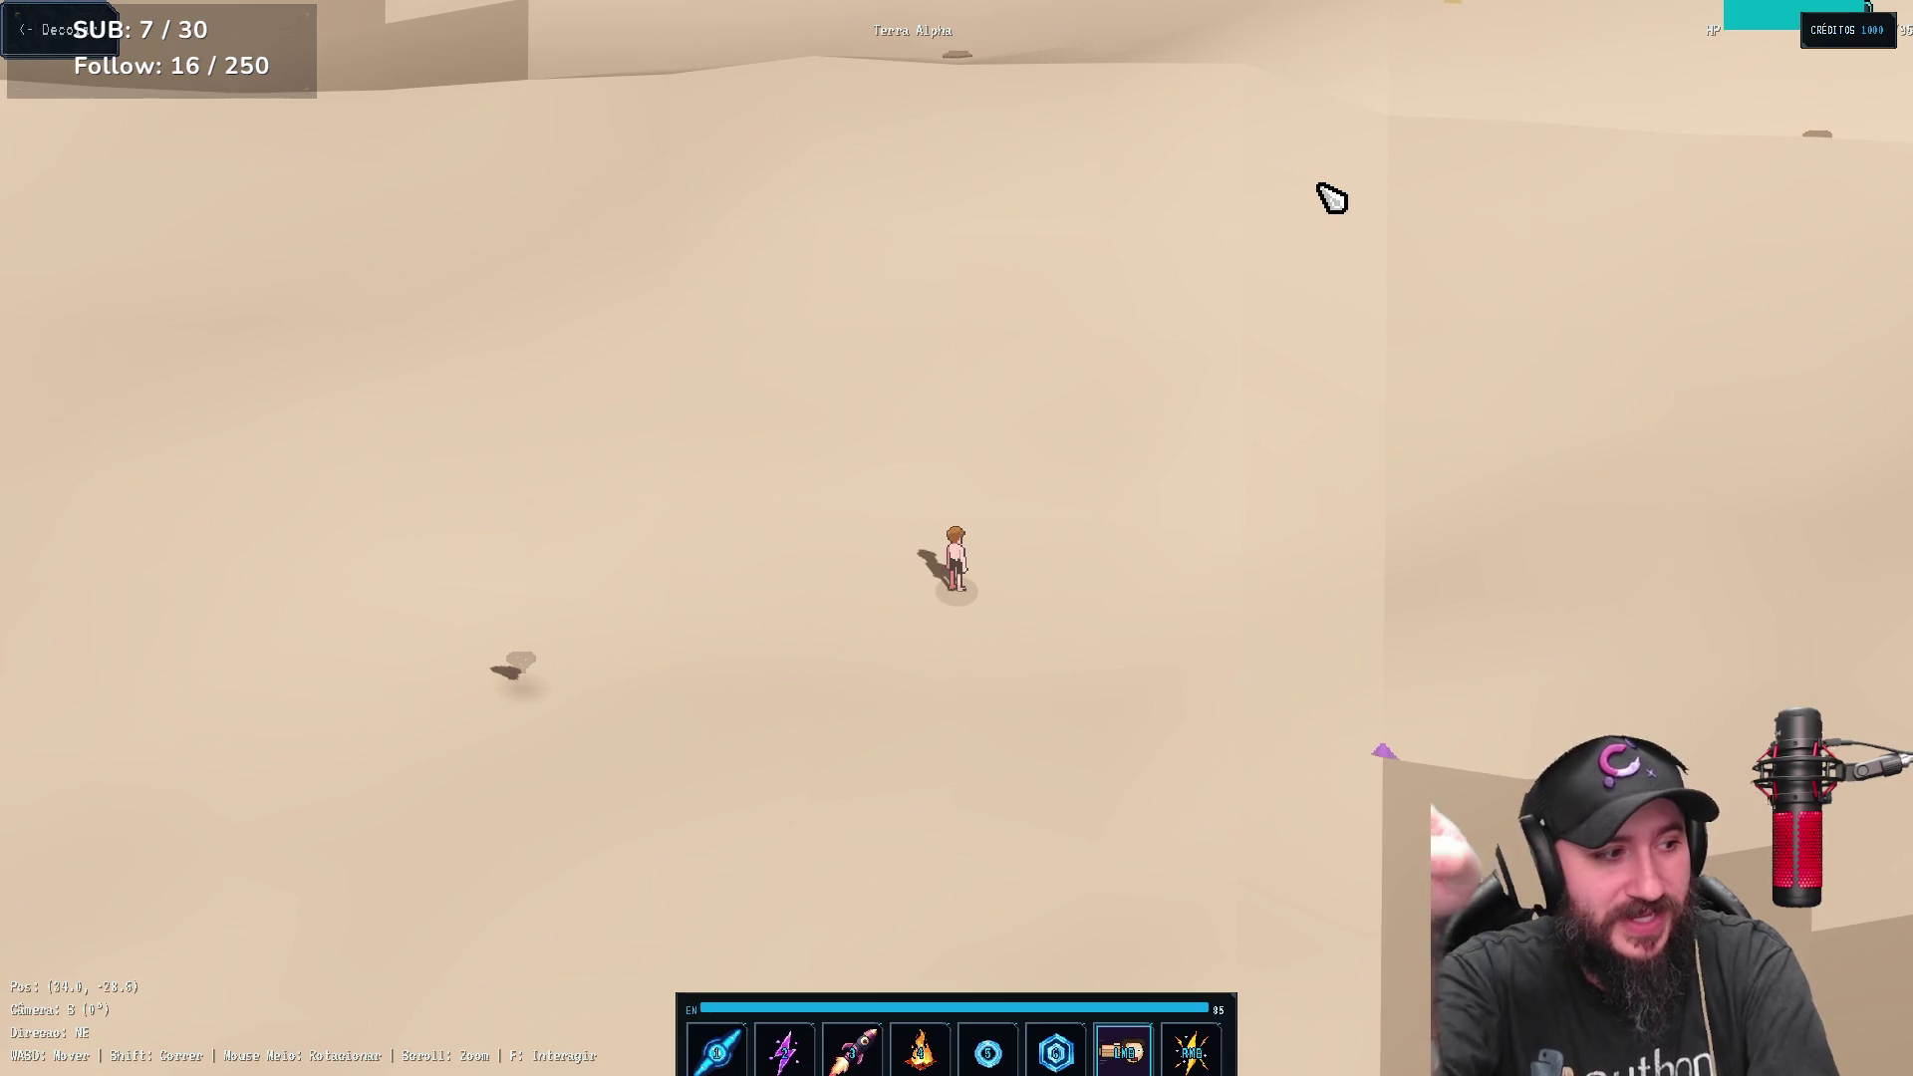
pyautogui.hotkey('w', 'd')
pyautogui.press('w')
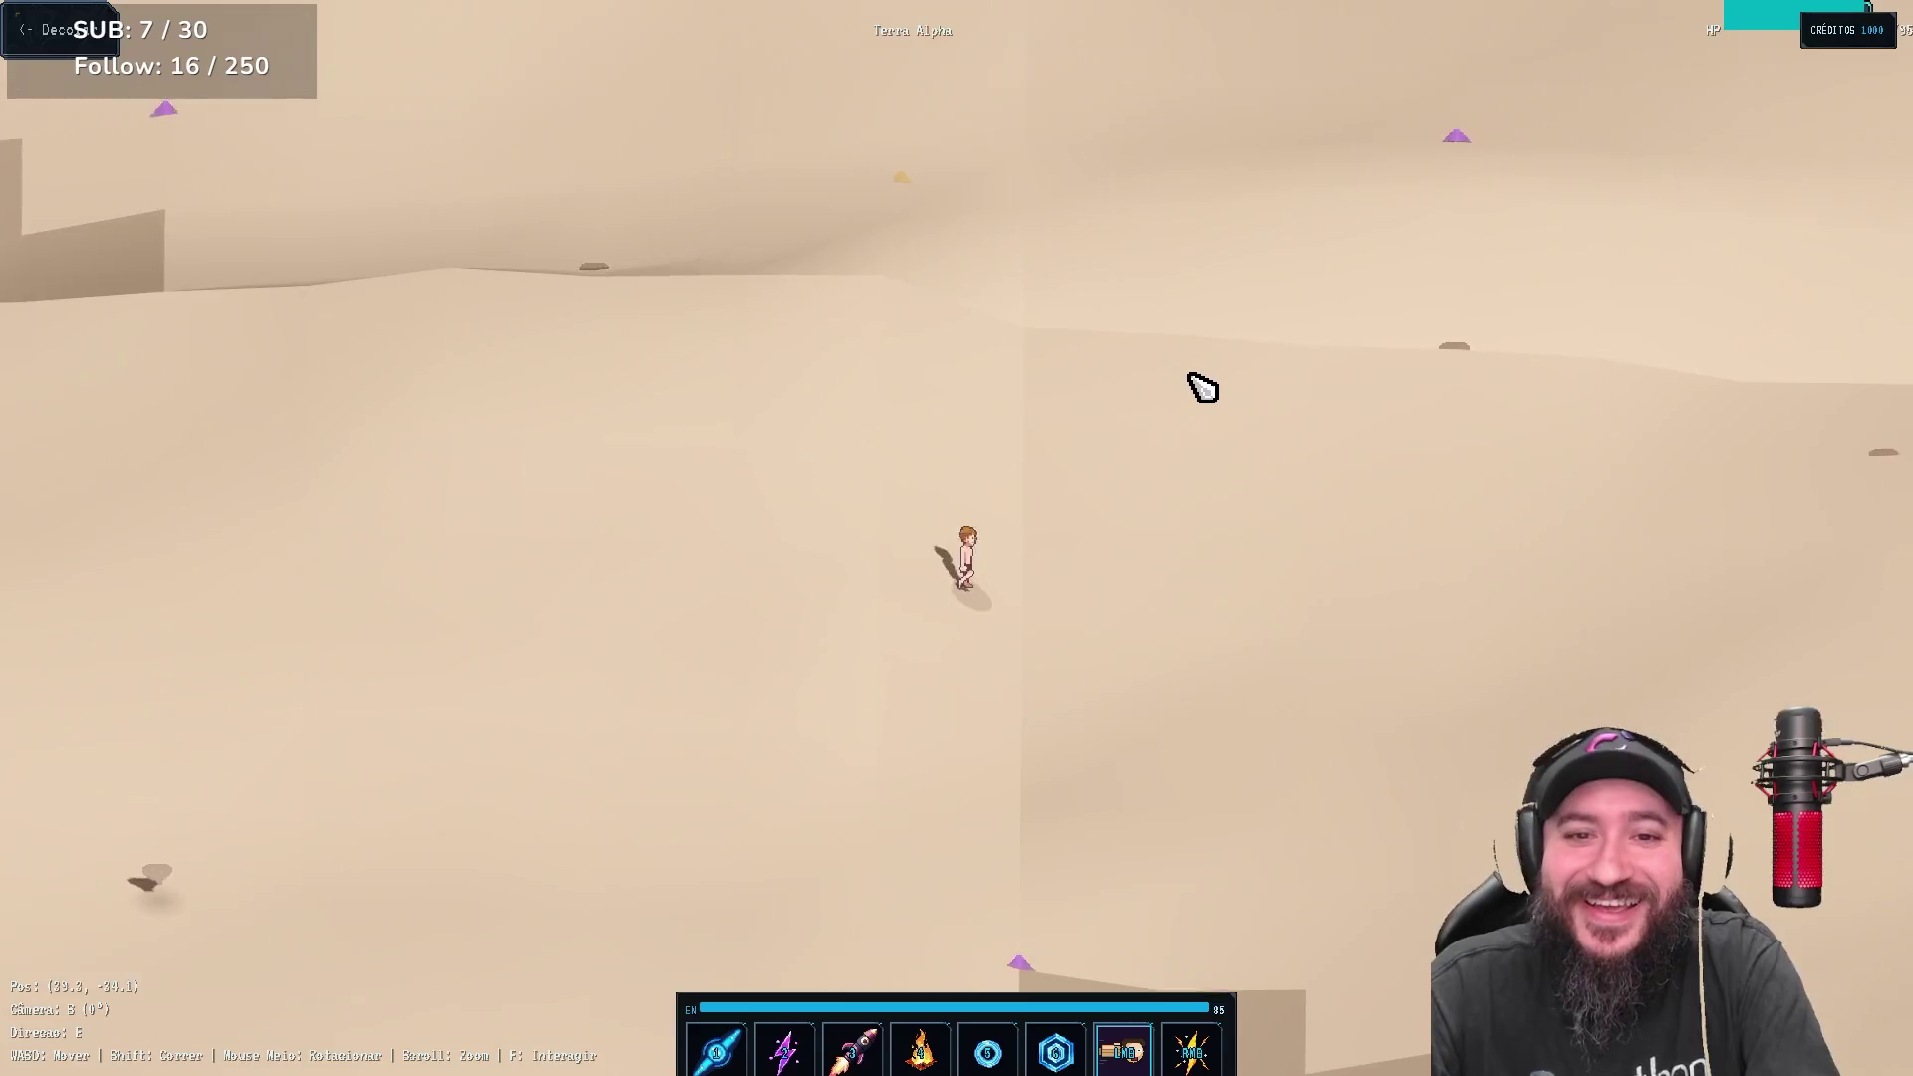
pyautogui.press('w')
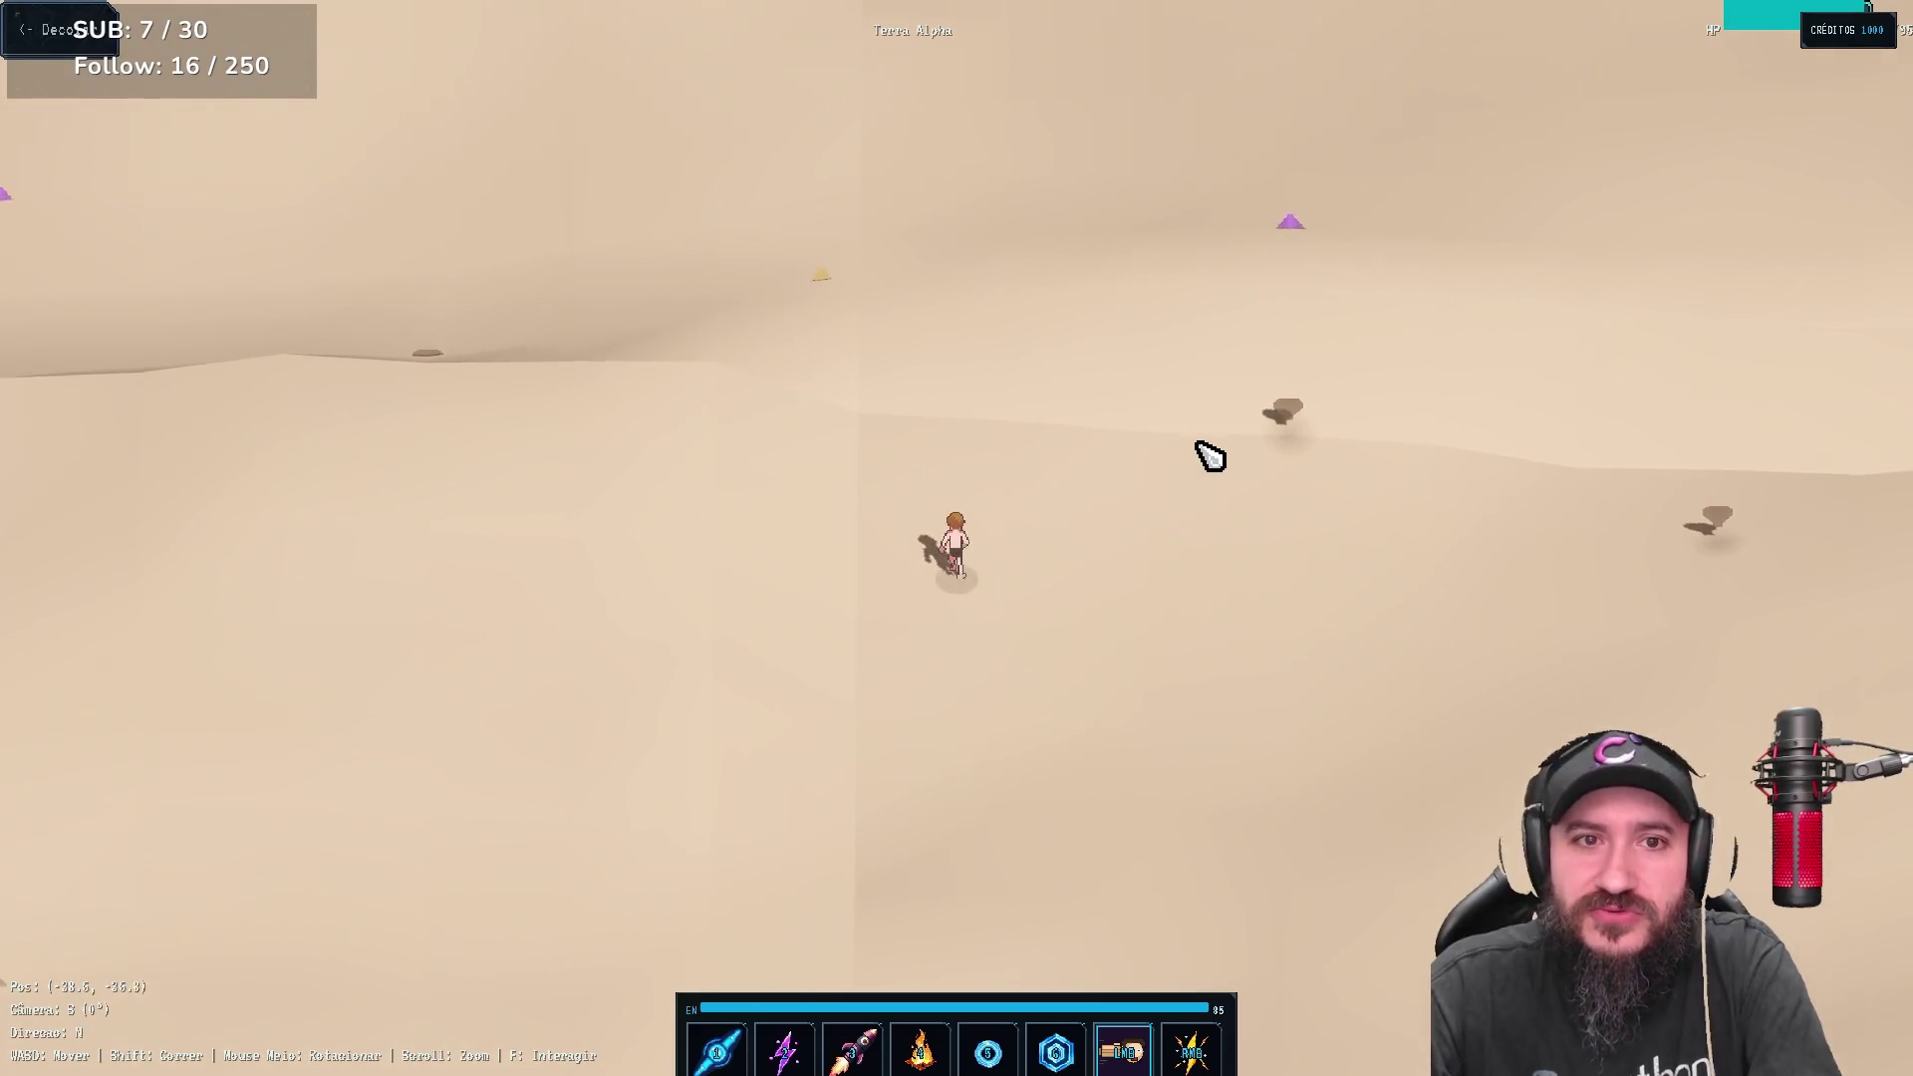
pyautogui.hotkey('s', 'a')
pyautogui.press('s')
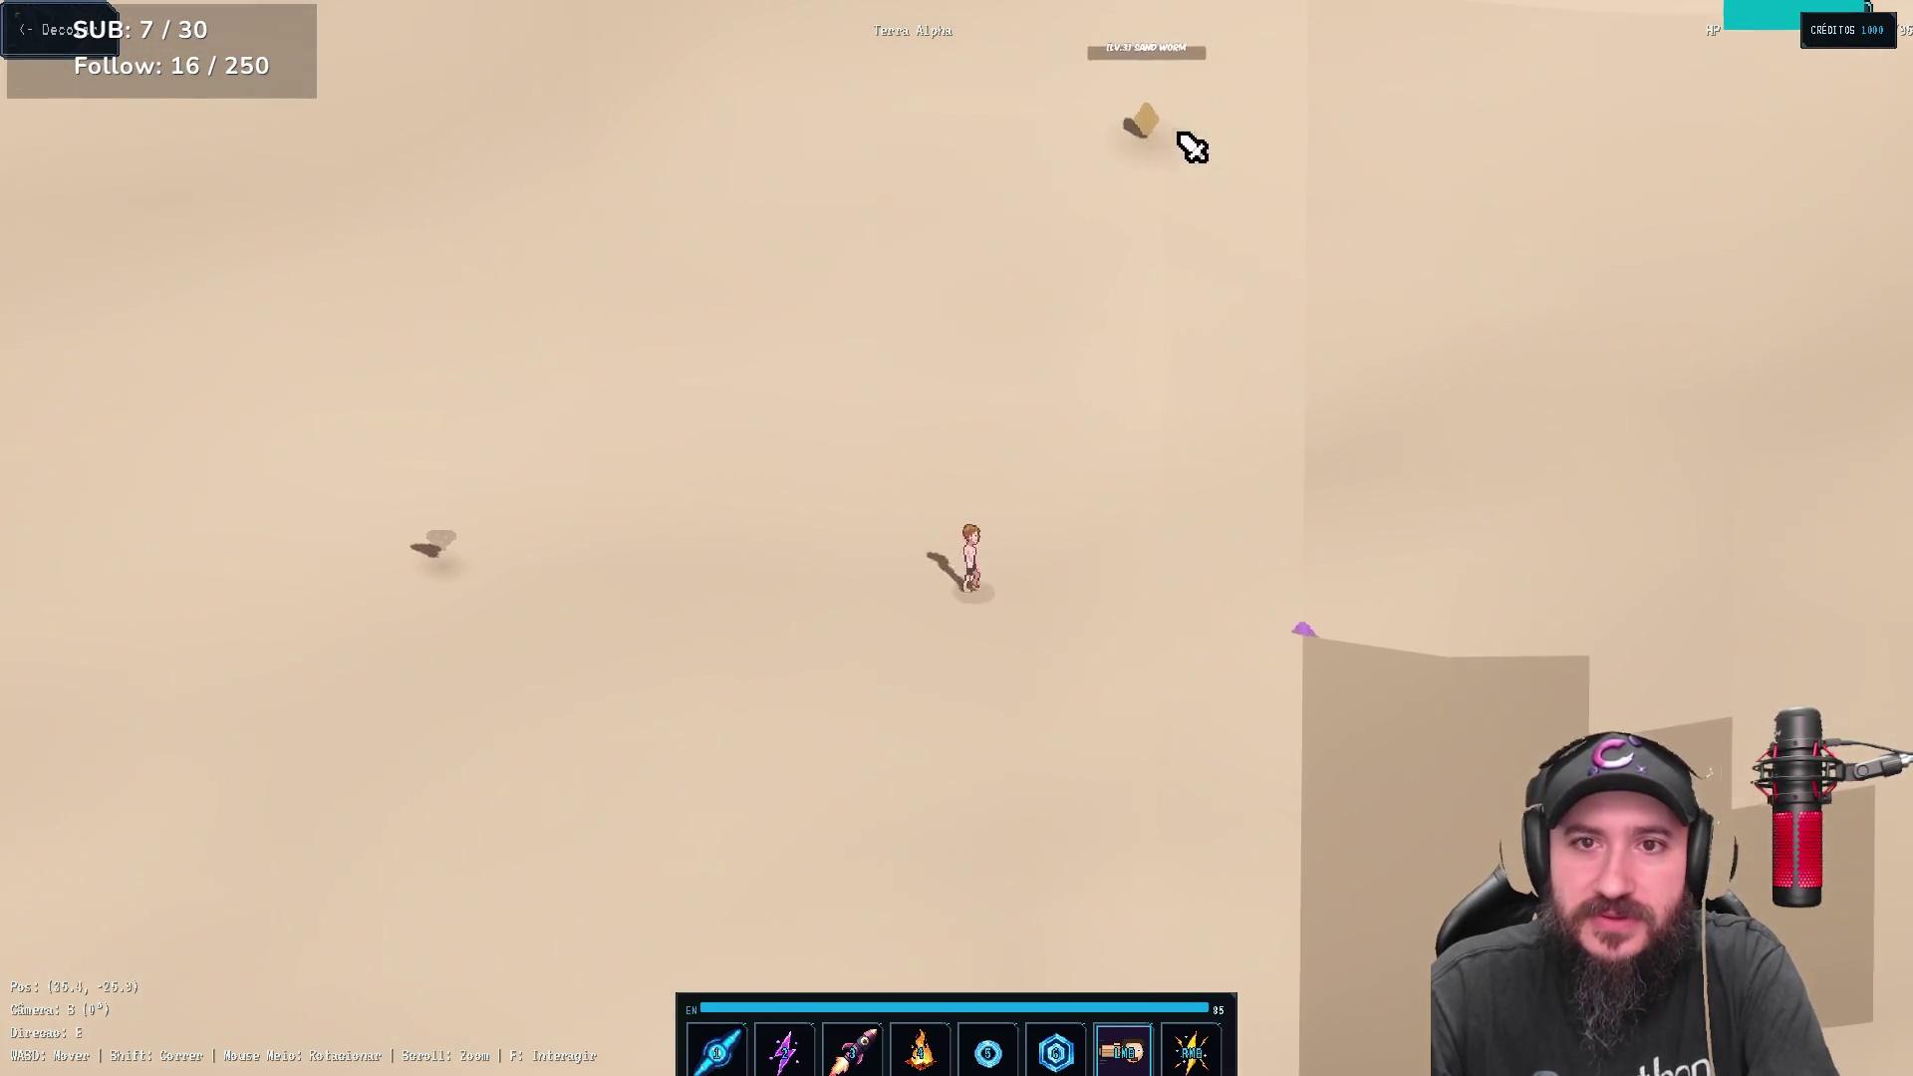
# Cast the Missil Rastreador tracking missile, then walk the character north, south and west.
pyautogui.press('3')
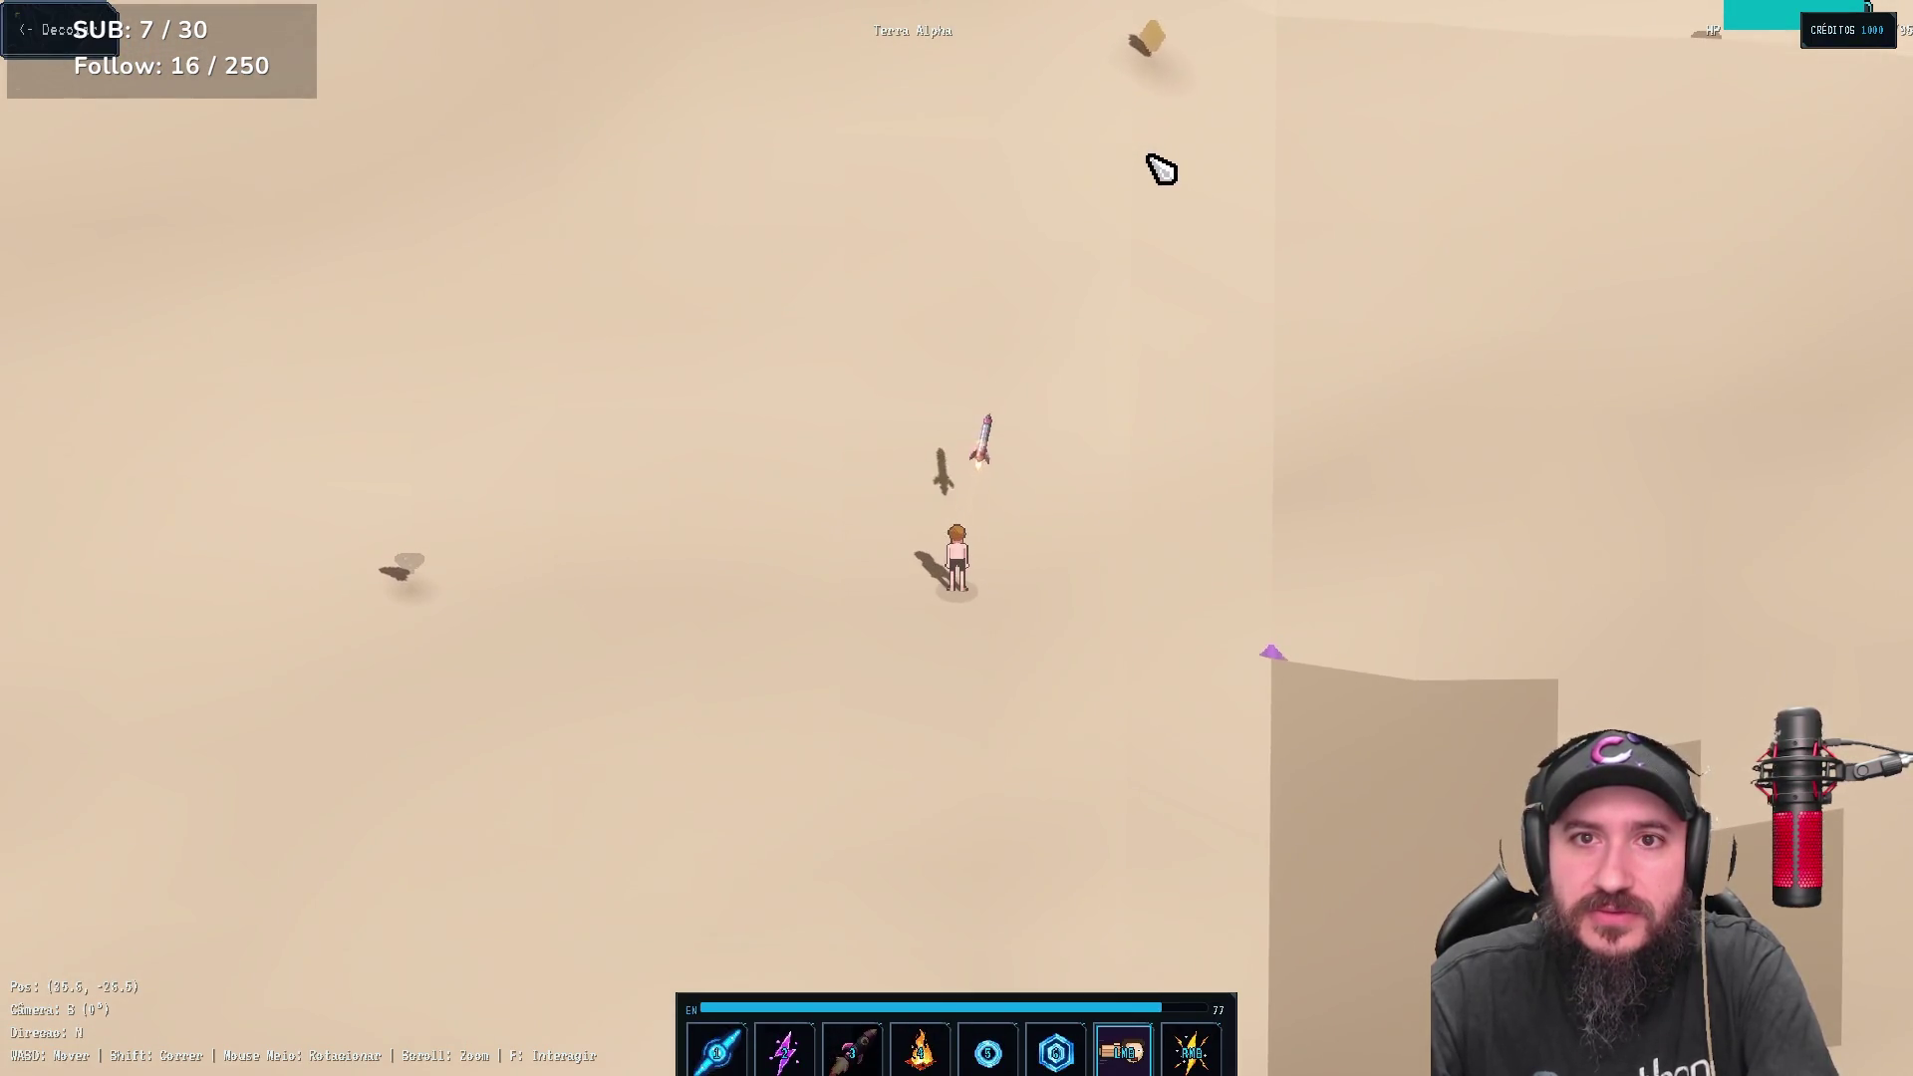
pyautogui.press('w')
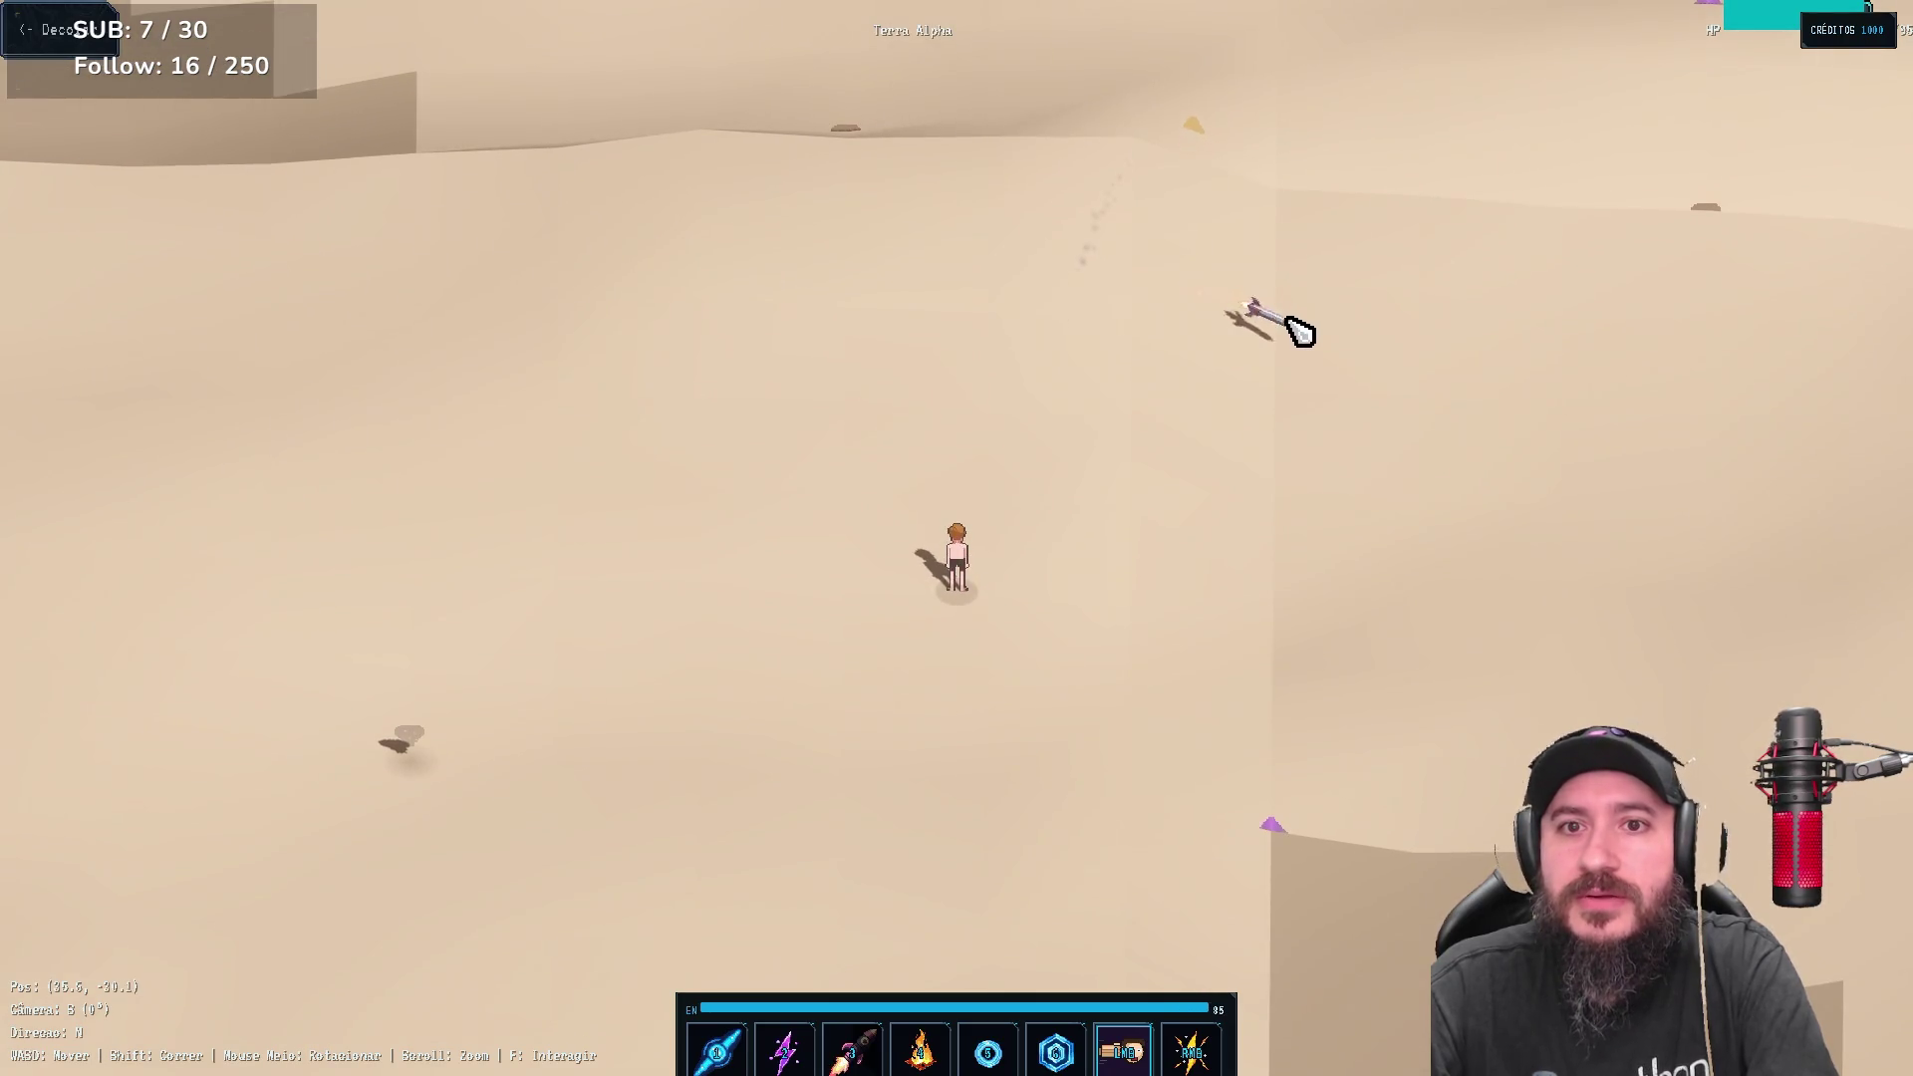
pyautogui.press('s')
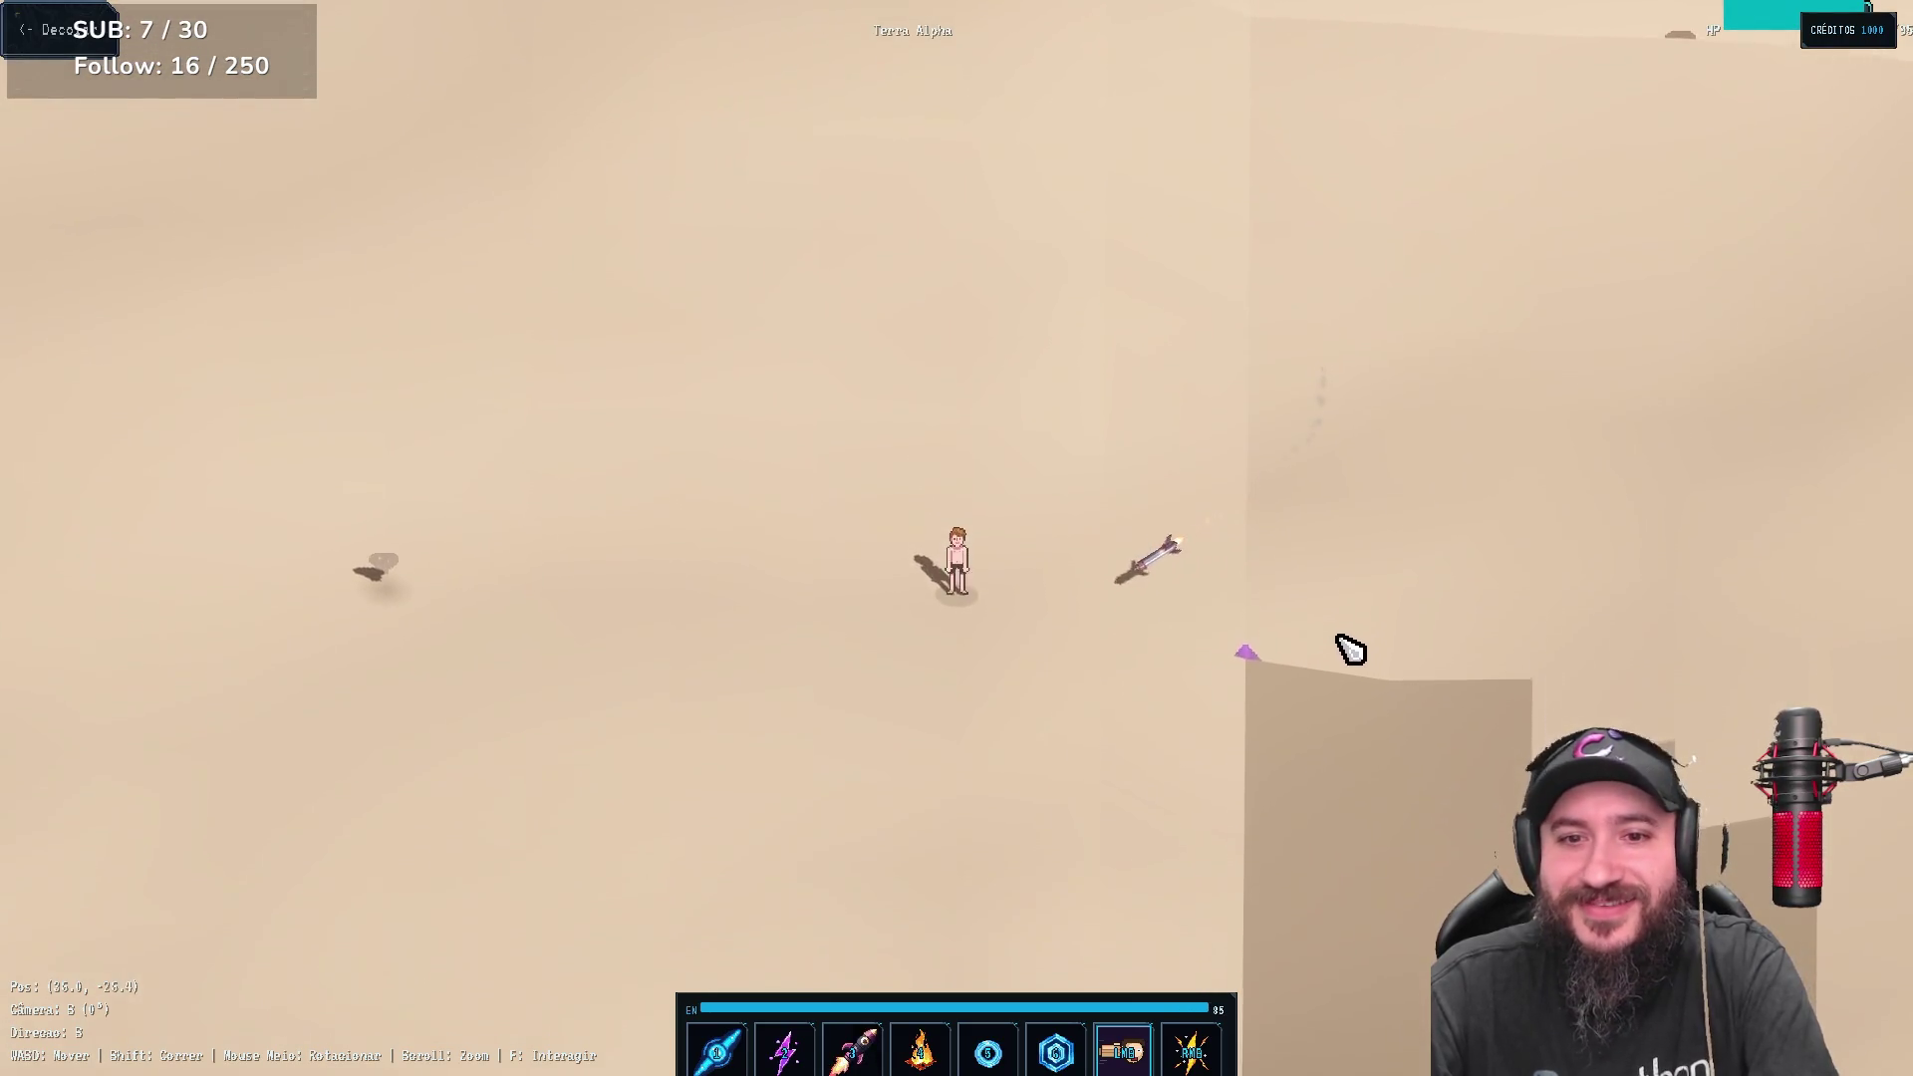
pyautogui.press('a')
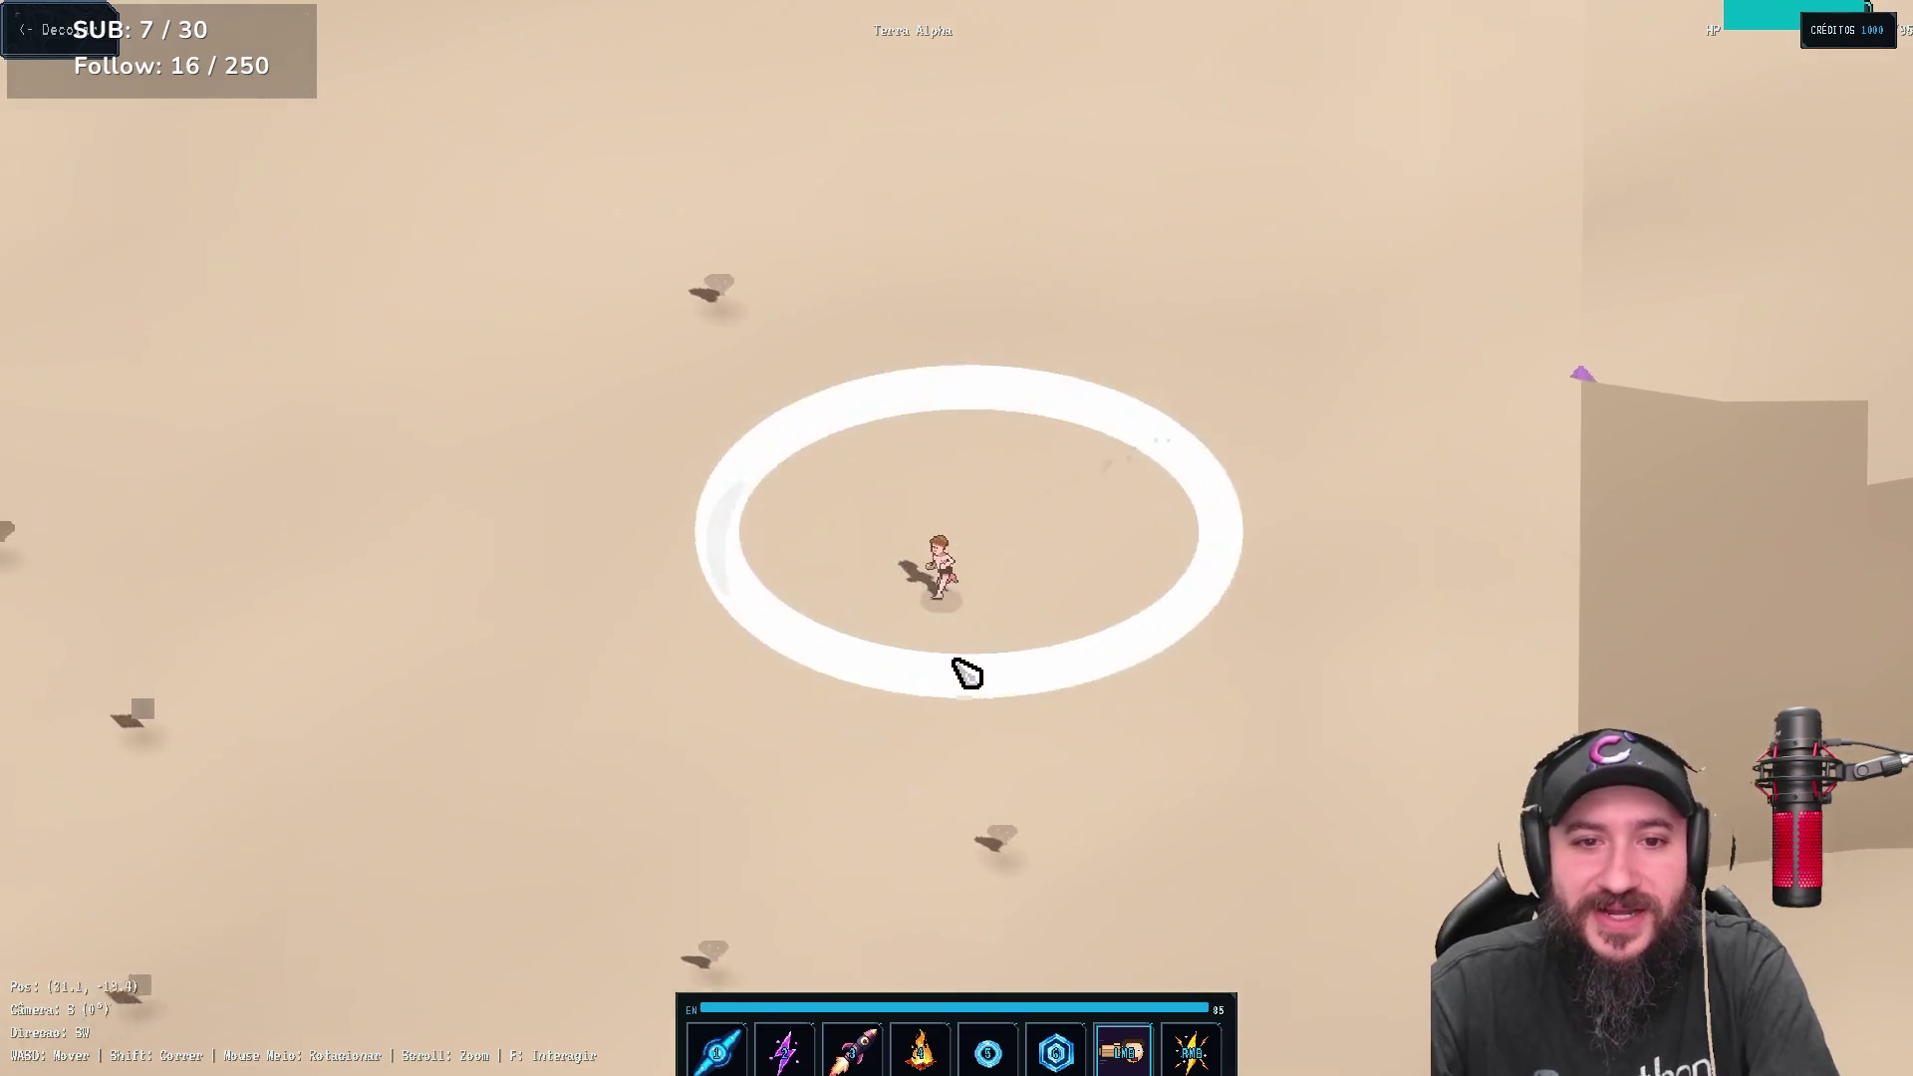
# Walk the character further across the desert, north then southwest.
pyautogui.scroll(-3, 965, 654)
pyautogui.scroll(3, 1021, 563)
pyautogui.press('w')
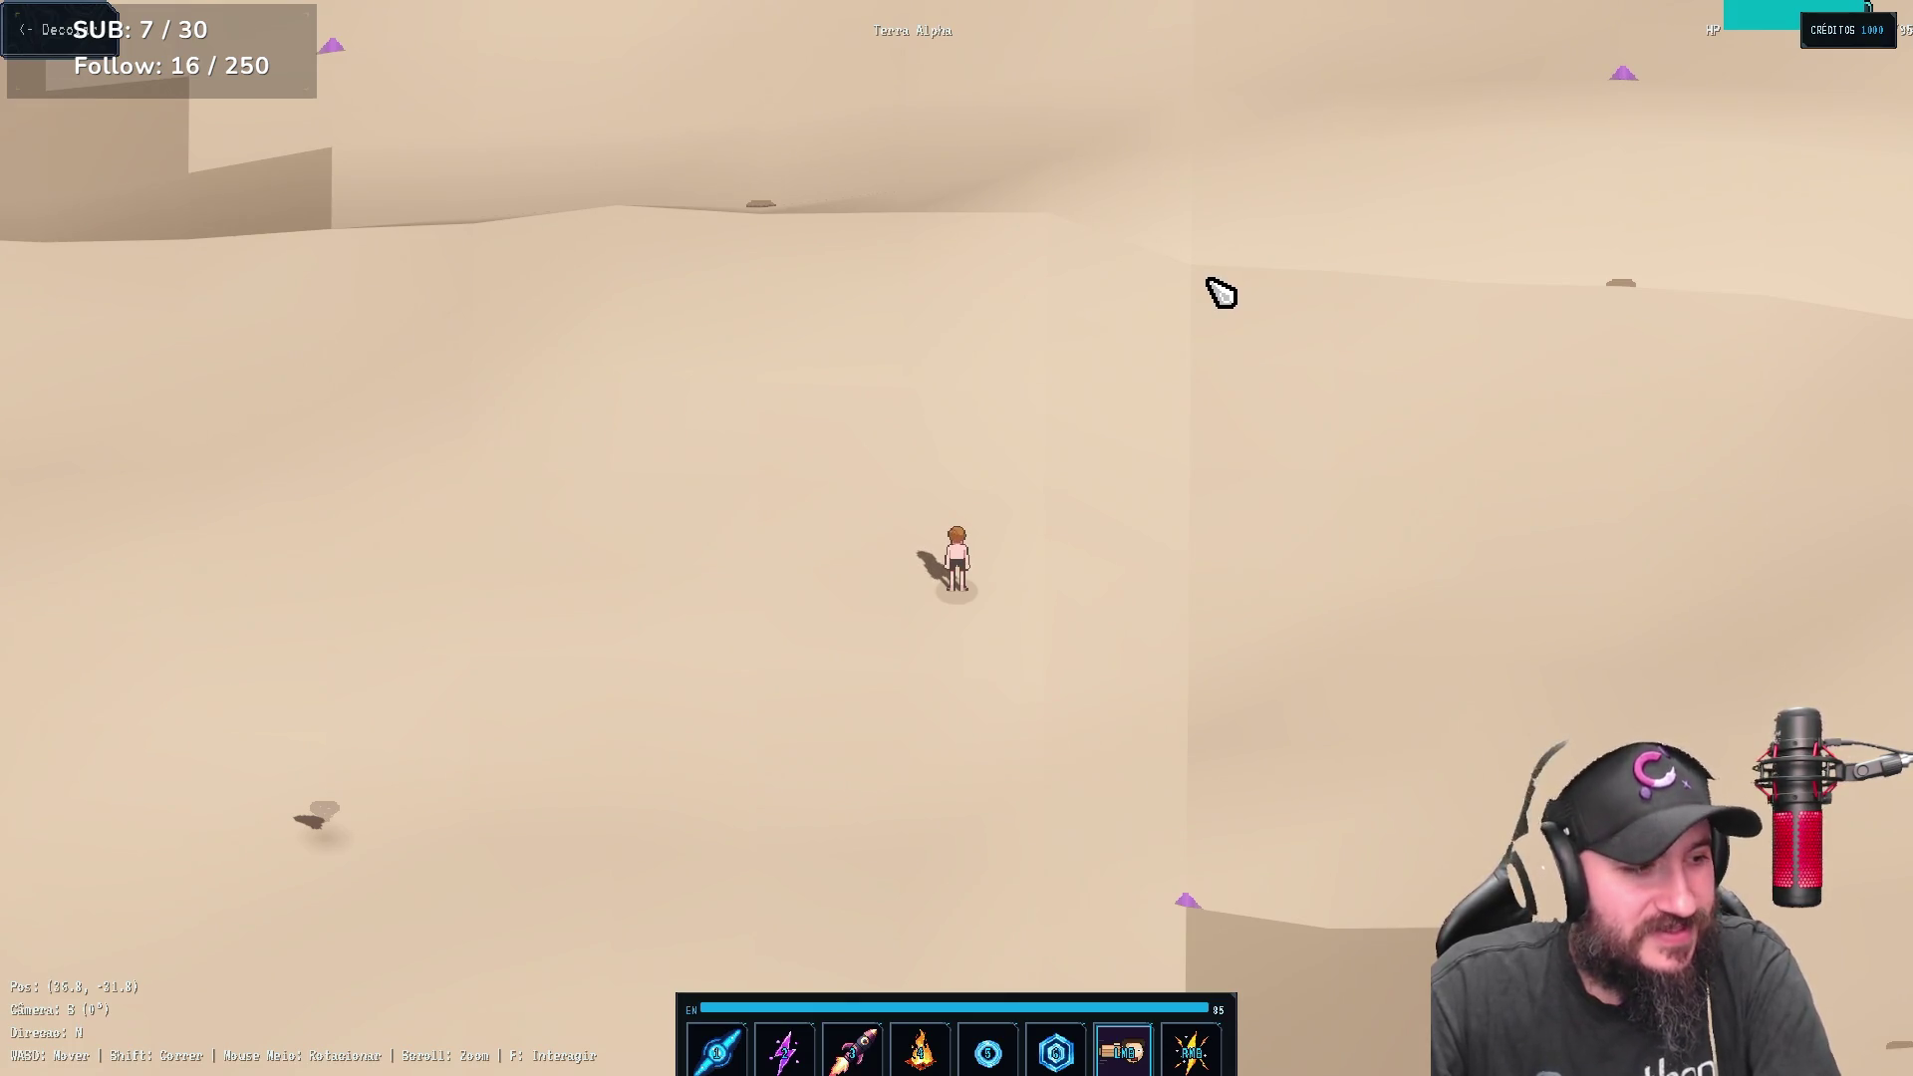
pyautogui.press('s')
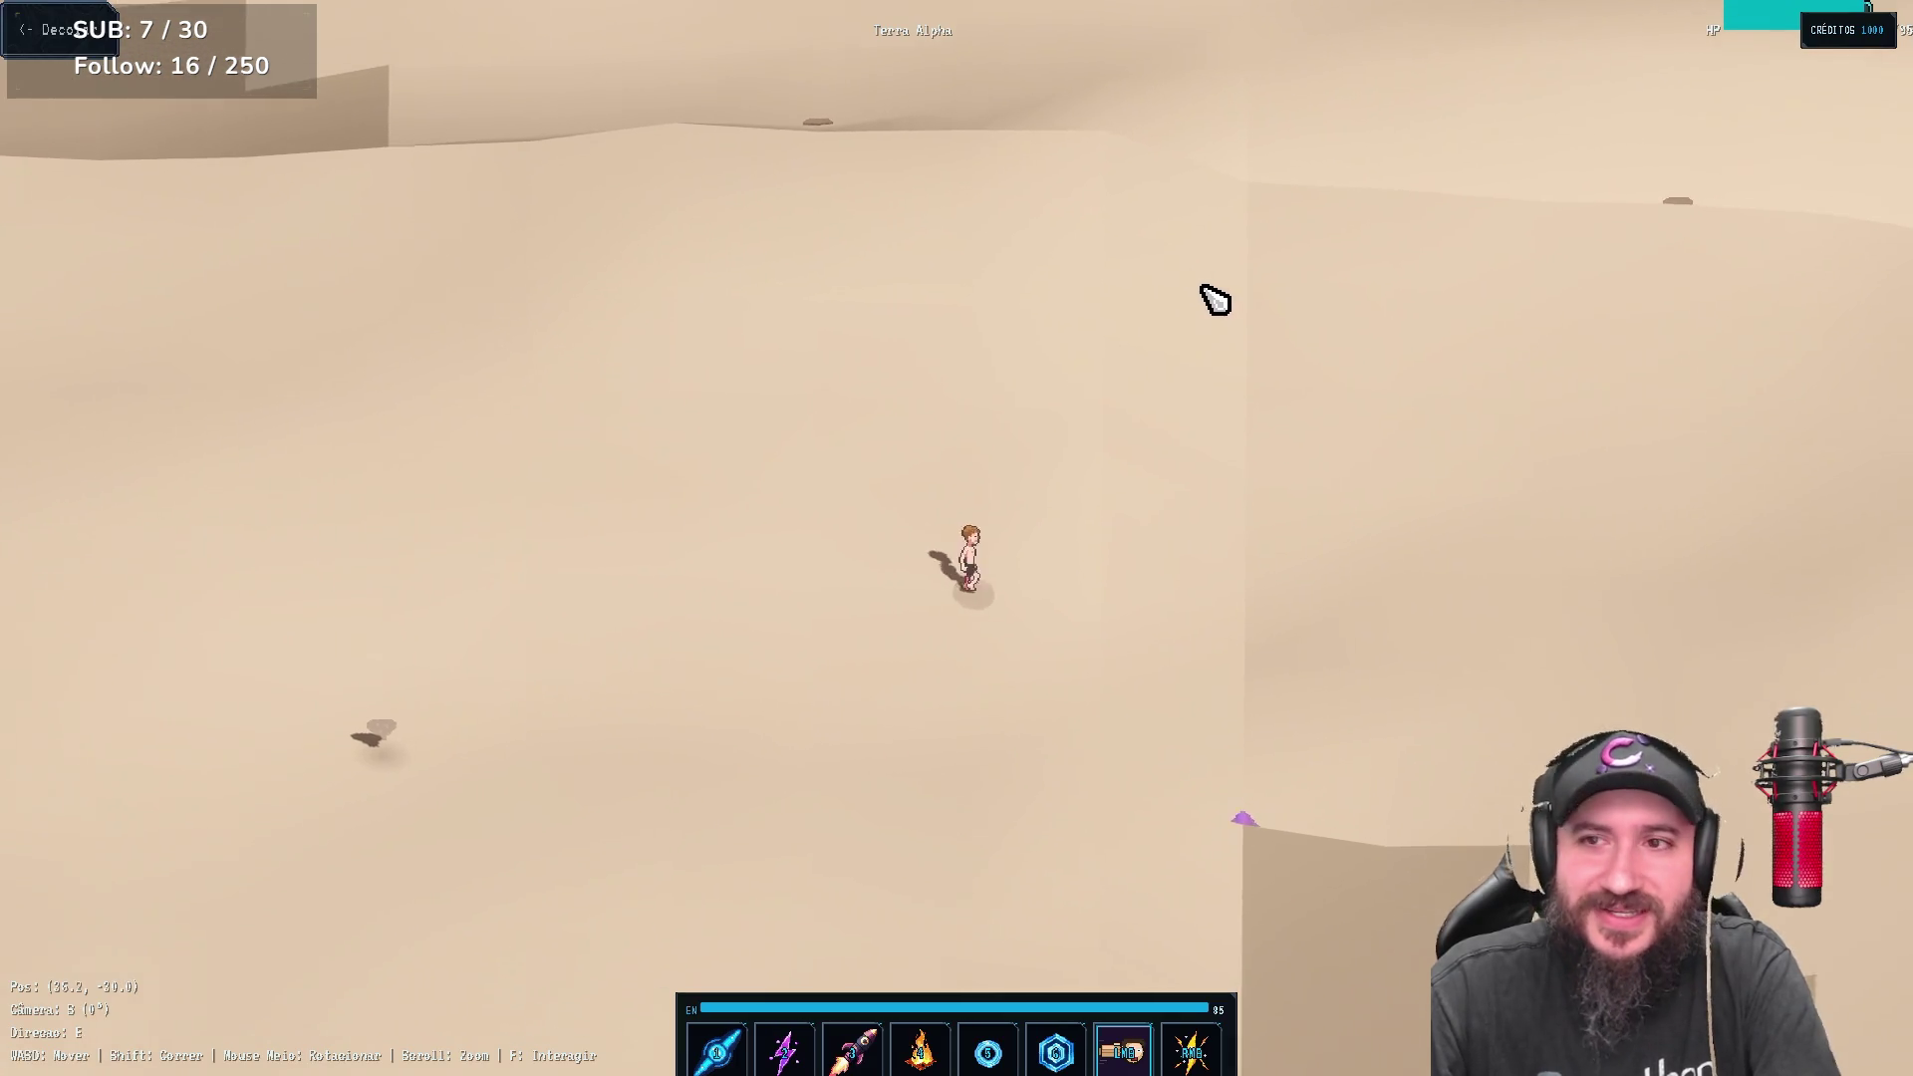
pyautogui.press('a')
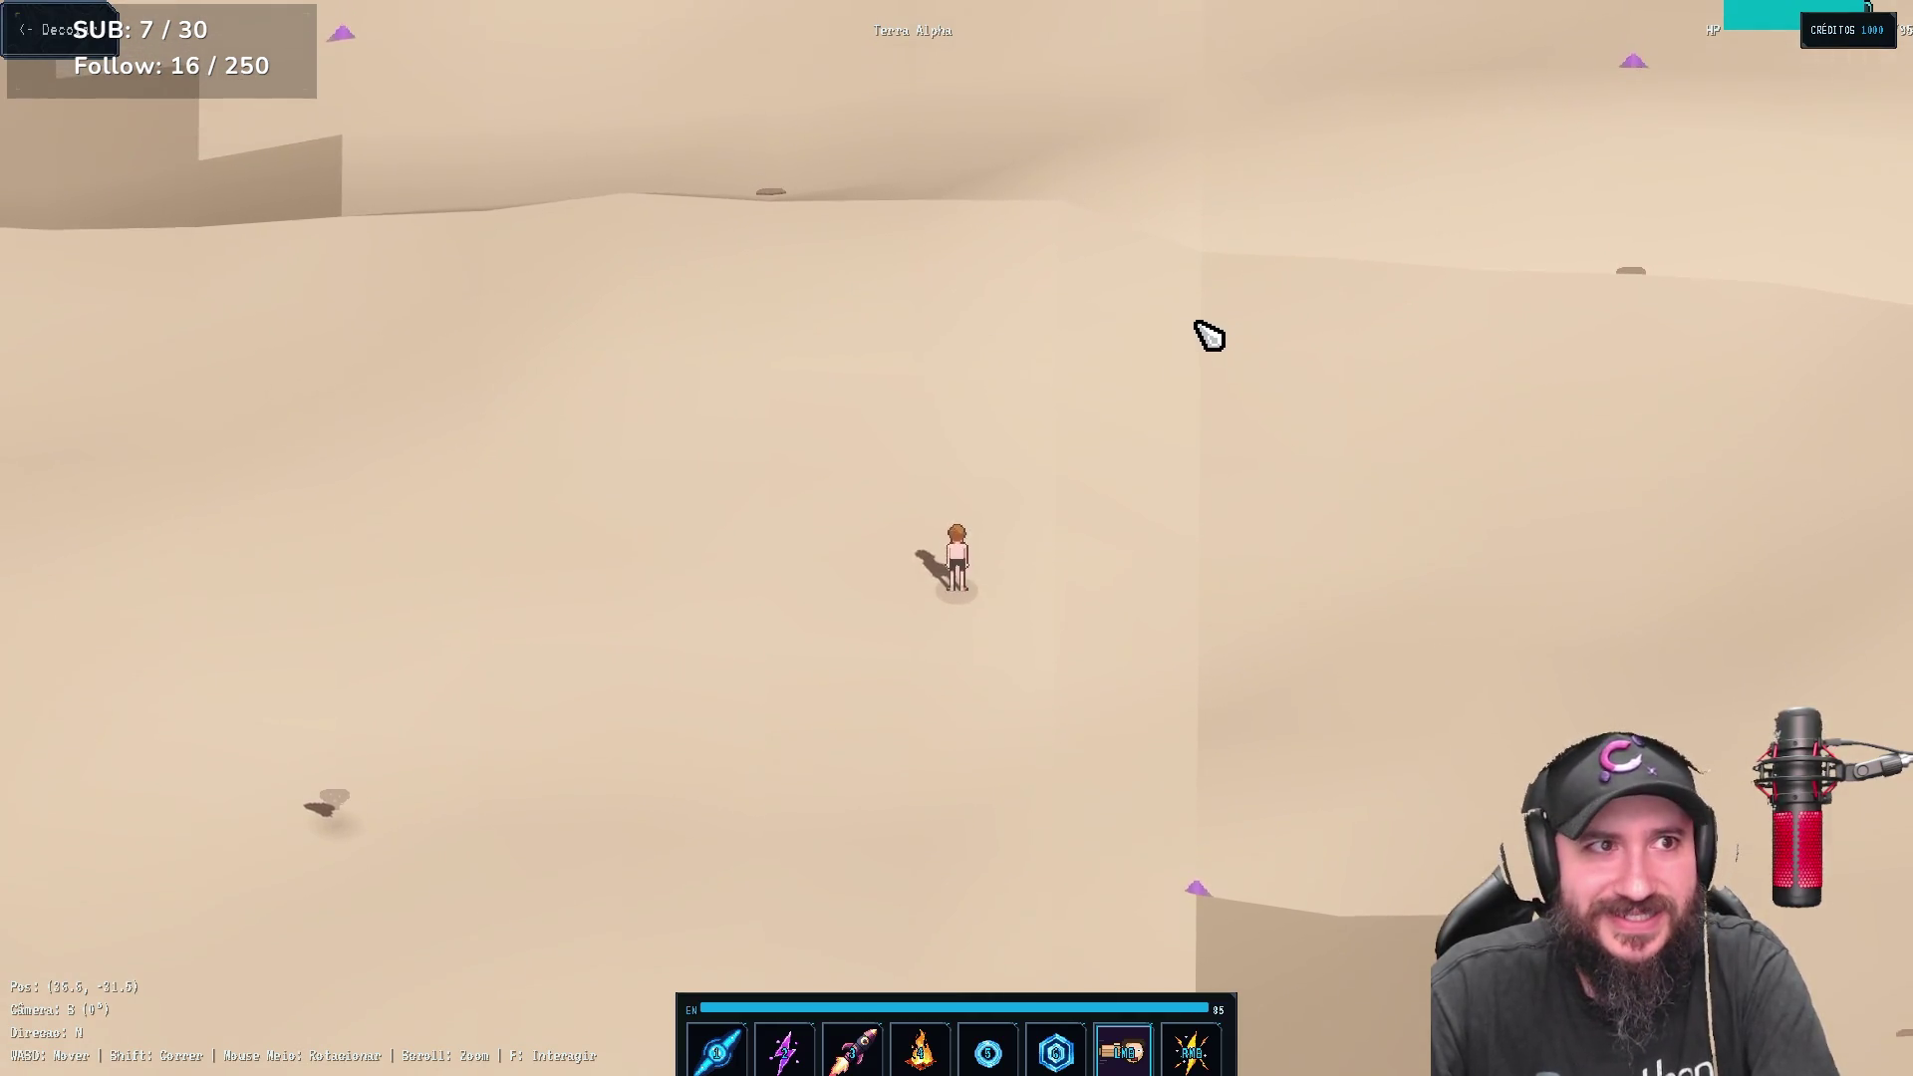
pyautogui.press('s')
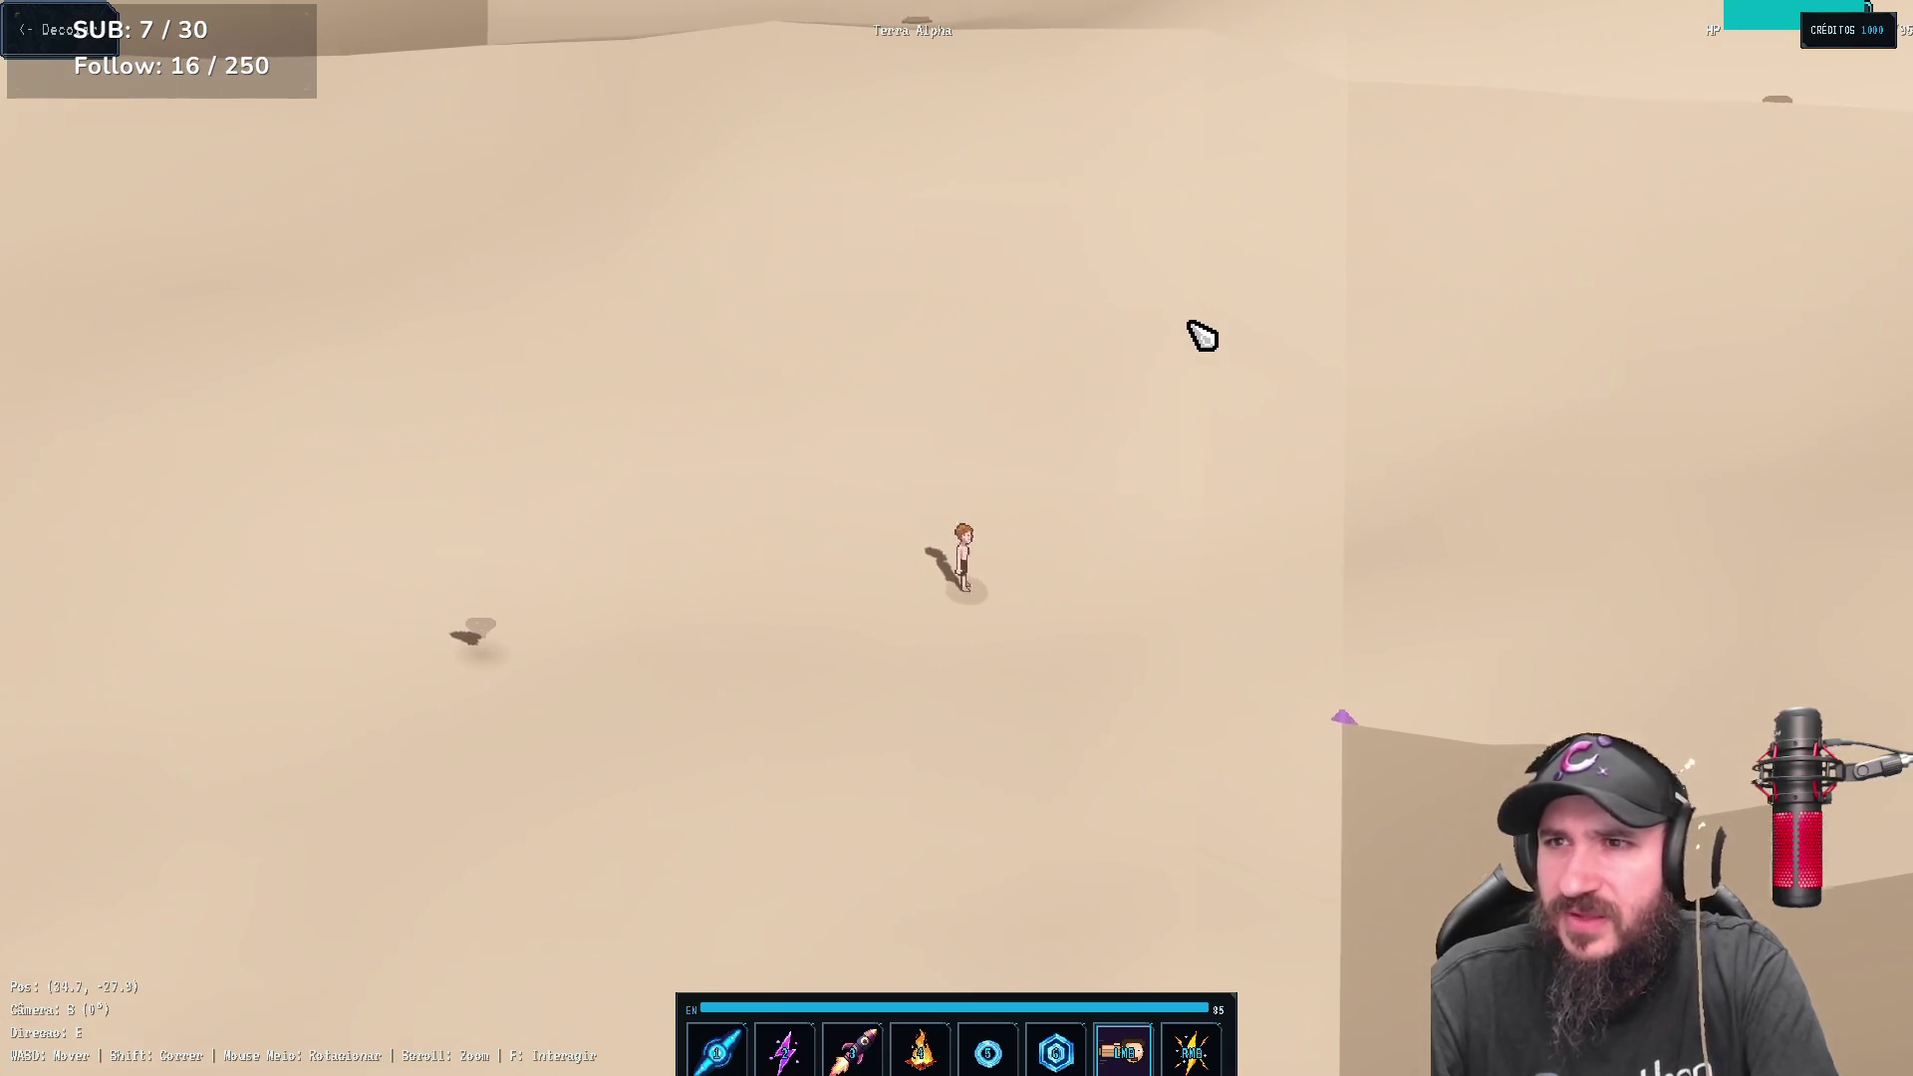
# Unleash a burst attack toward the upper right, then take off with Decolar.
pyautogui.click(1307, 158)
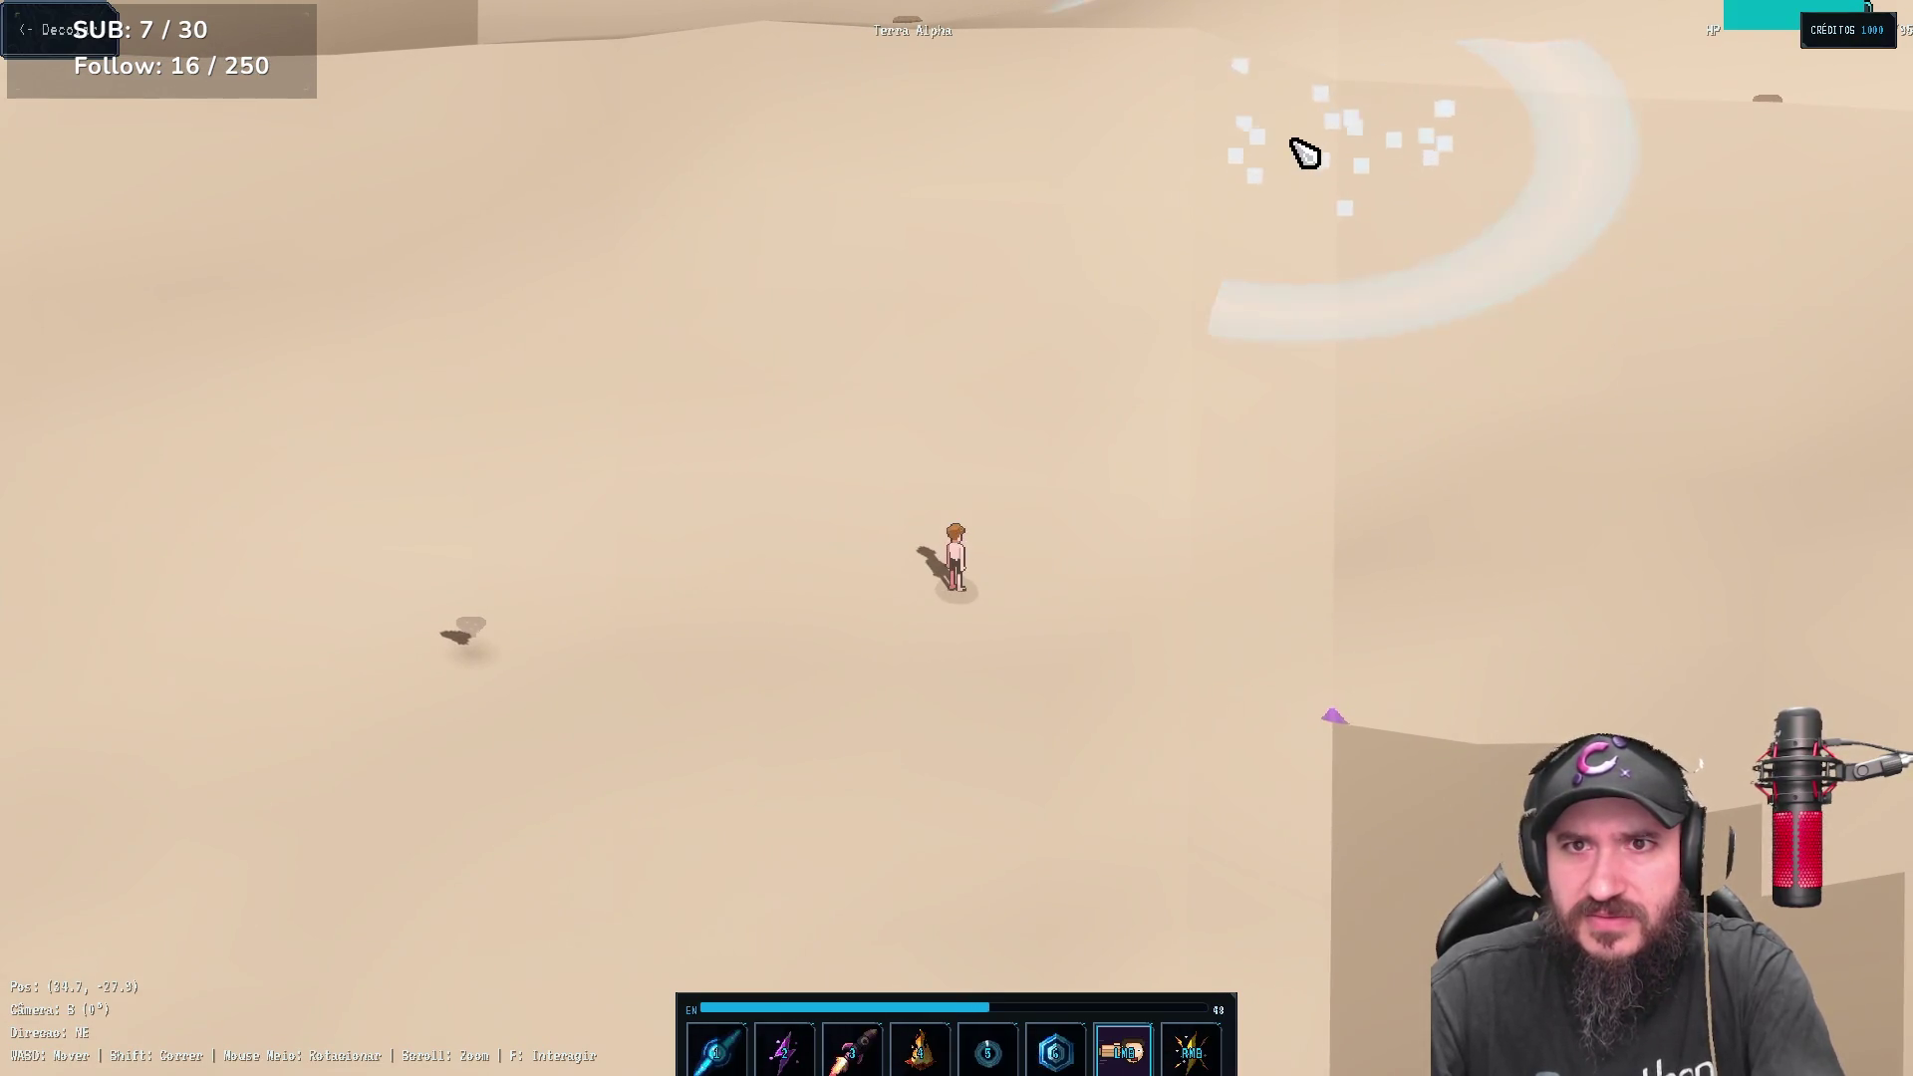
pyautogui.press('s')
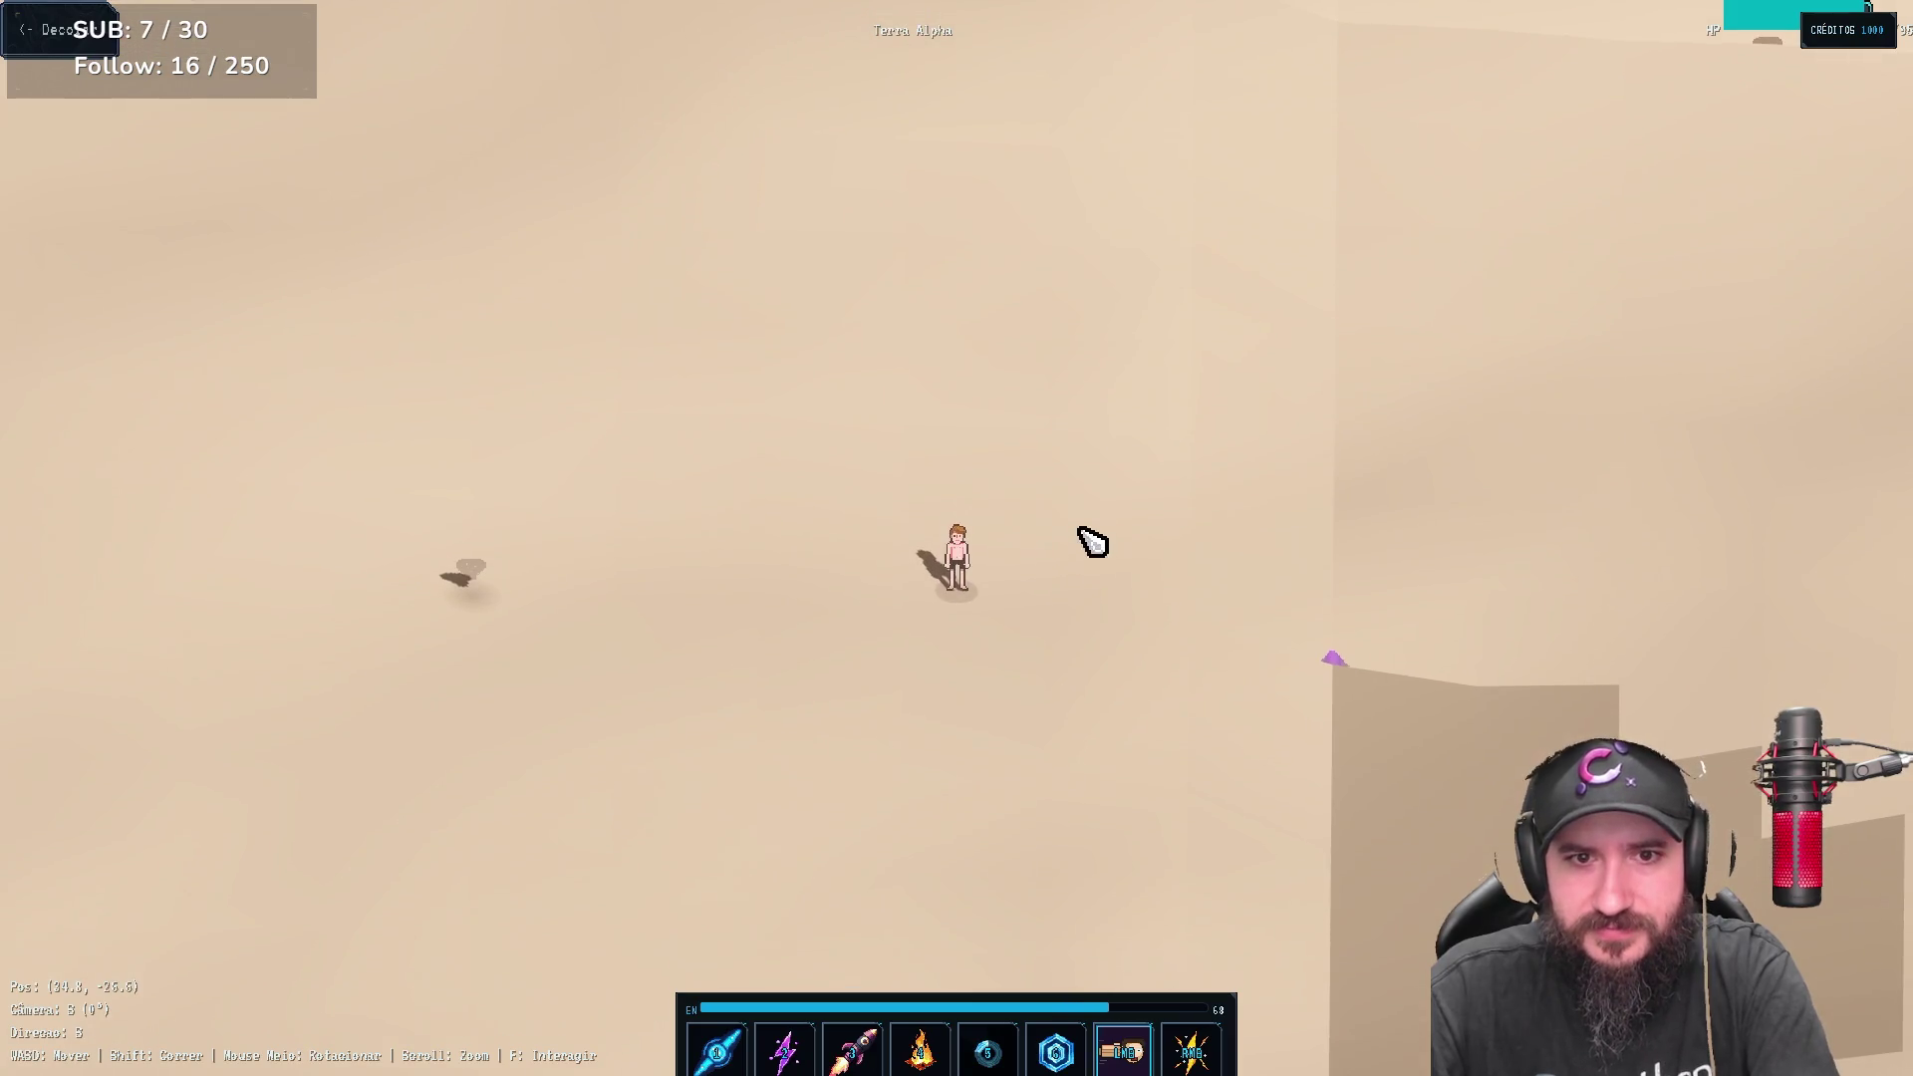
pyautogui.click(90, 35)
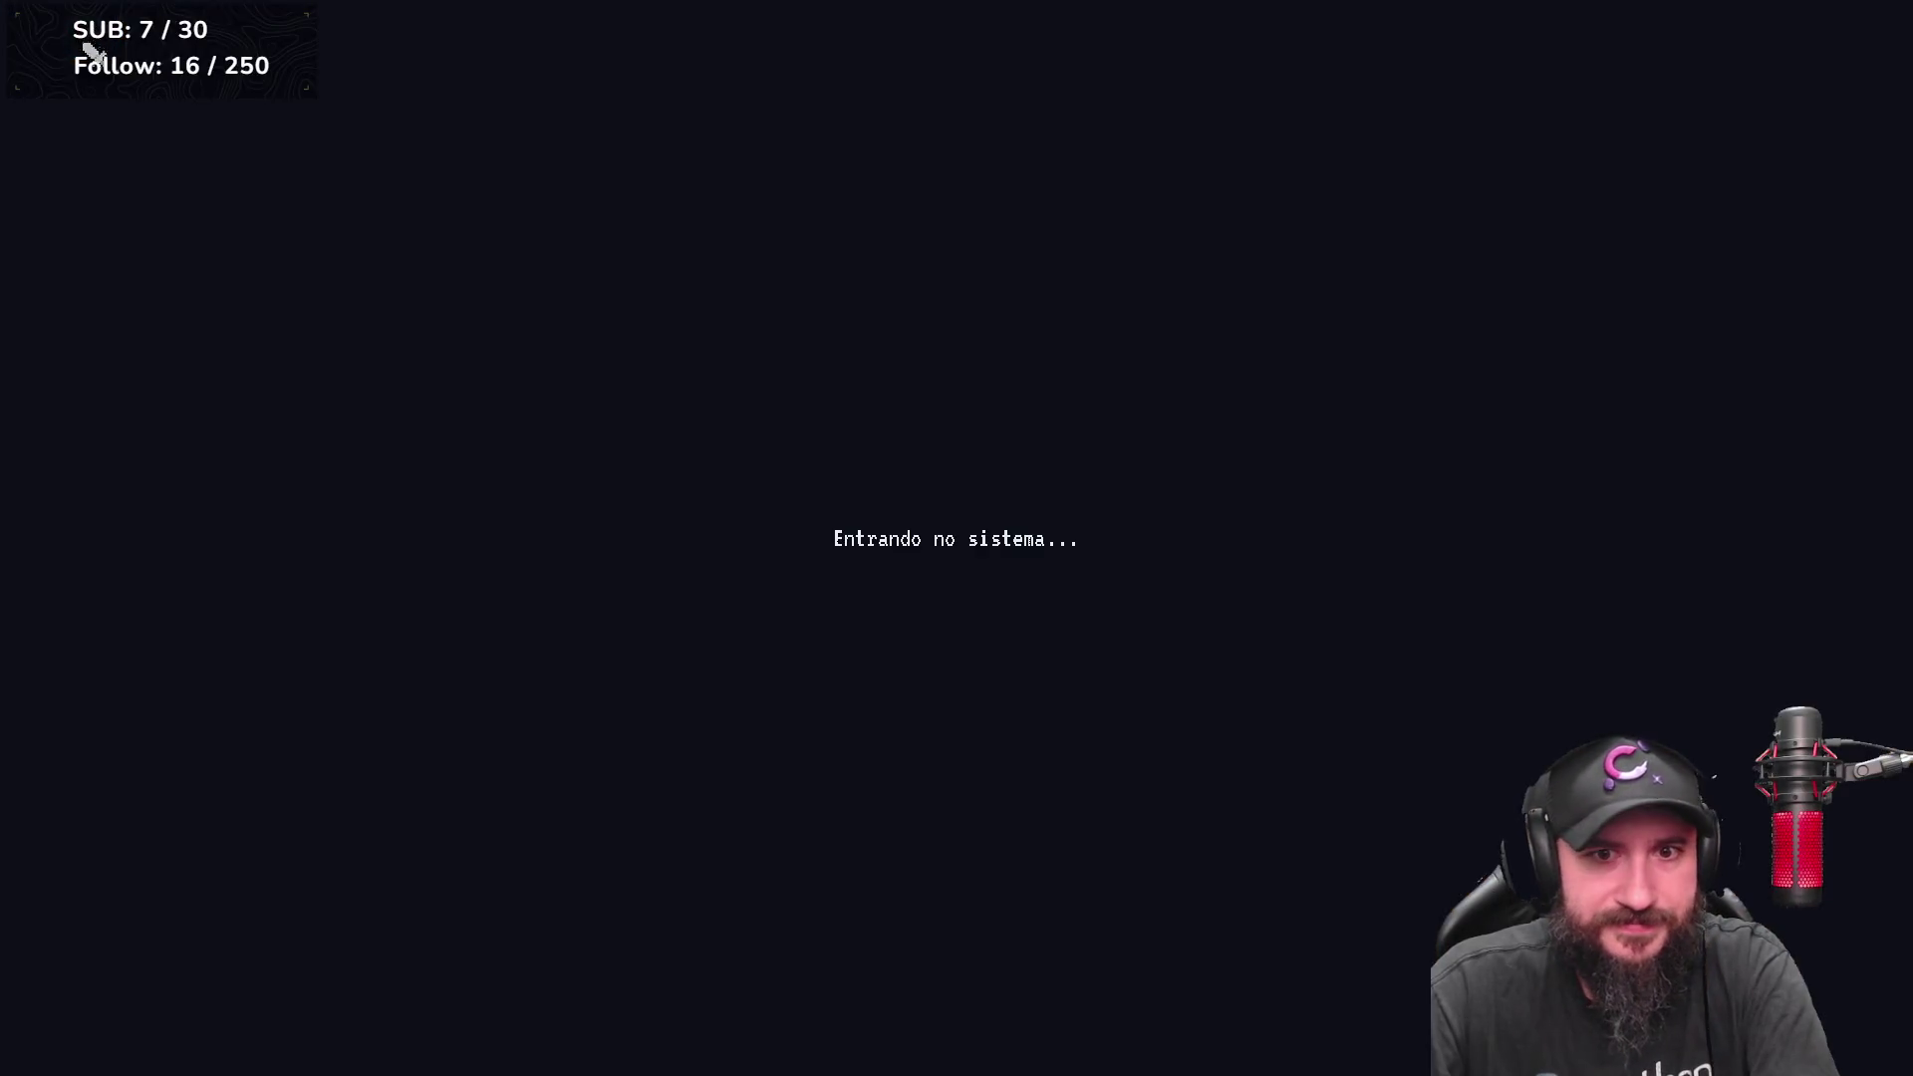
# Fly the ship past the planet in Sistema 0,0, then return with Voltar ao Setor.
pyautogui.press('d')
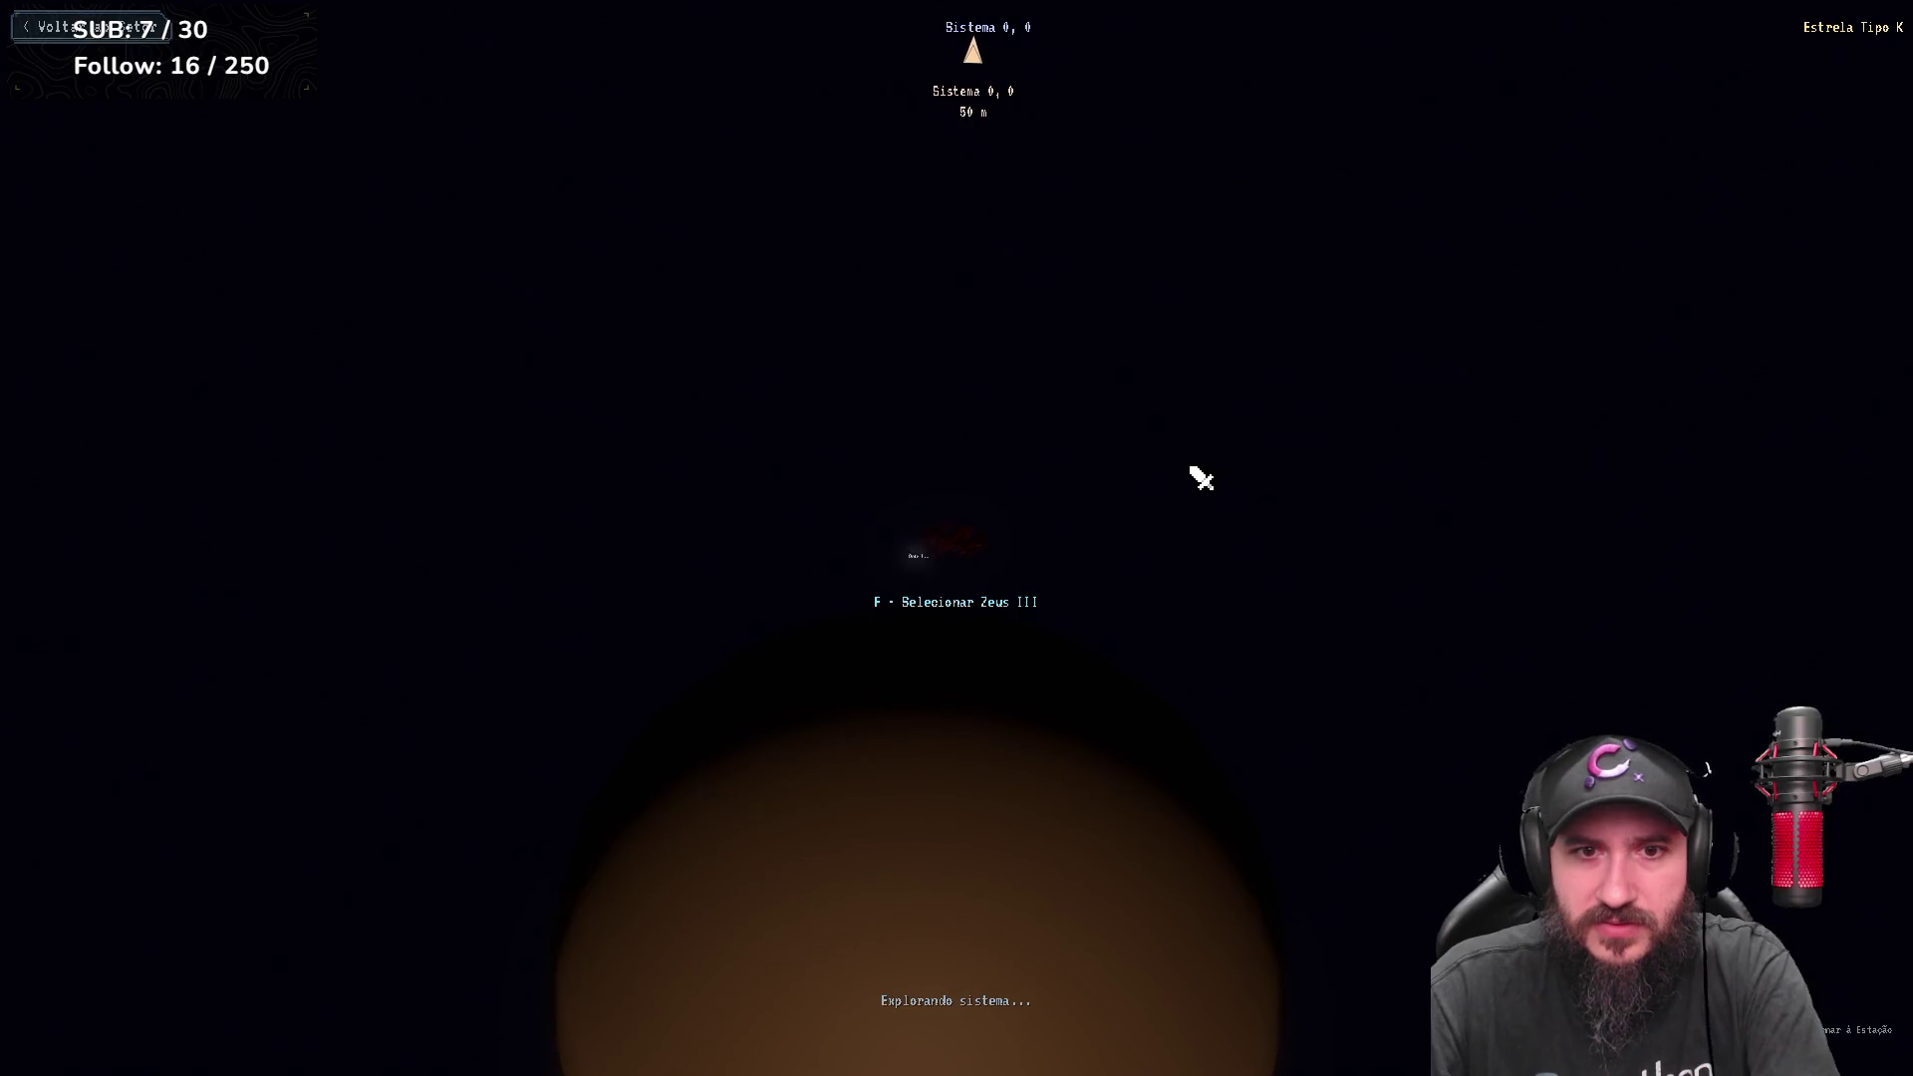
pyautogui.press('a')
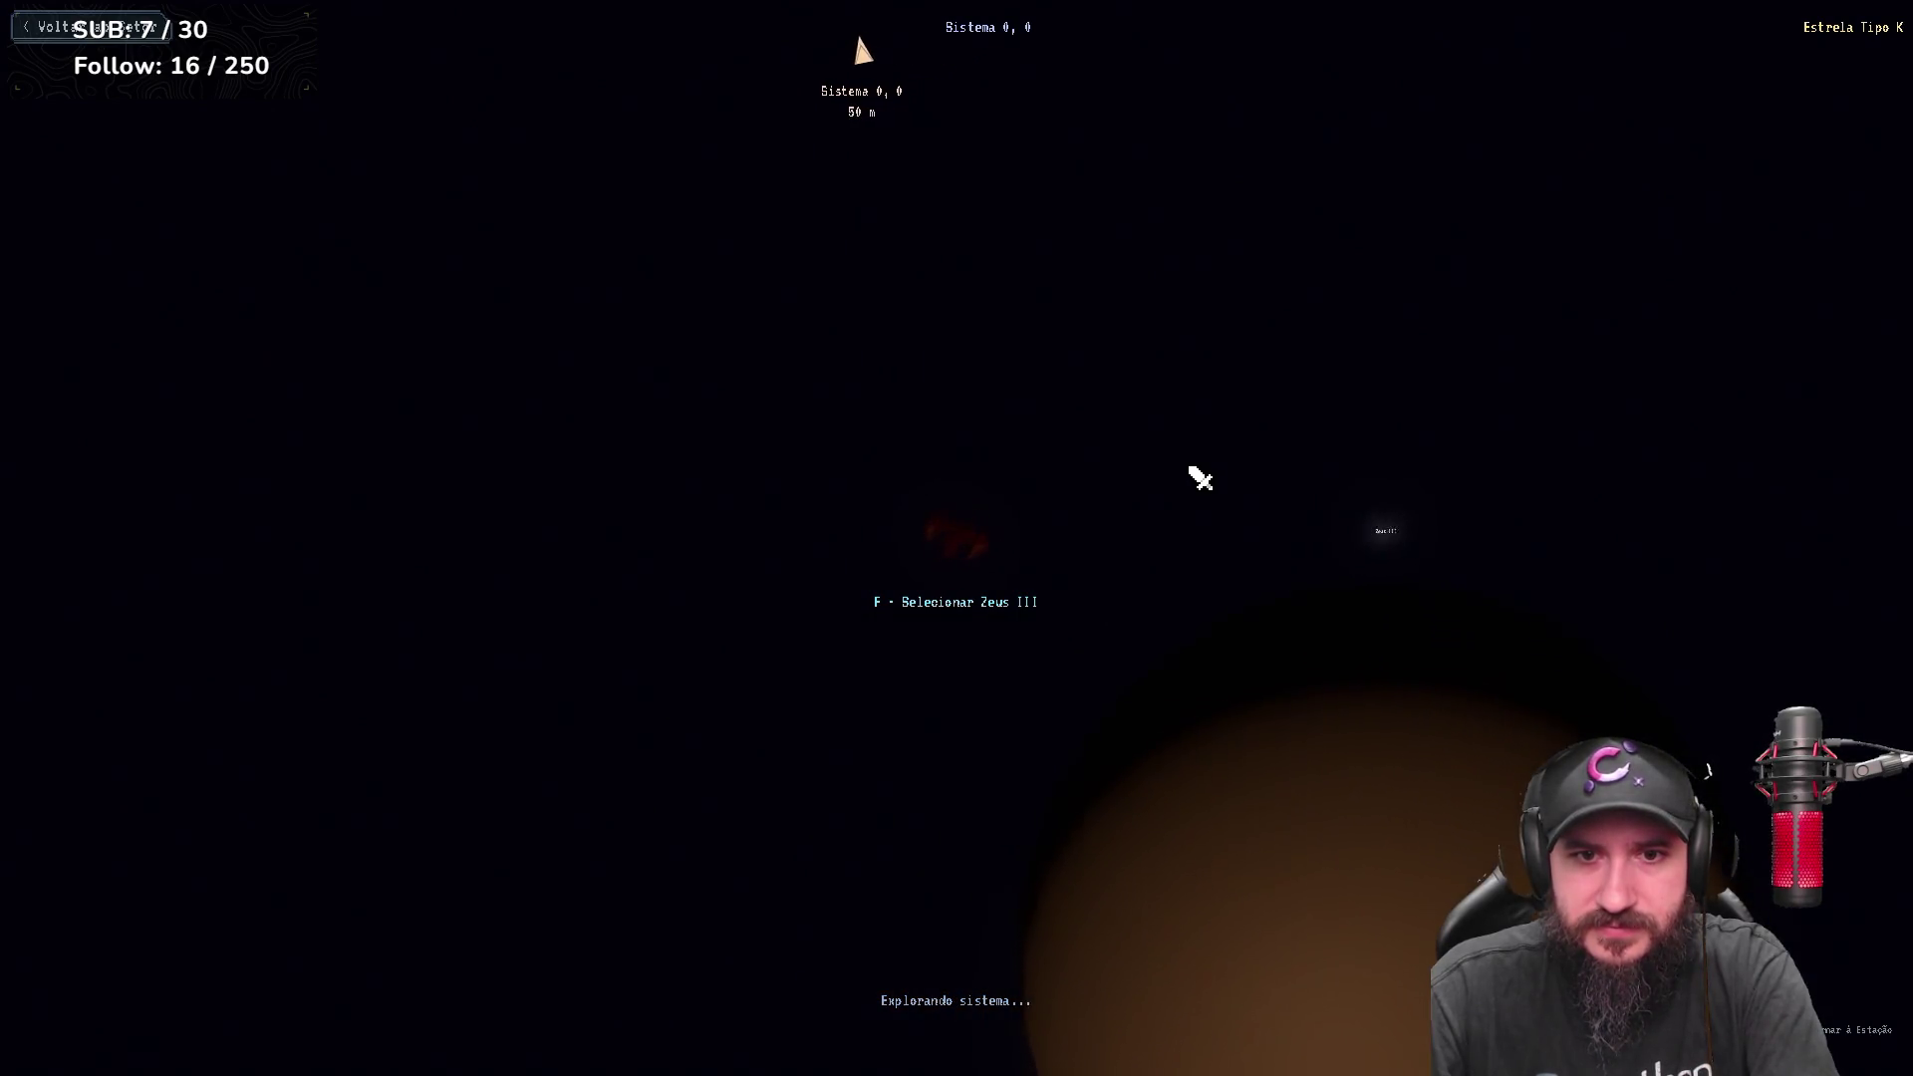
pyautogui.press('d')
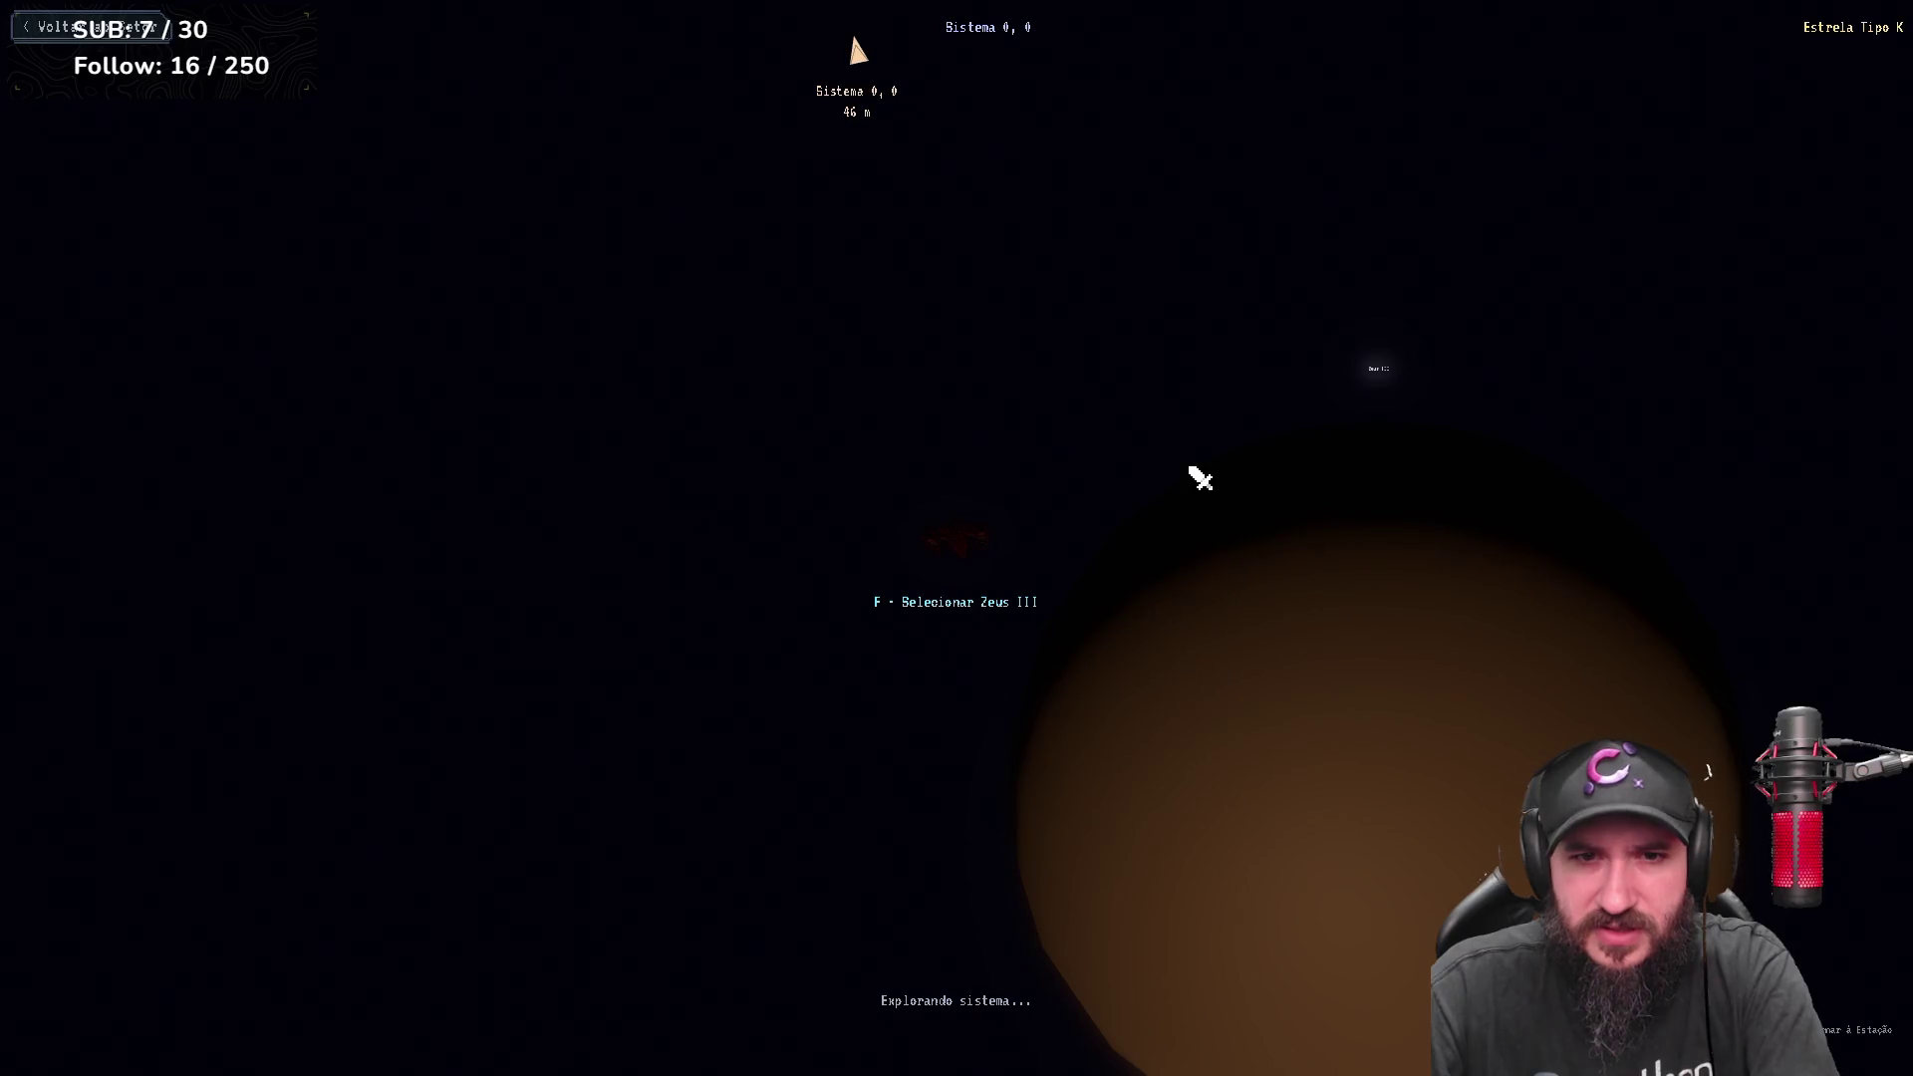
pyautogui.click(135, 31)
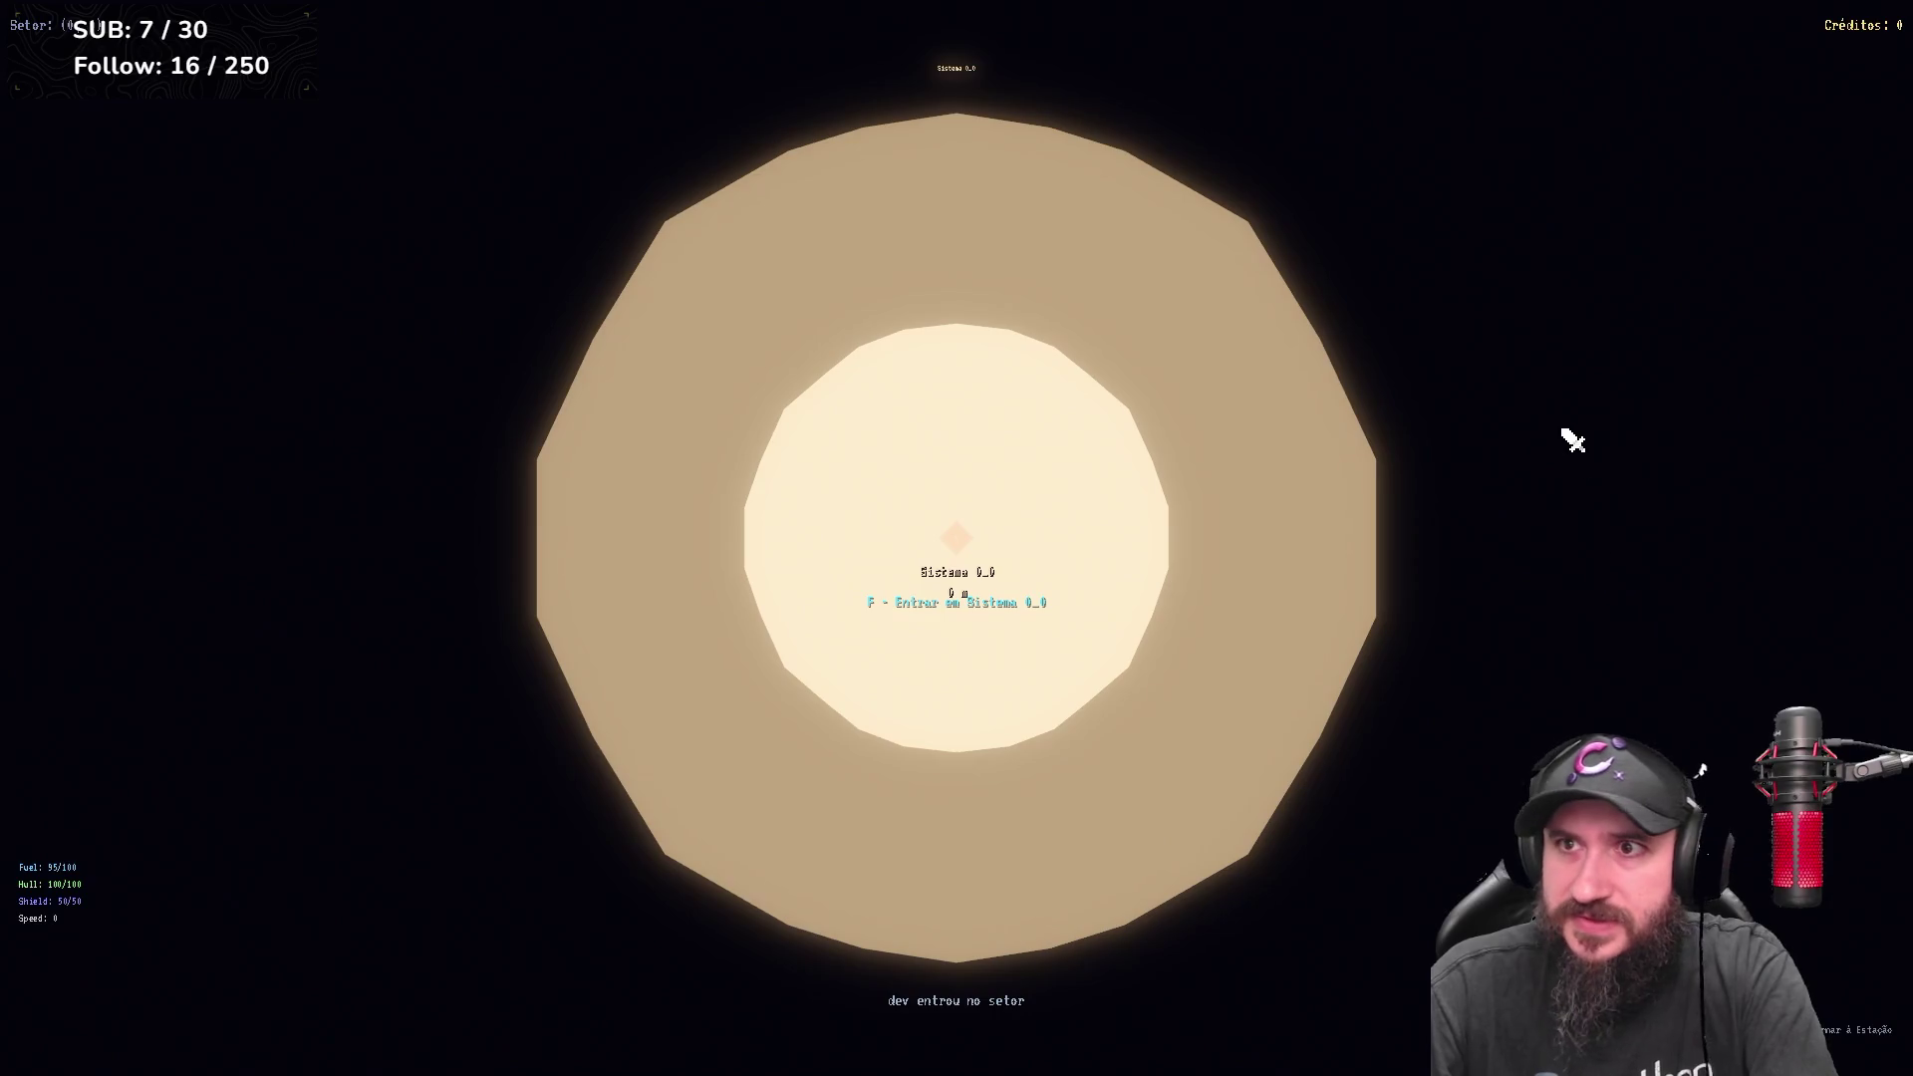
# Dock at Estação Orbital Nexus and walk the character north and back south.
pyautogui.press('r')
pyautogui.press('r')
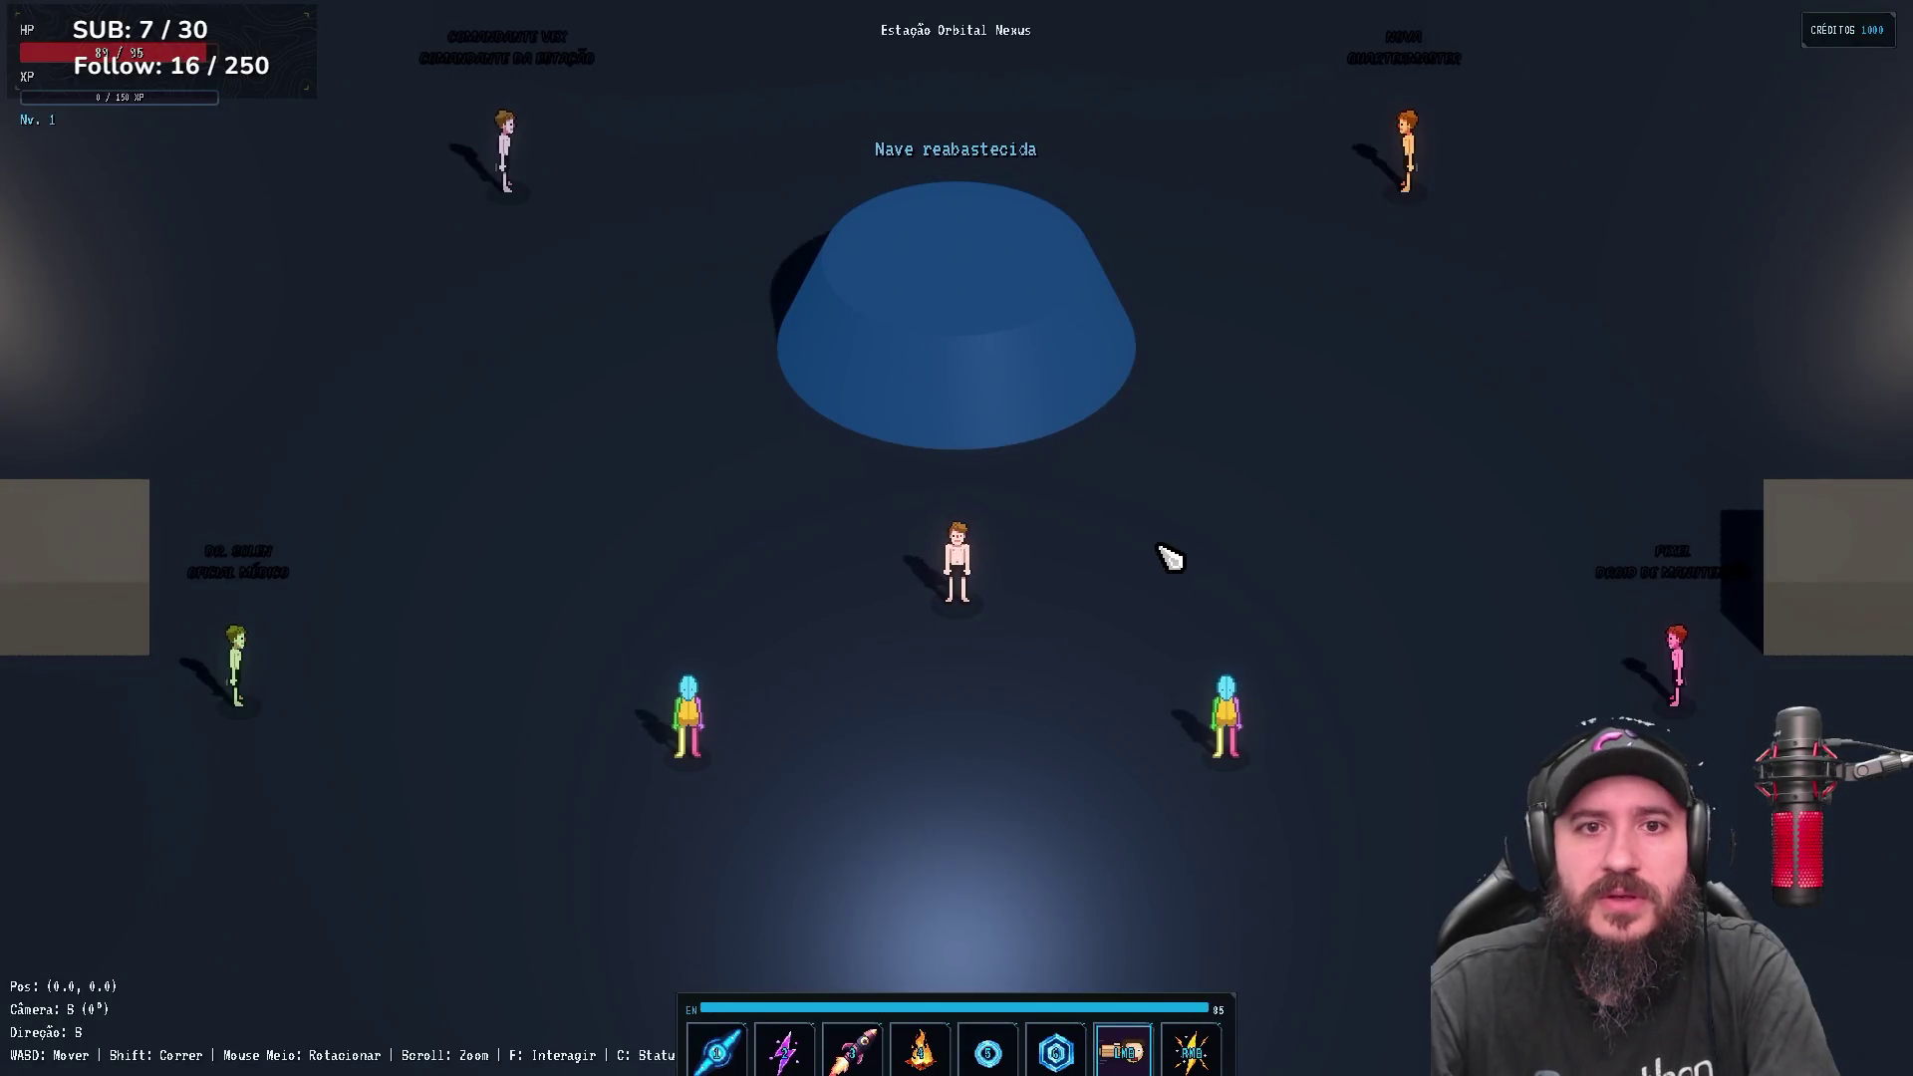
pyautogui.moveTo(1171, 559)
pyautogui.mouseDown()
pyautogui.moveTo(628, 521)
pyautogui.moveTo(1205, 520)
pyautogui.moveTo(624, 445)
pyautogui.moveTo(1179, 491)
pyautogui.moveTo(1716, 619)
pyautogui.moveTo(1450, 592)
pyautogui.mouseUp()
pyautogui.press('w')
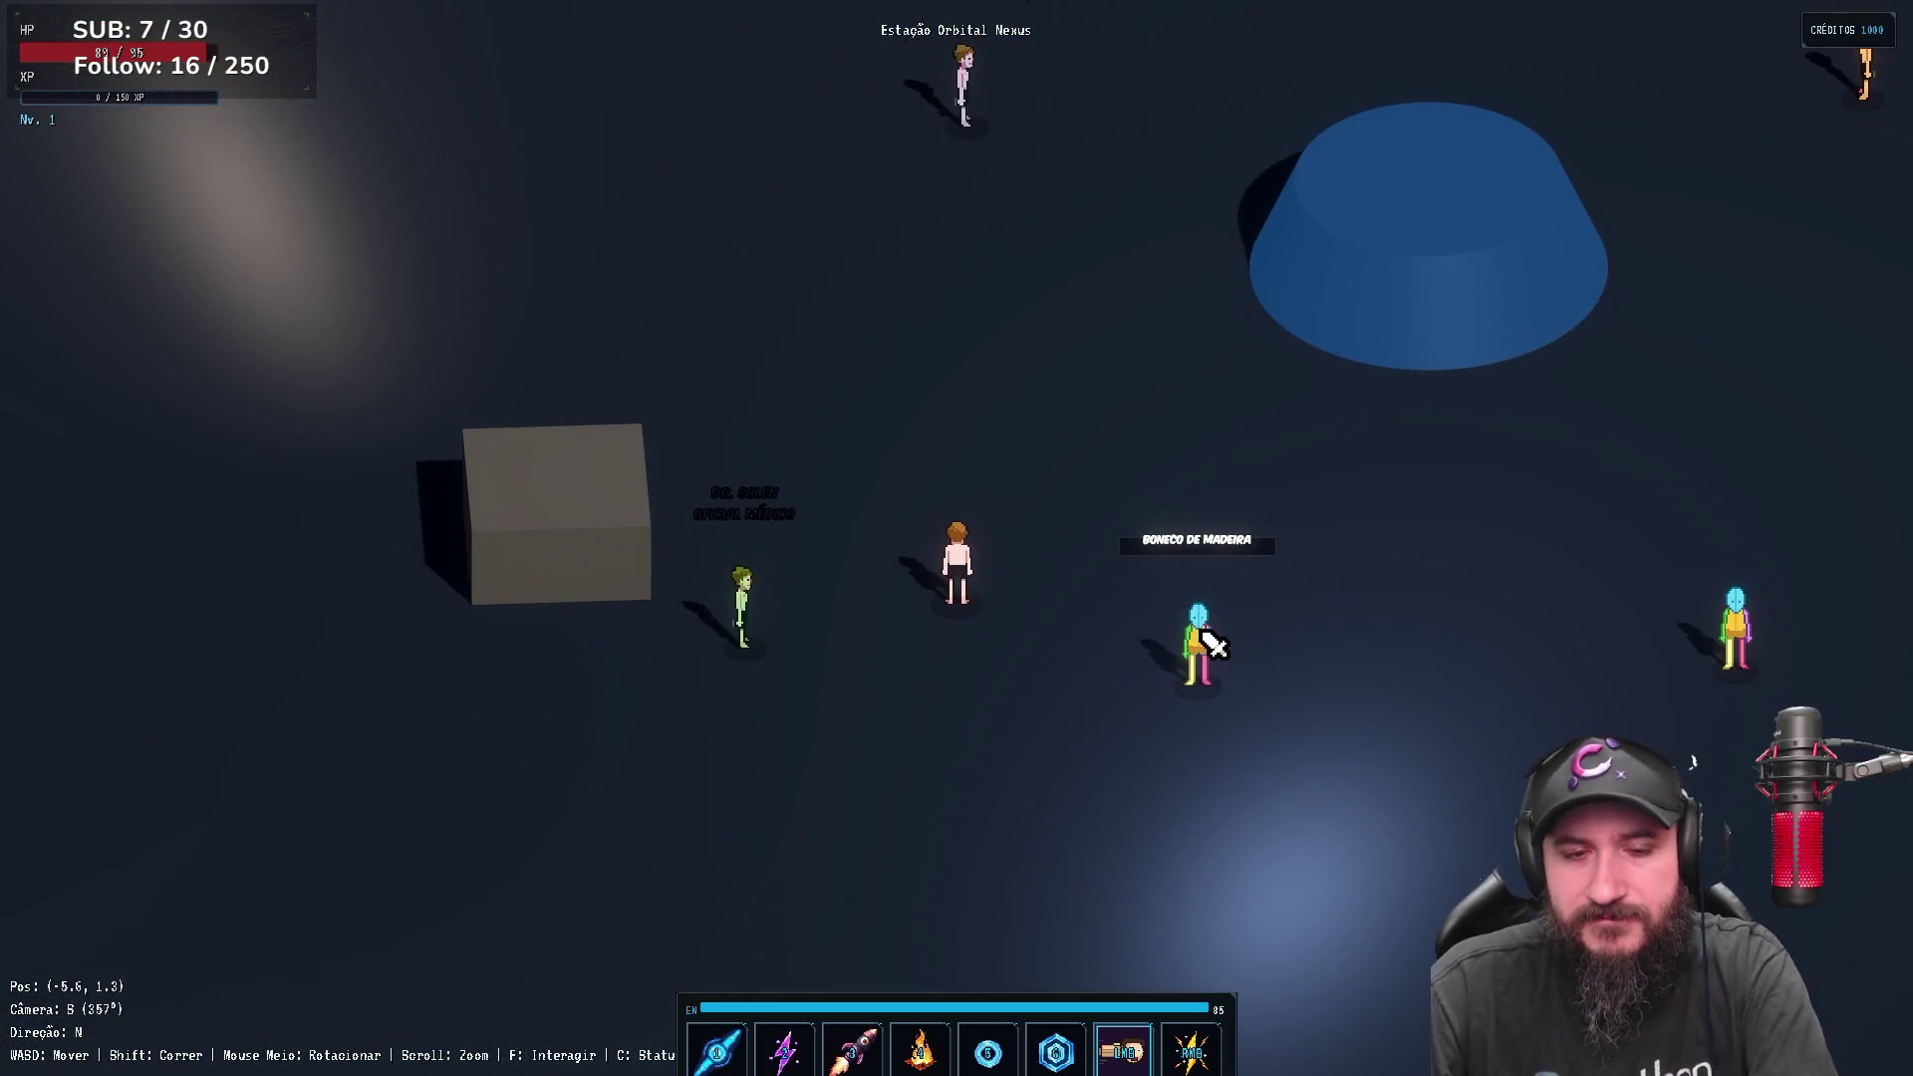
pyautogui.press('w')
pyautogui.press('w')
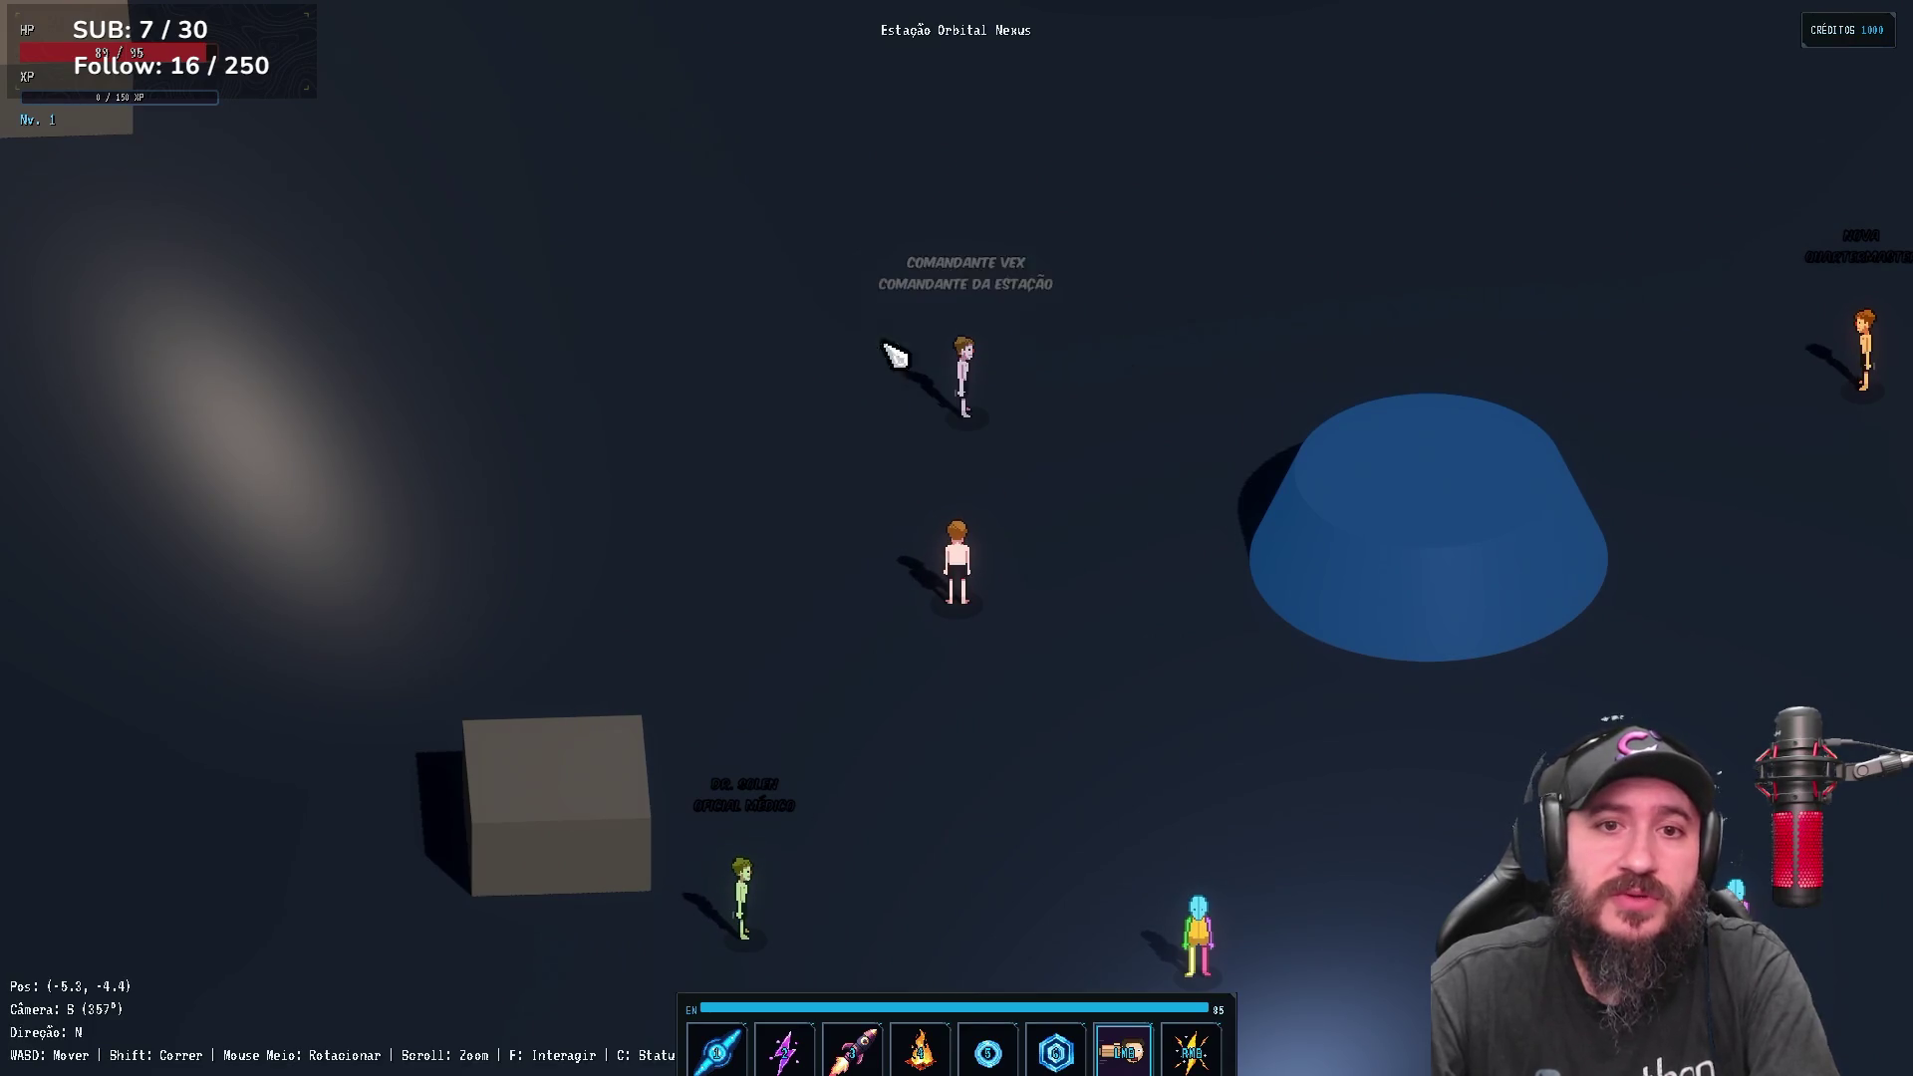
pyautogui.press('s')
pyautogui.press('s')
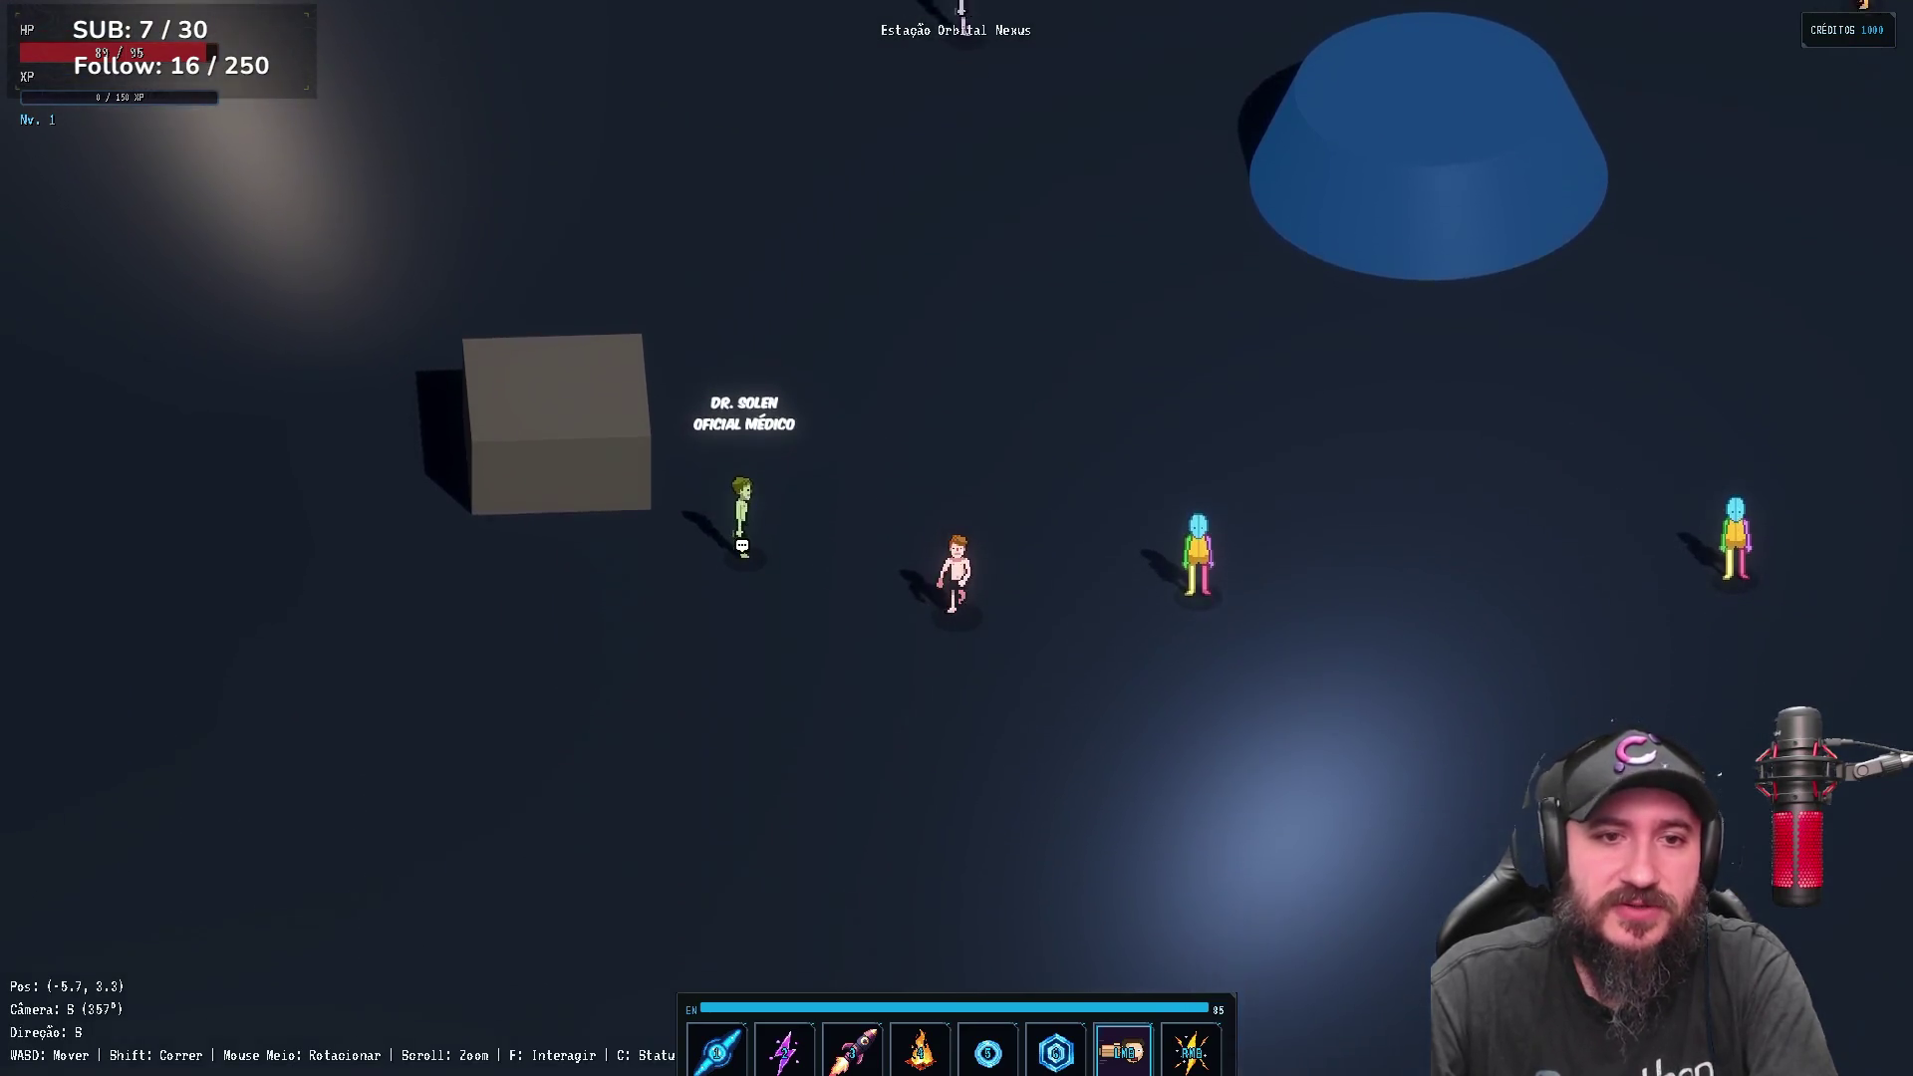
pyautogui.press('d')
pyautogui.press('d')
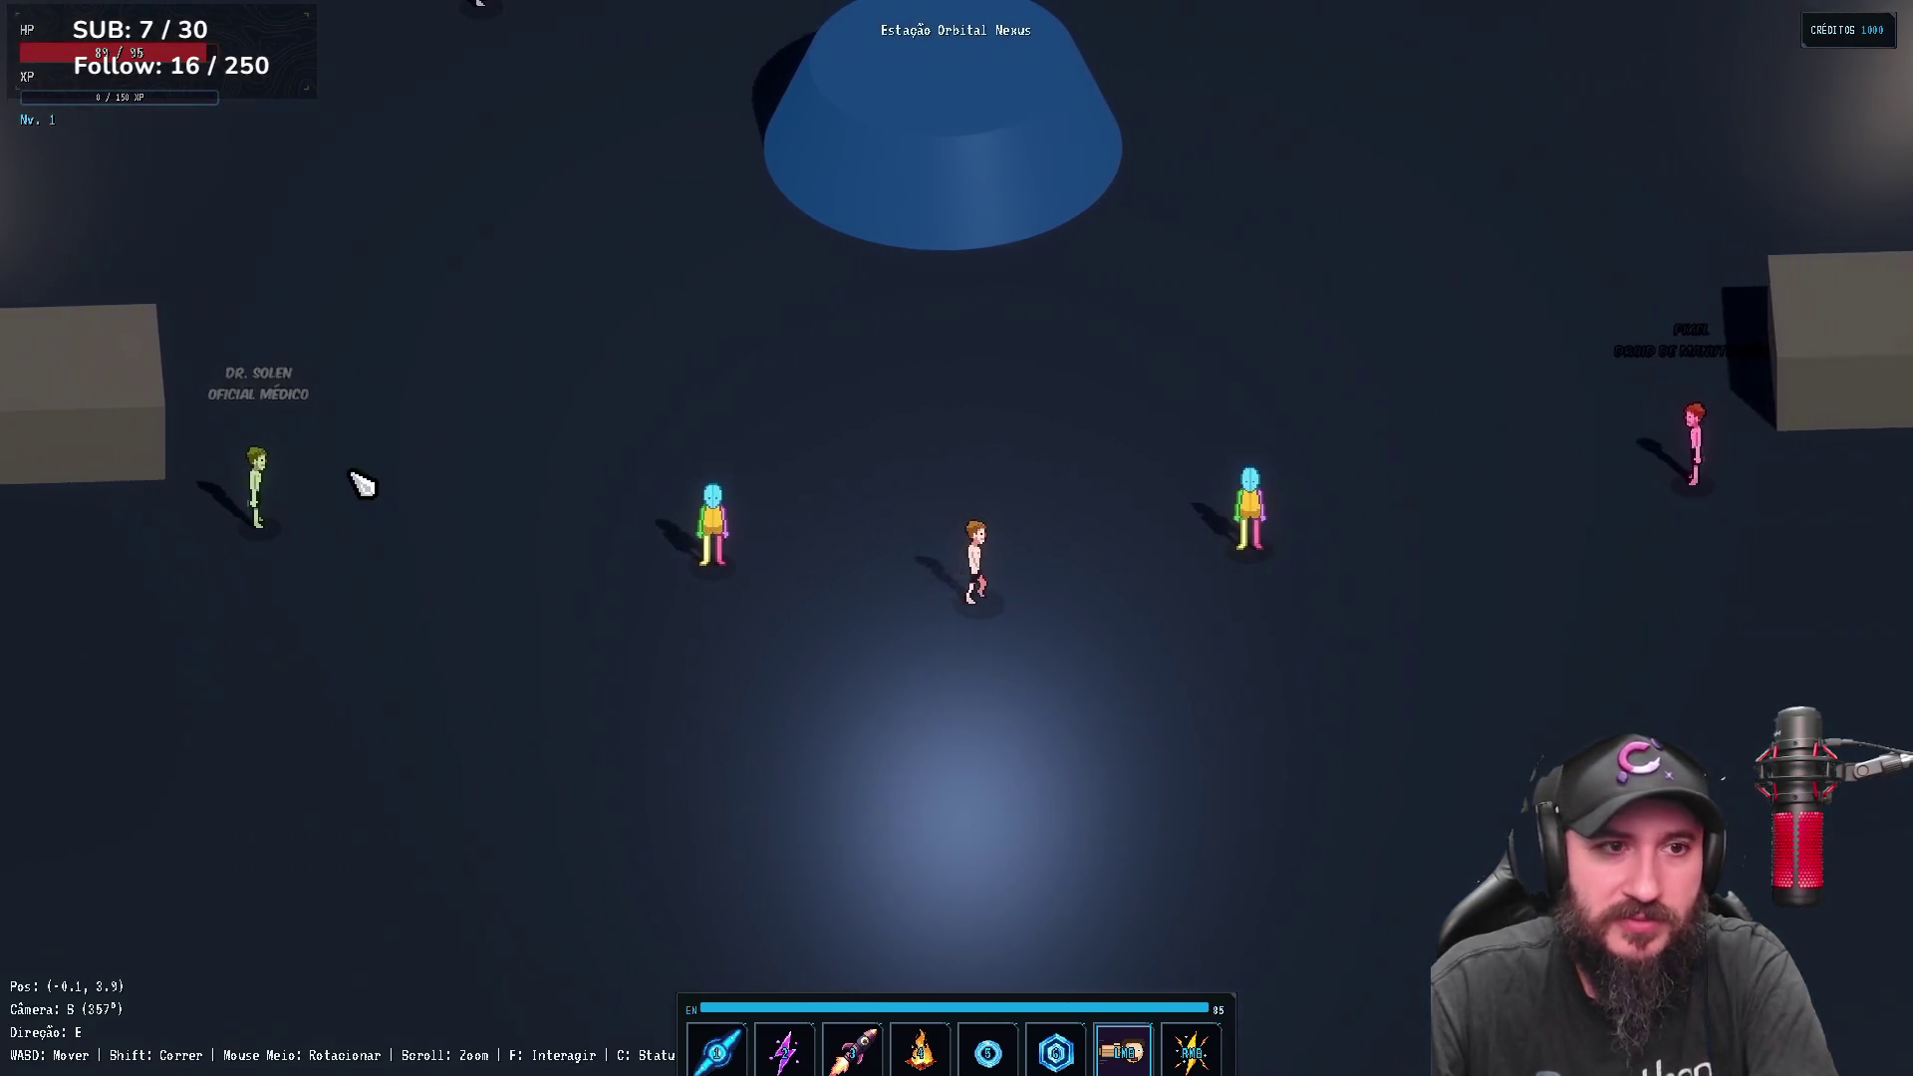
pyautogui.press('s')
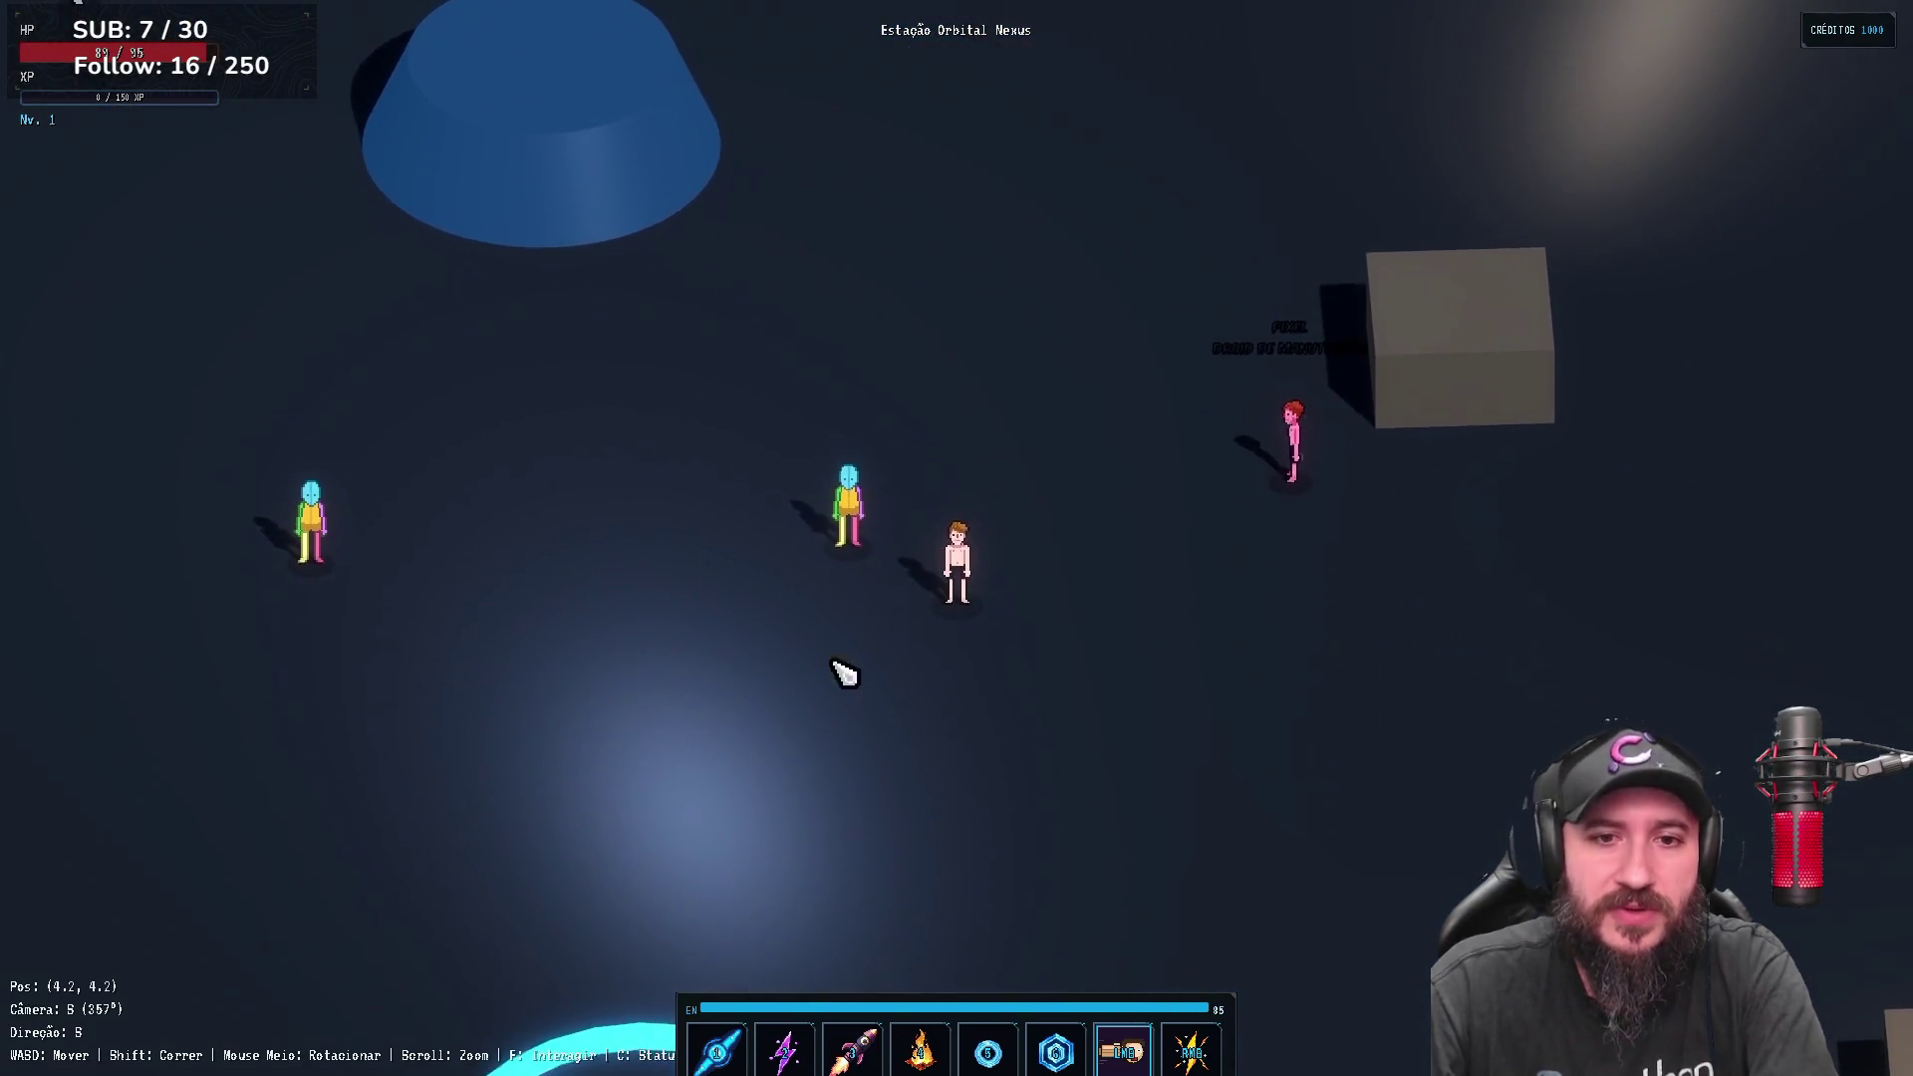
# Pause, choose SELECIONAR PERSONAGEM, then go VOLTAR to the login screen.
pyautogui.press('Escape')
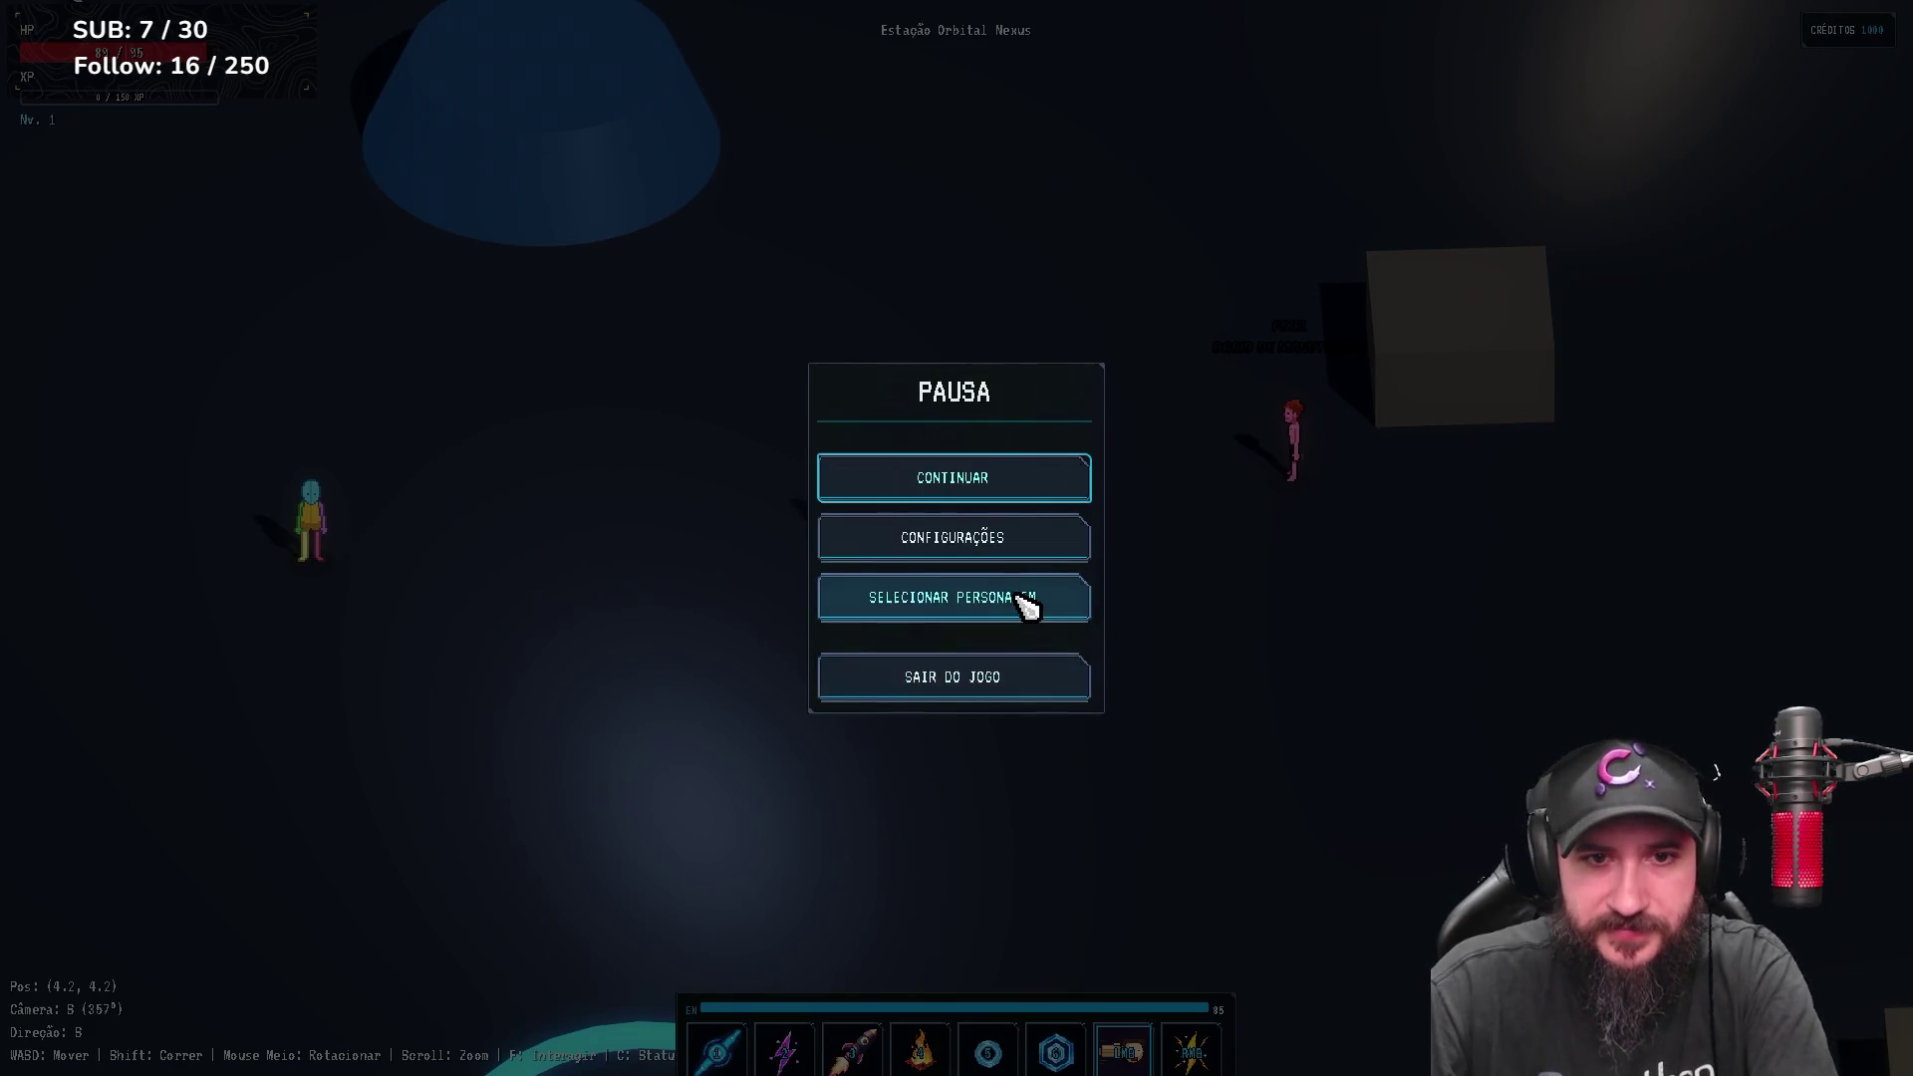
pyautogui.click(1023, 620)
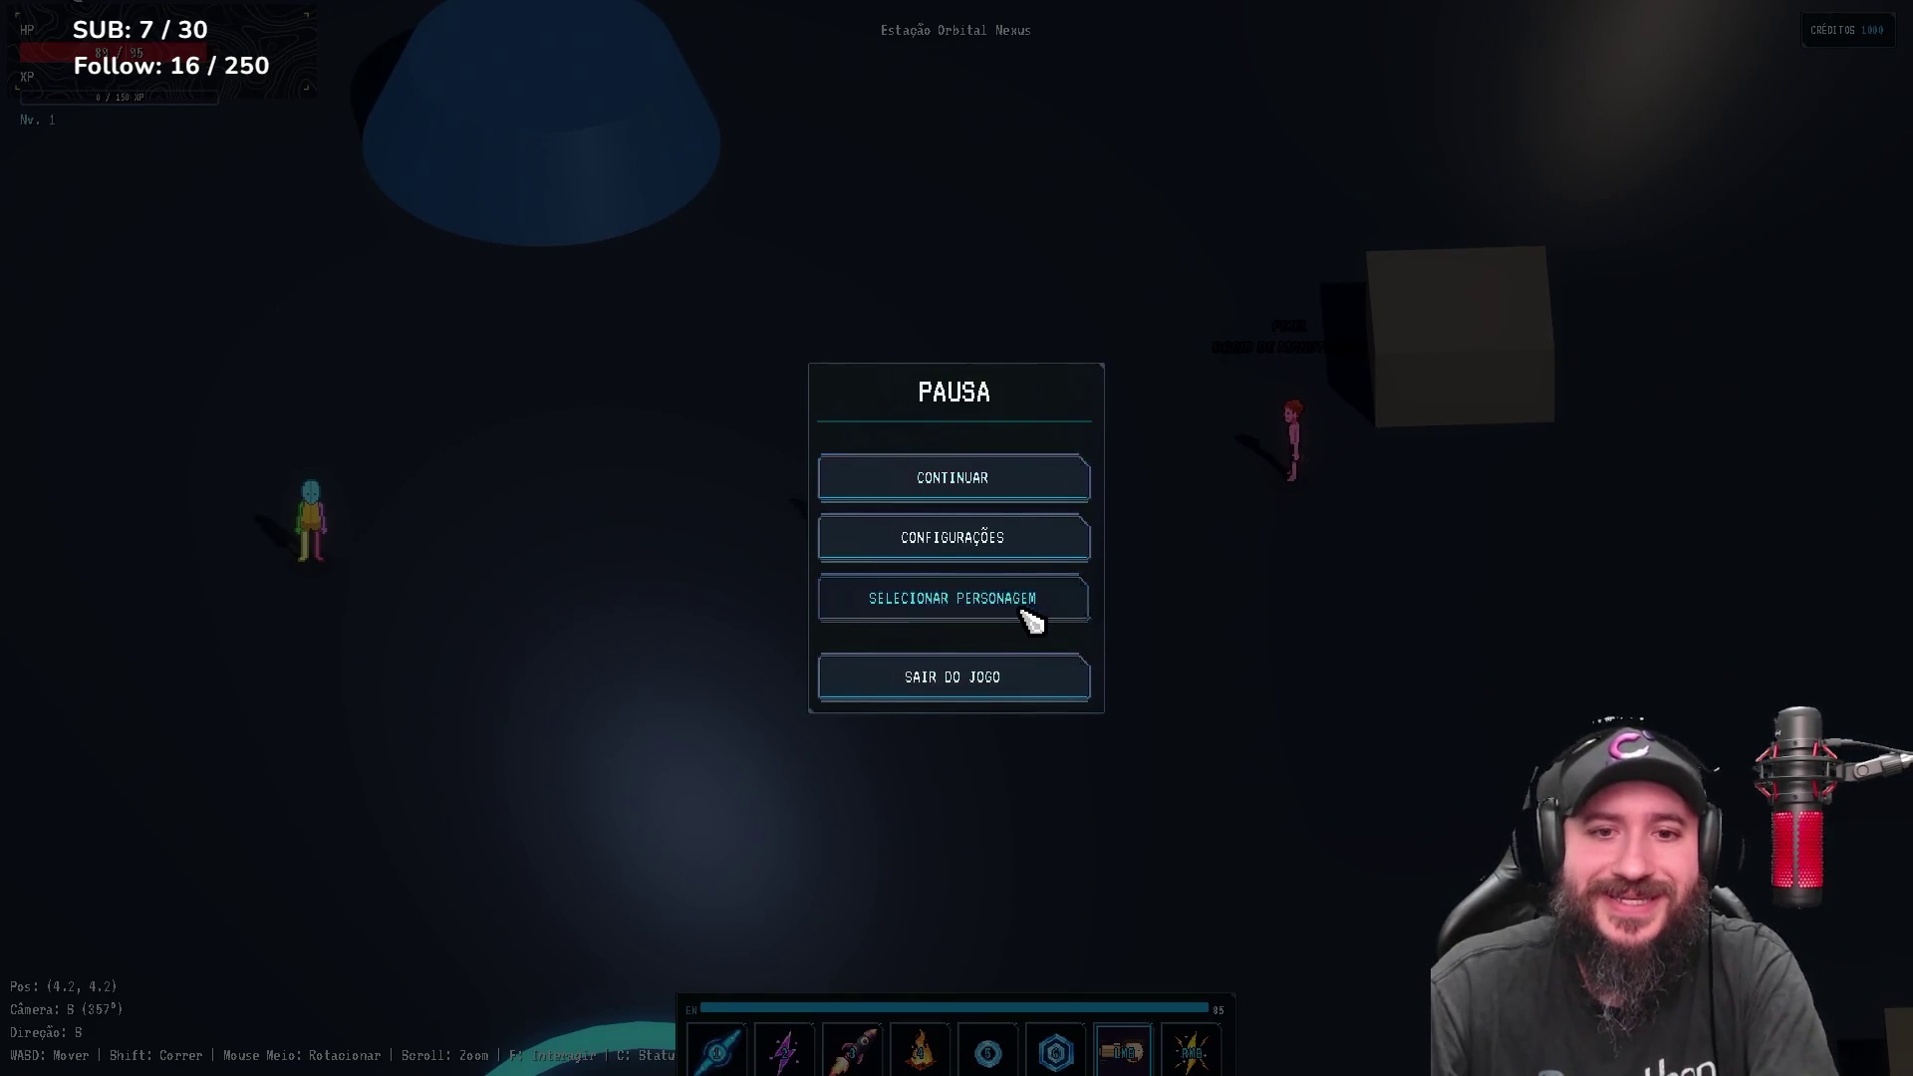
pyautogui.click(149, 1012)
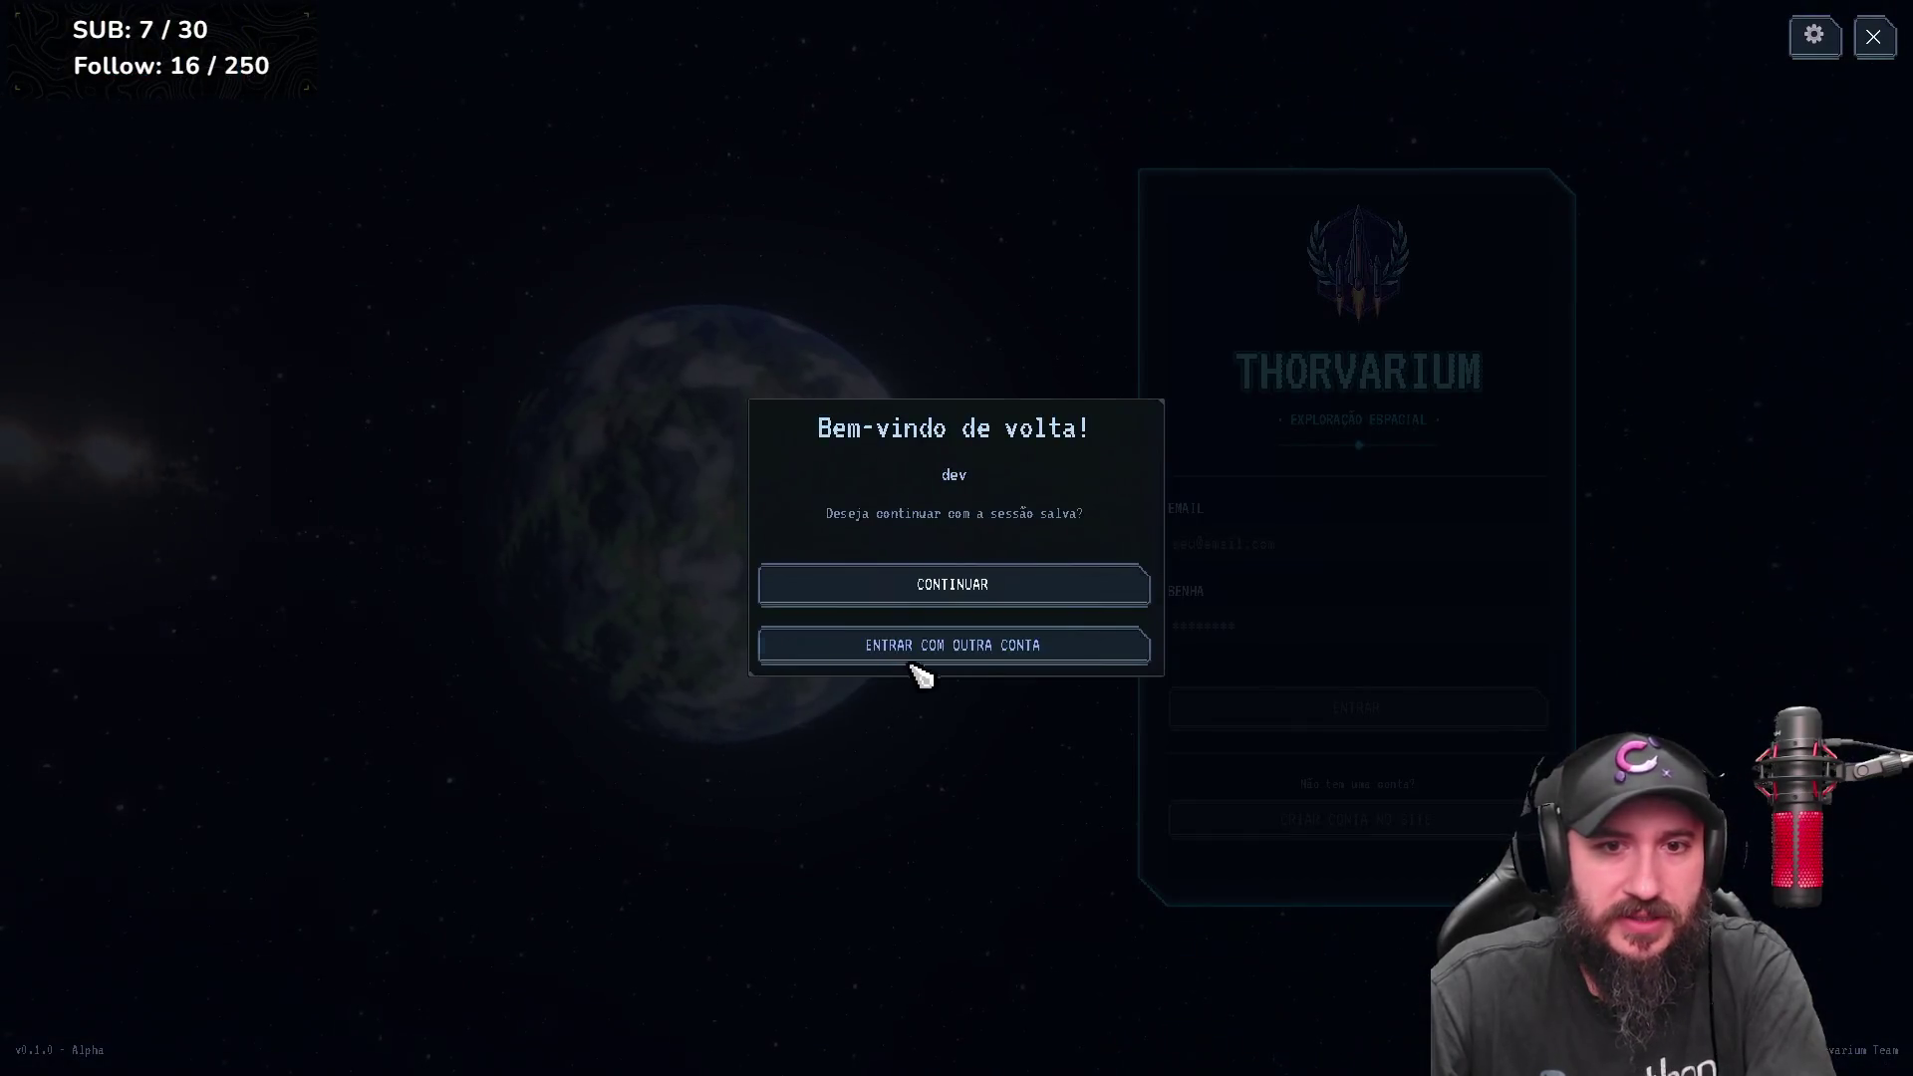
# Dismiss the Bem-vindo de volta message and bring up Configurações via the gear icon.
pyautogui.click(915, 652)
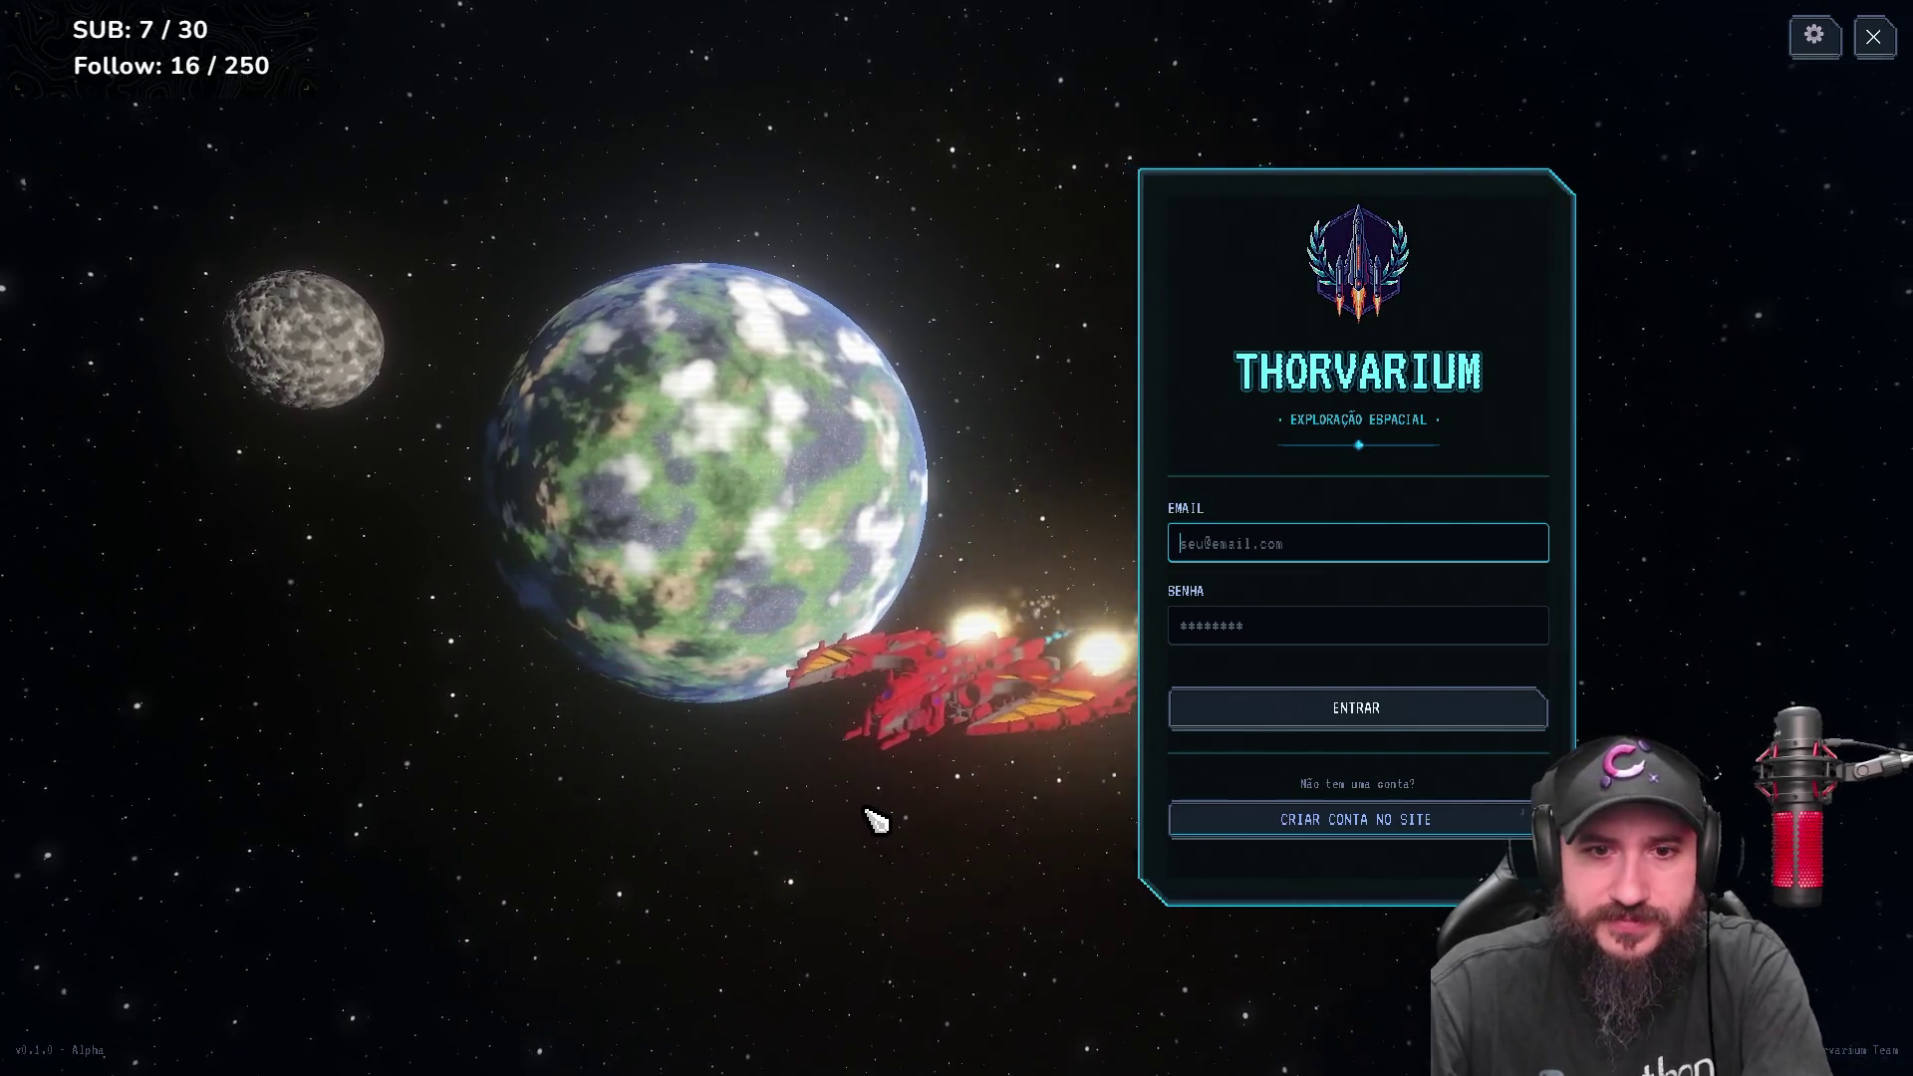
pyautogui.click(1814, 38)
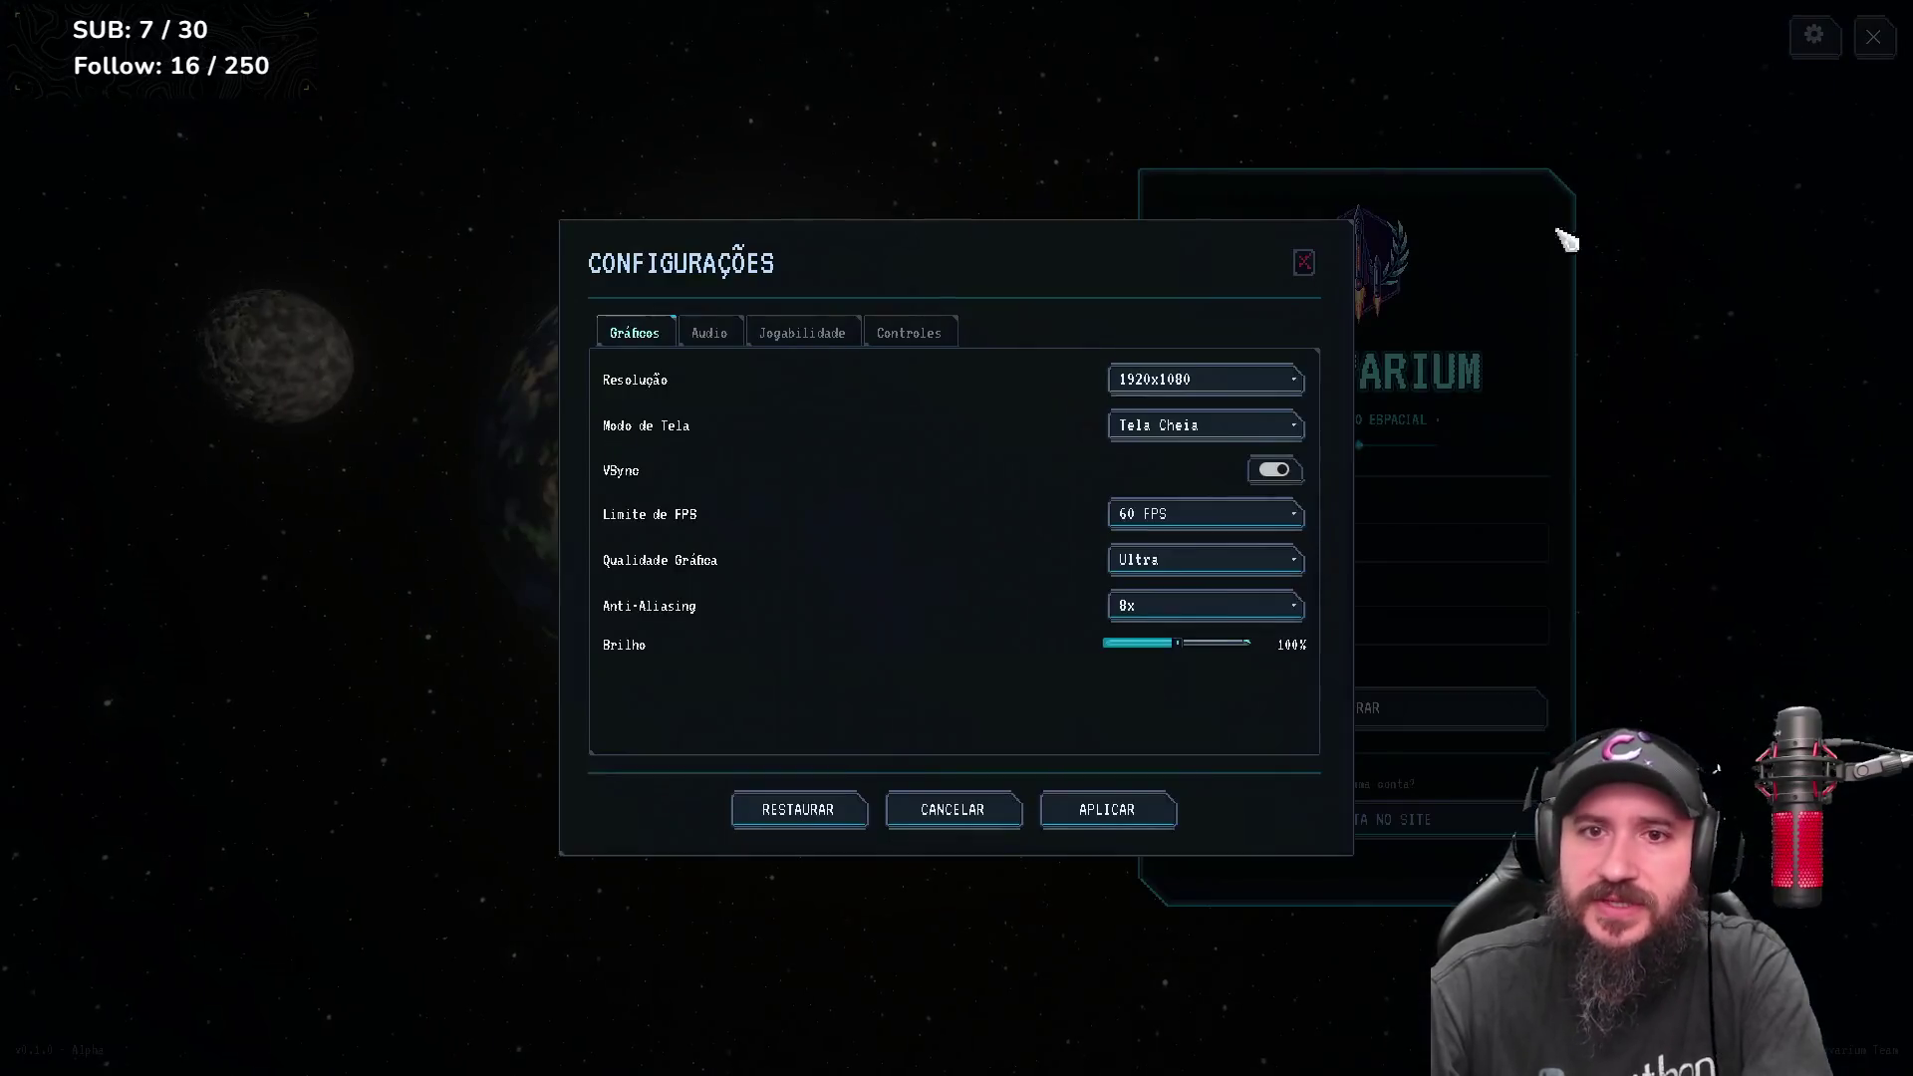
# Check the Audio volumes, apply with APLICAR, then request CRIAR CONTA NO SITE.
pyautogui.click(711, 327)
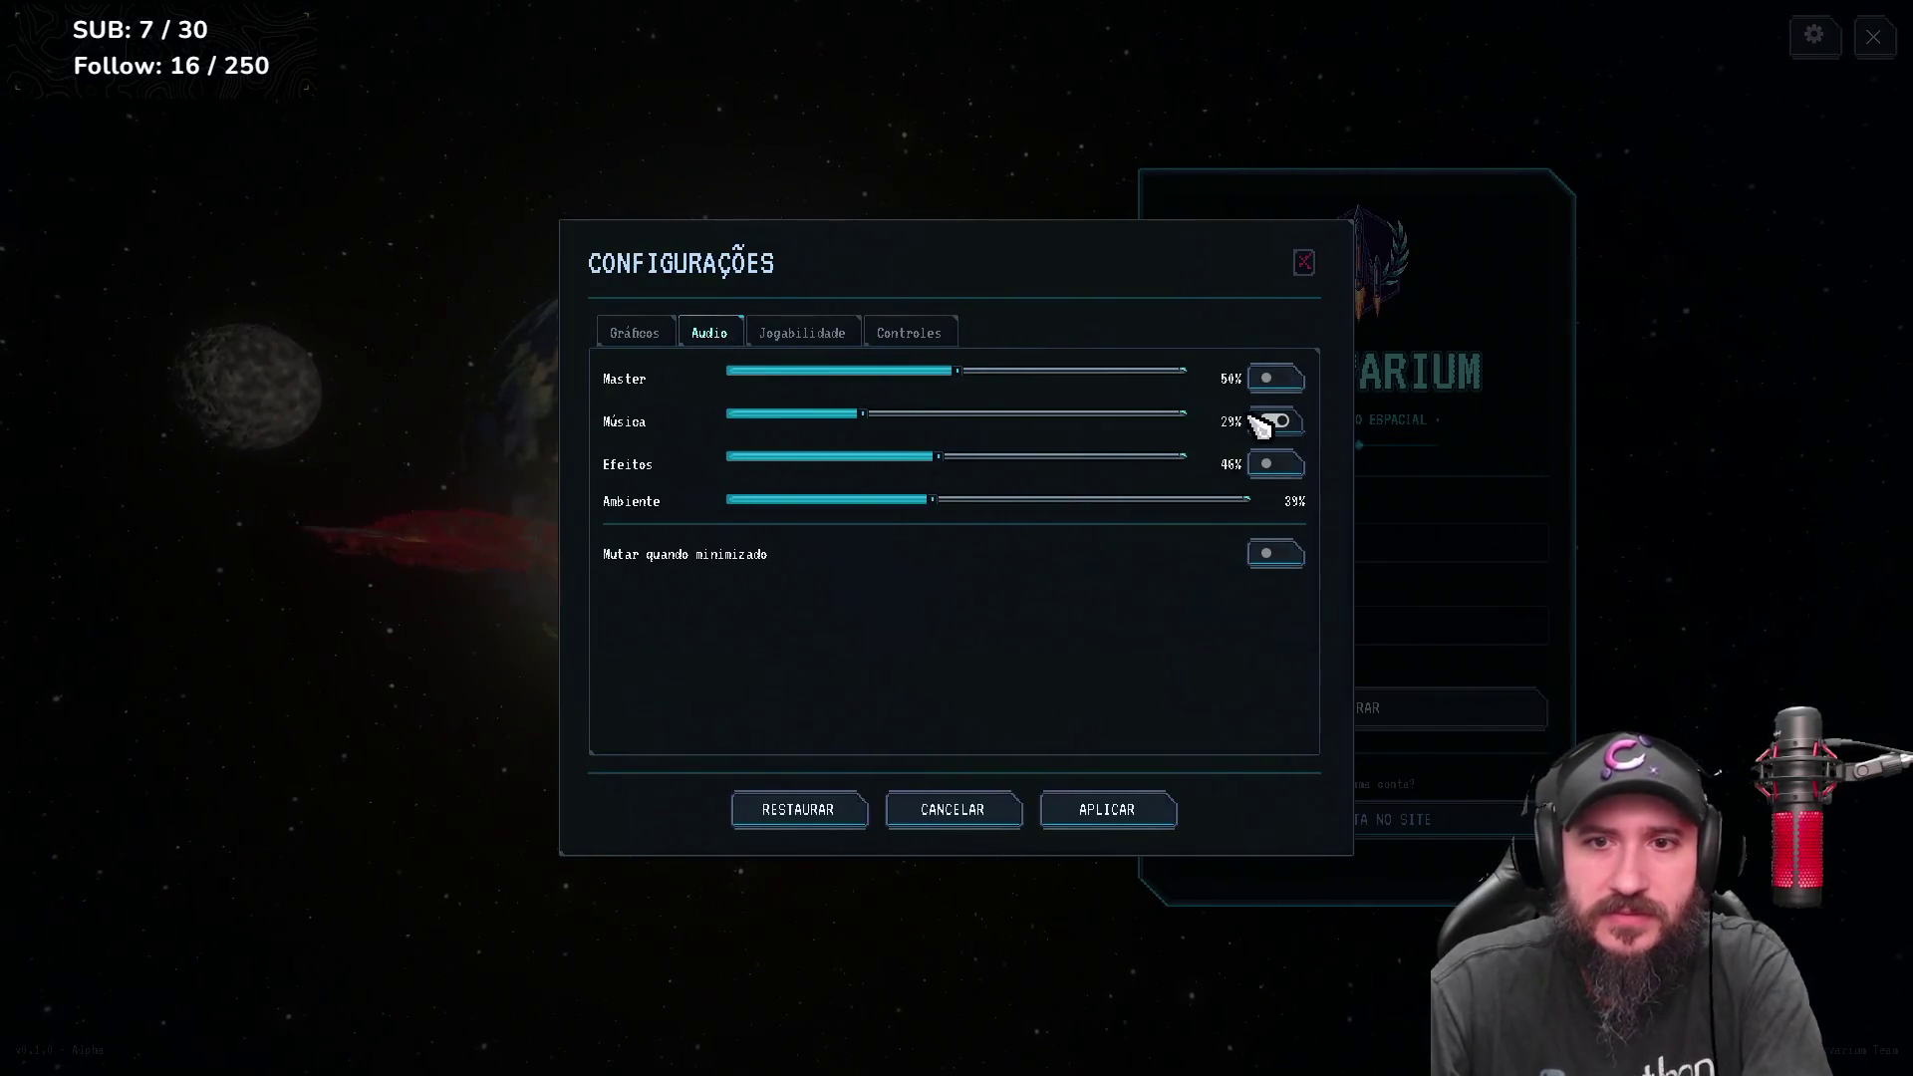
pyautogui.click(1135, 811)
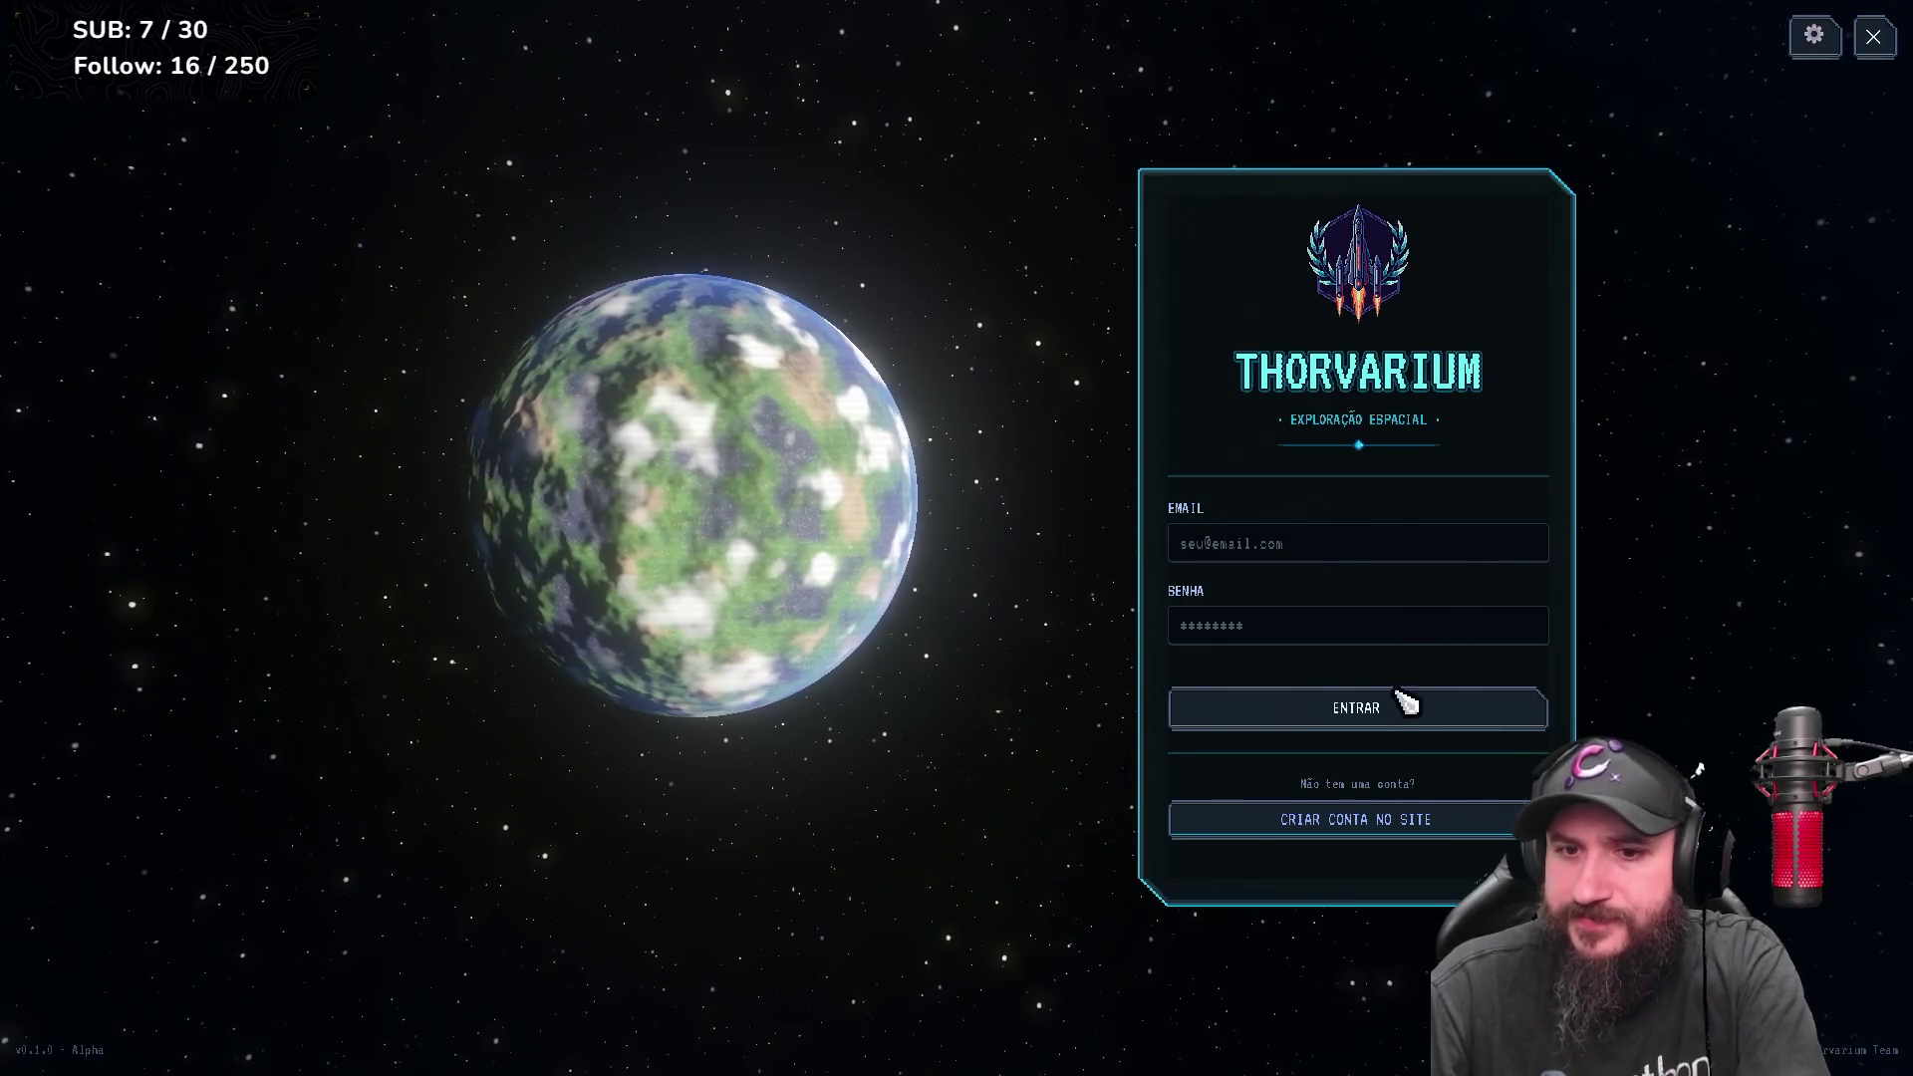
pyautogui.click(1387, 833)
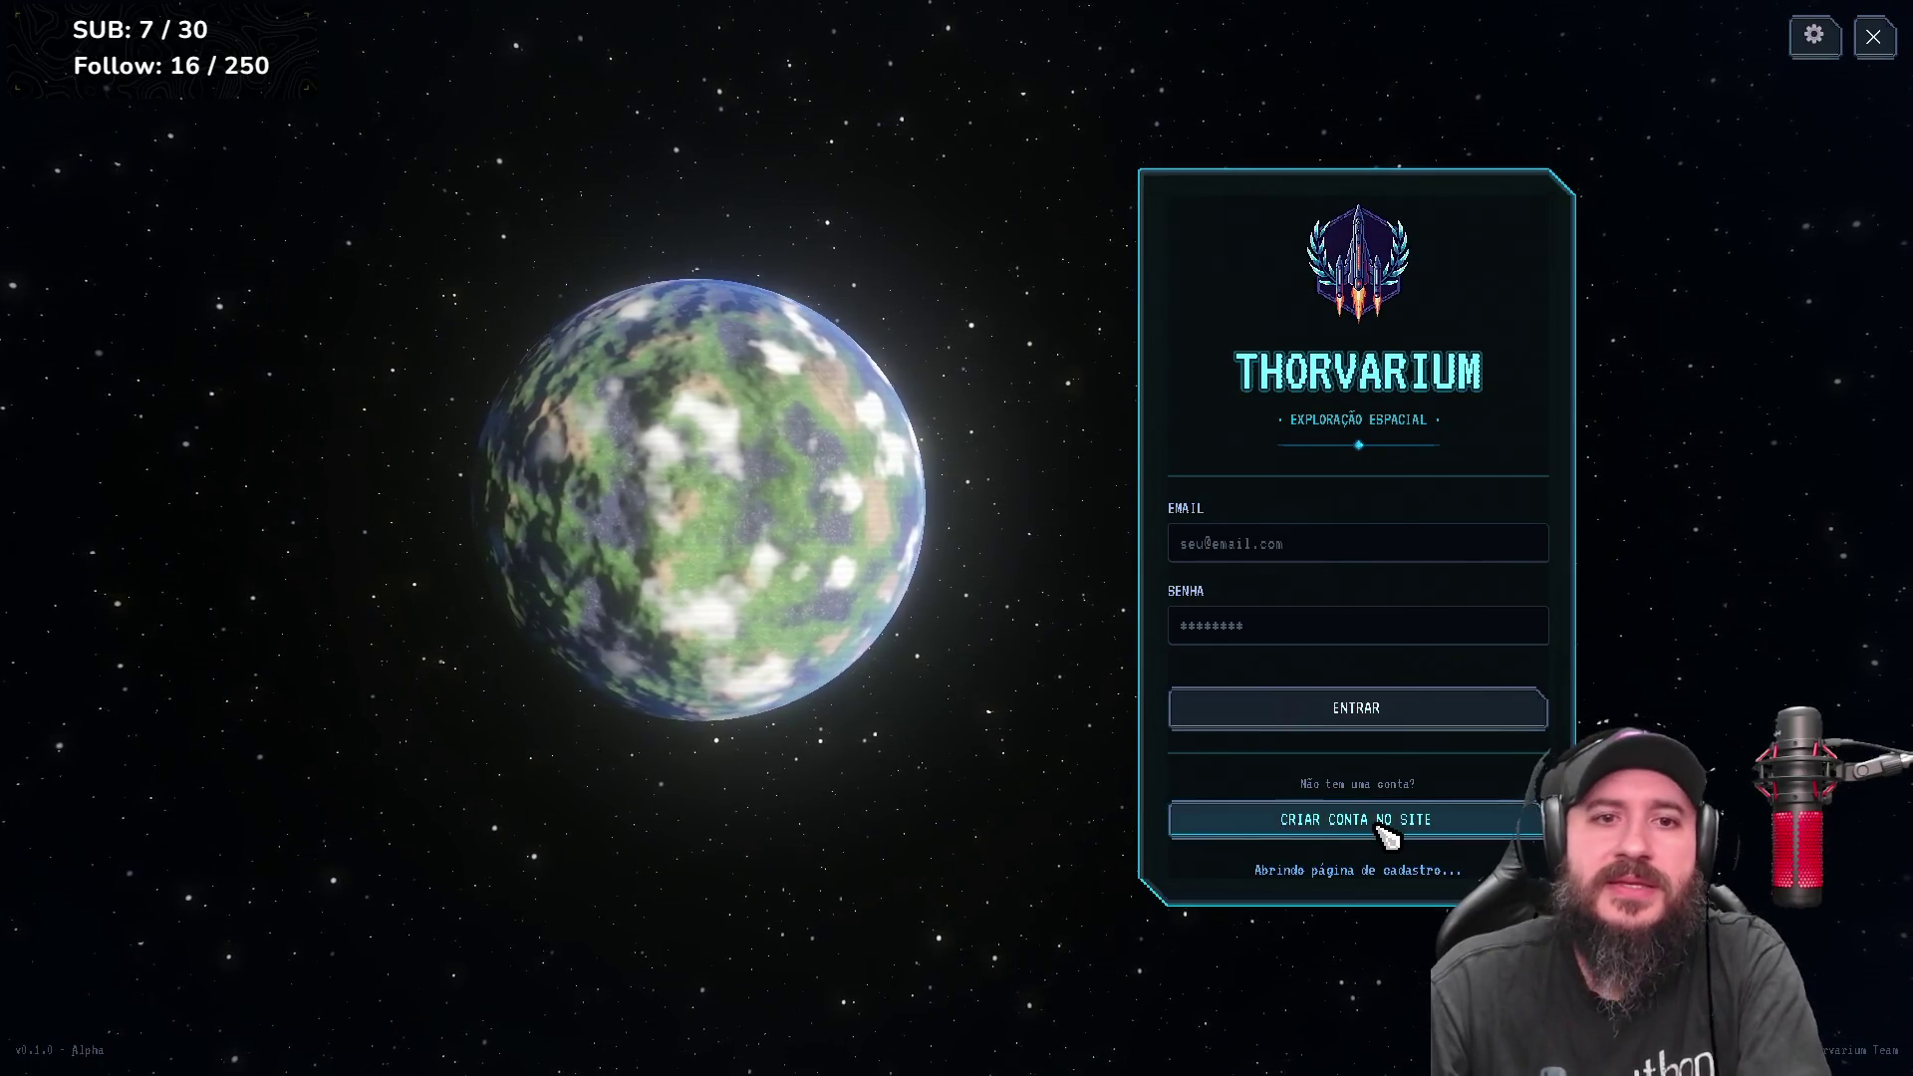
# Visit the Thorvarium landing page's Sobre, Recursos and Cadastro sections, then return to the game.
pyautogui.moveTo(1609, 165)
pyautogui.mouseDown()
pyautogui.moveTo(1526, 184)
pyautogui.moveTo(908, 74)
pyautogui.moveTo(932, 72)
pyautogui.moveTo(858, 10)
pyautogui.mouseUp()
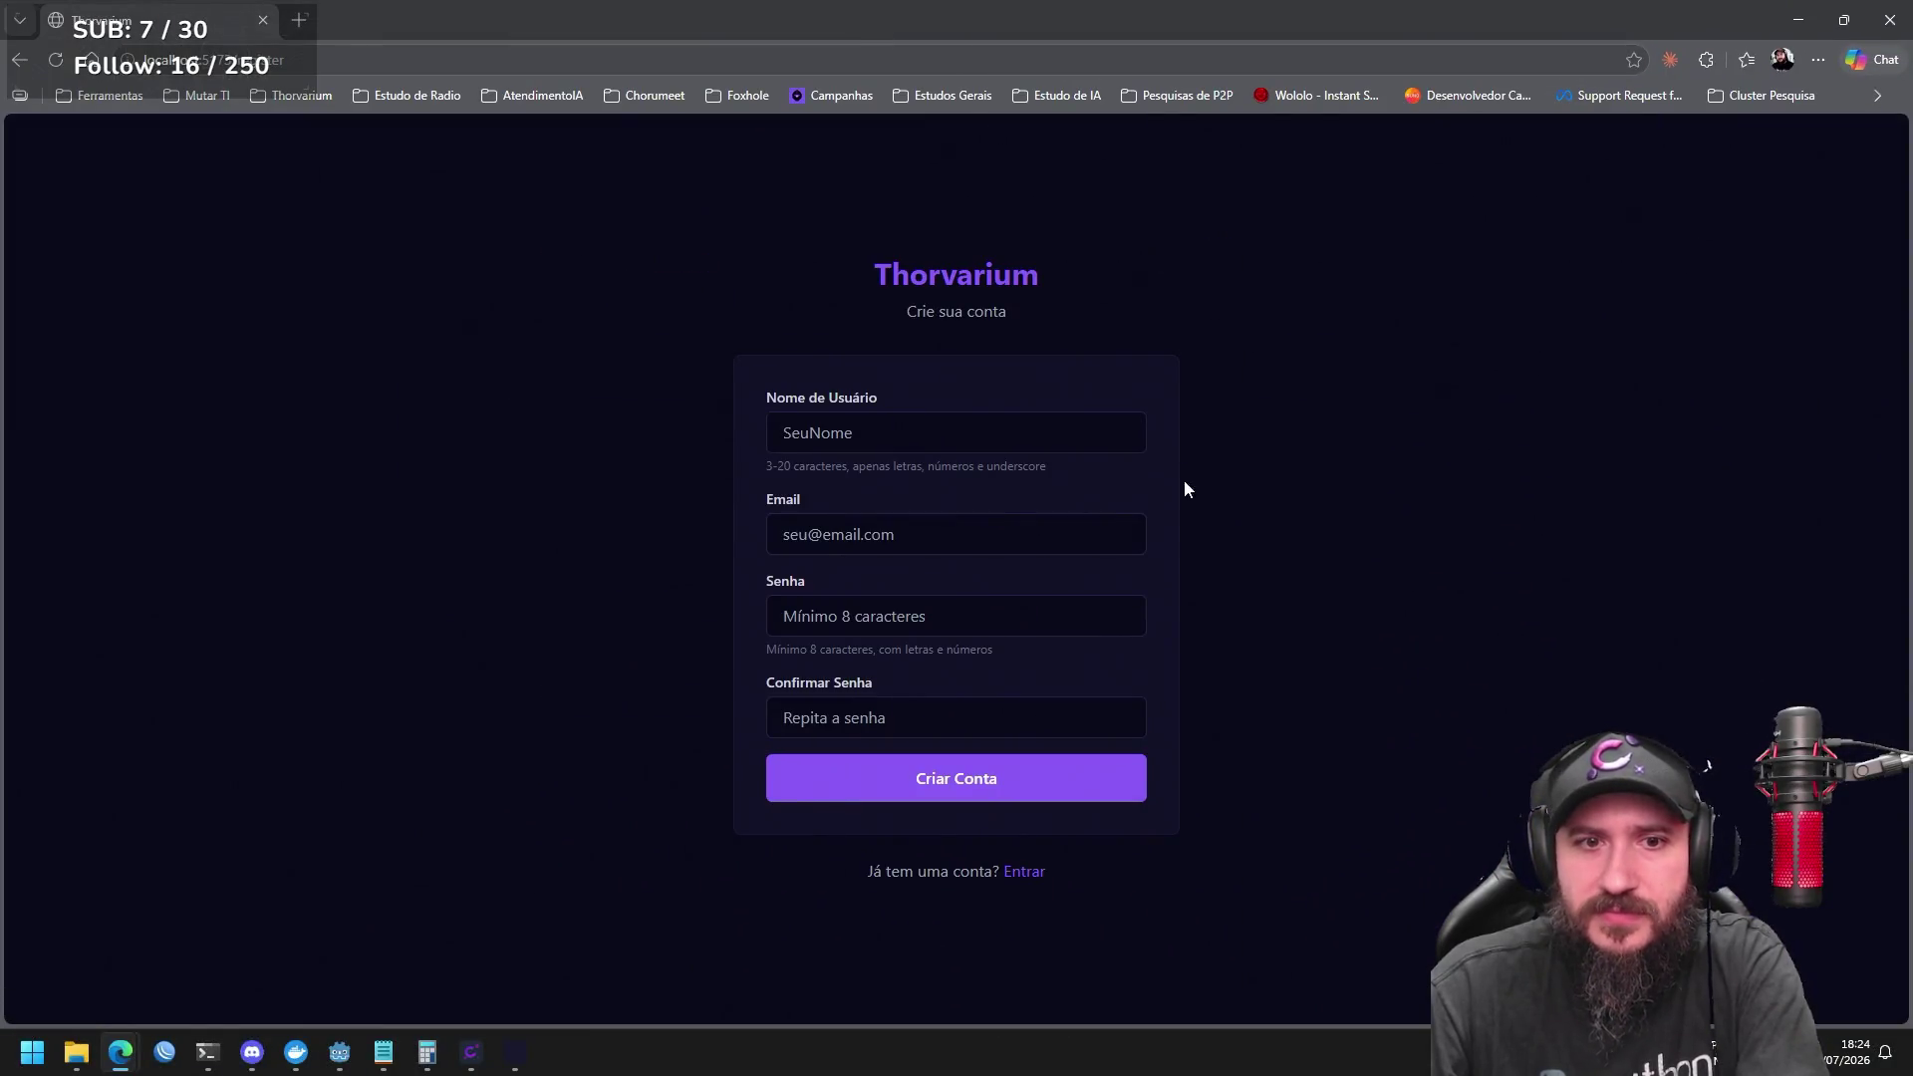
pyautogui.click(982, 295)
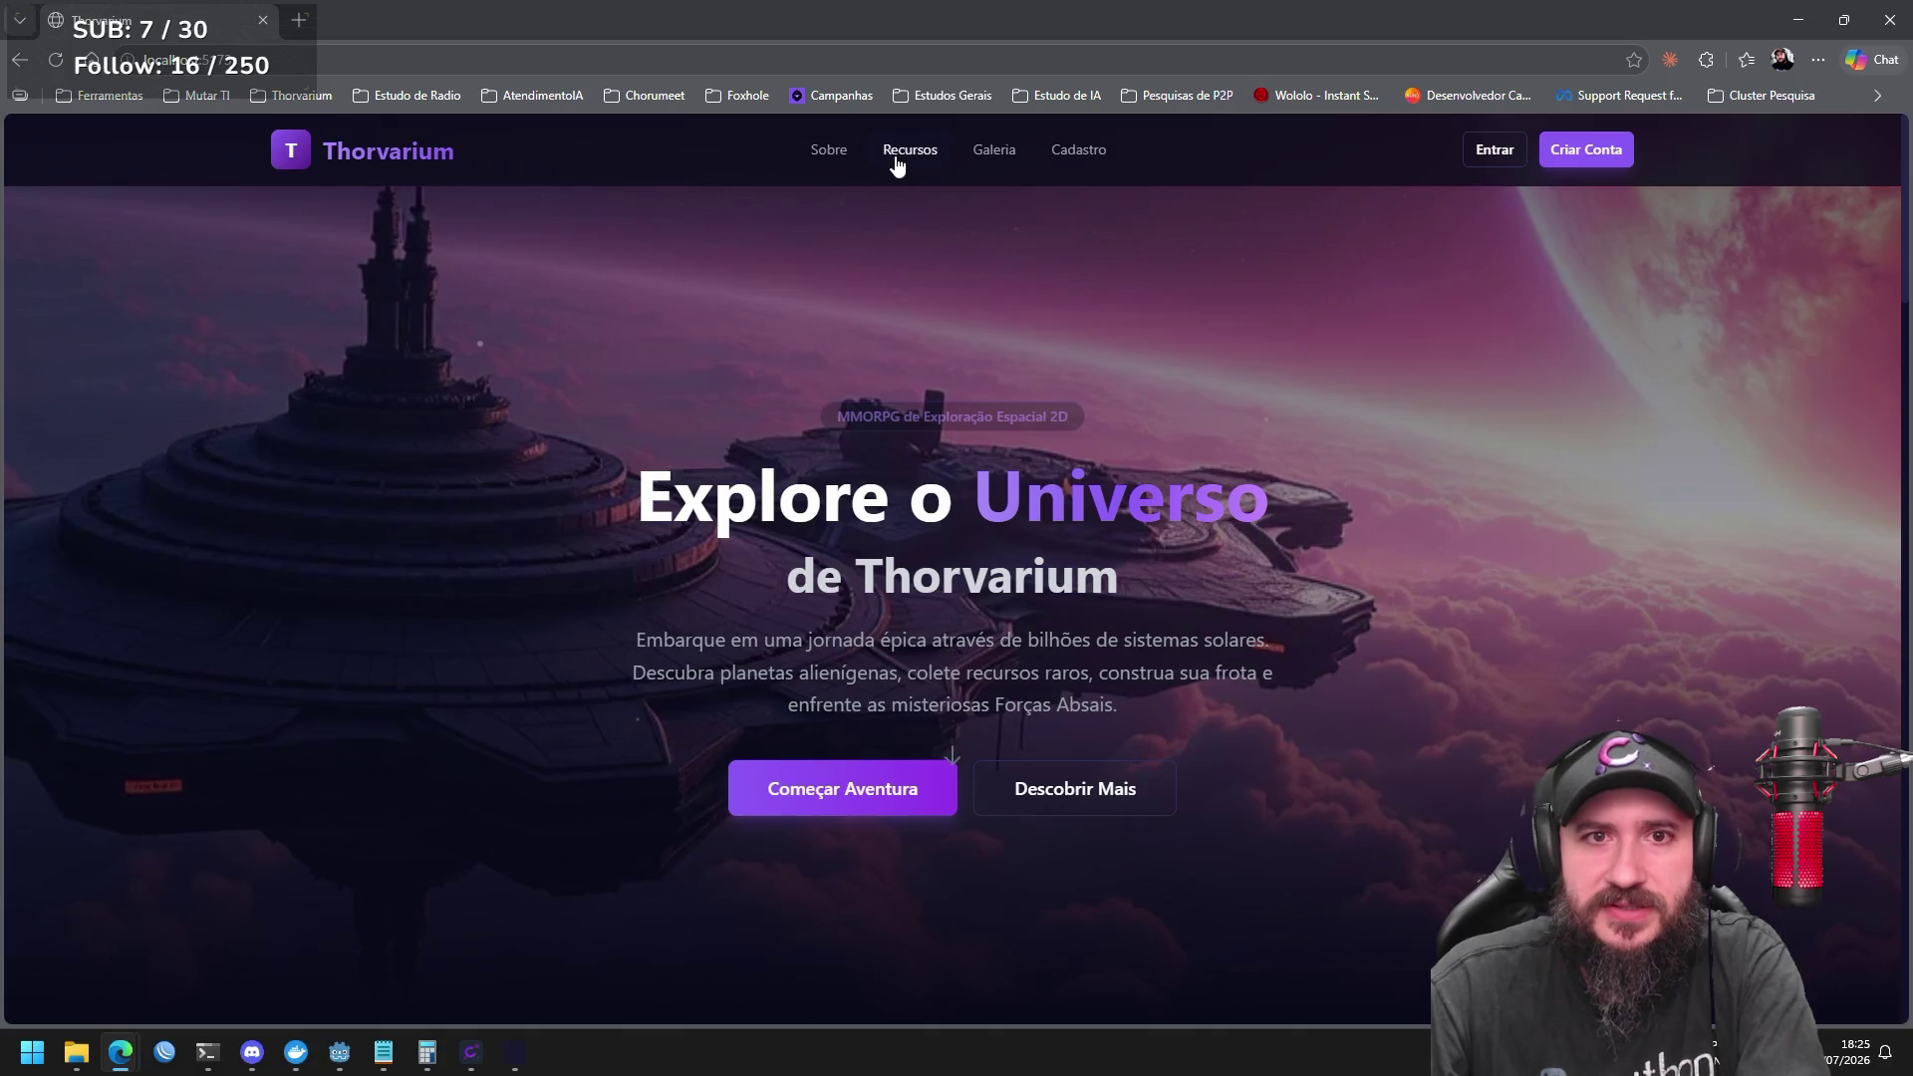
pyautogui.click(833, 156)
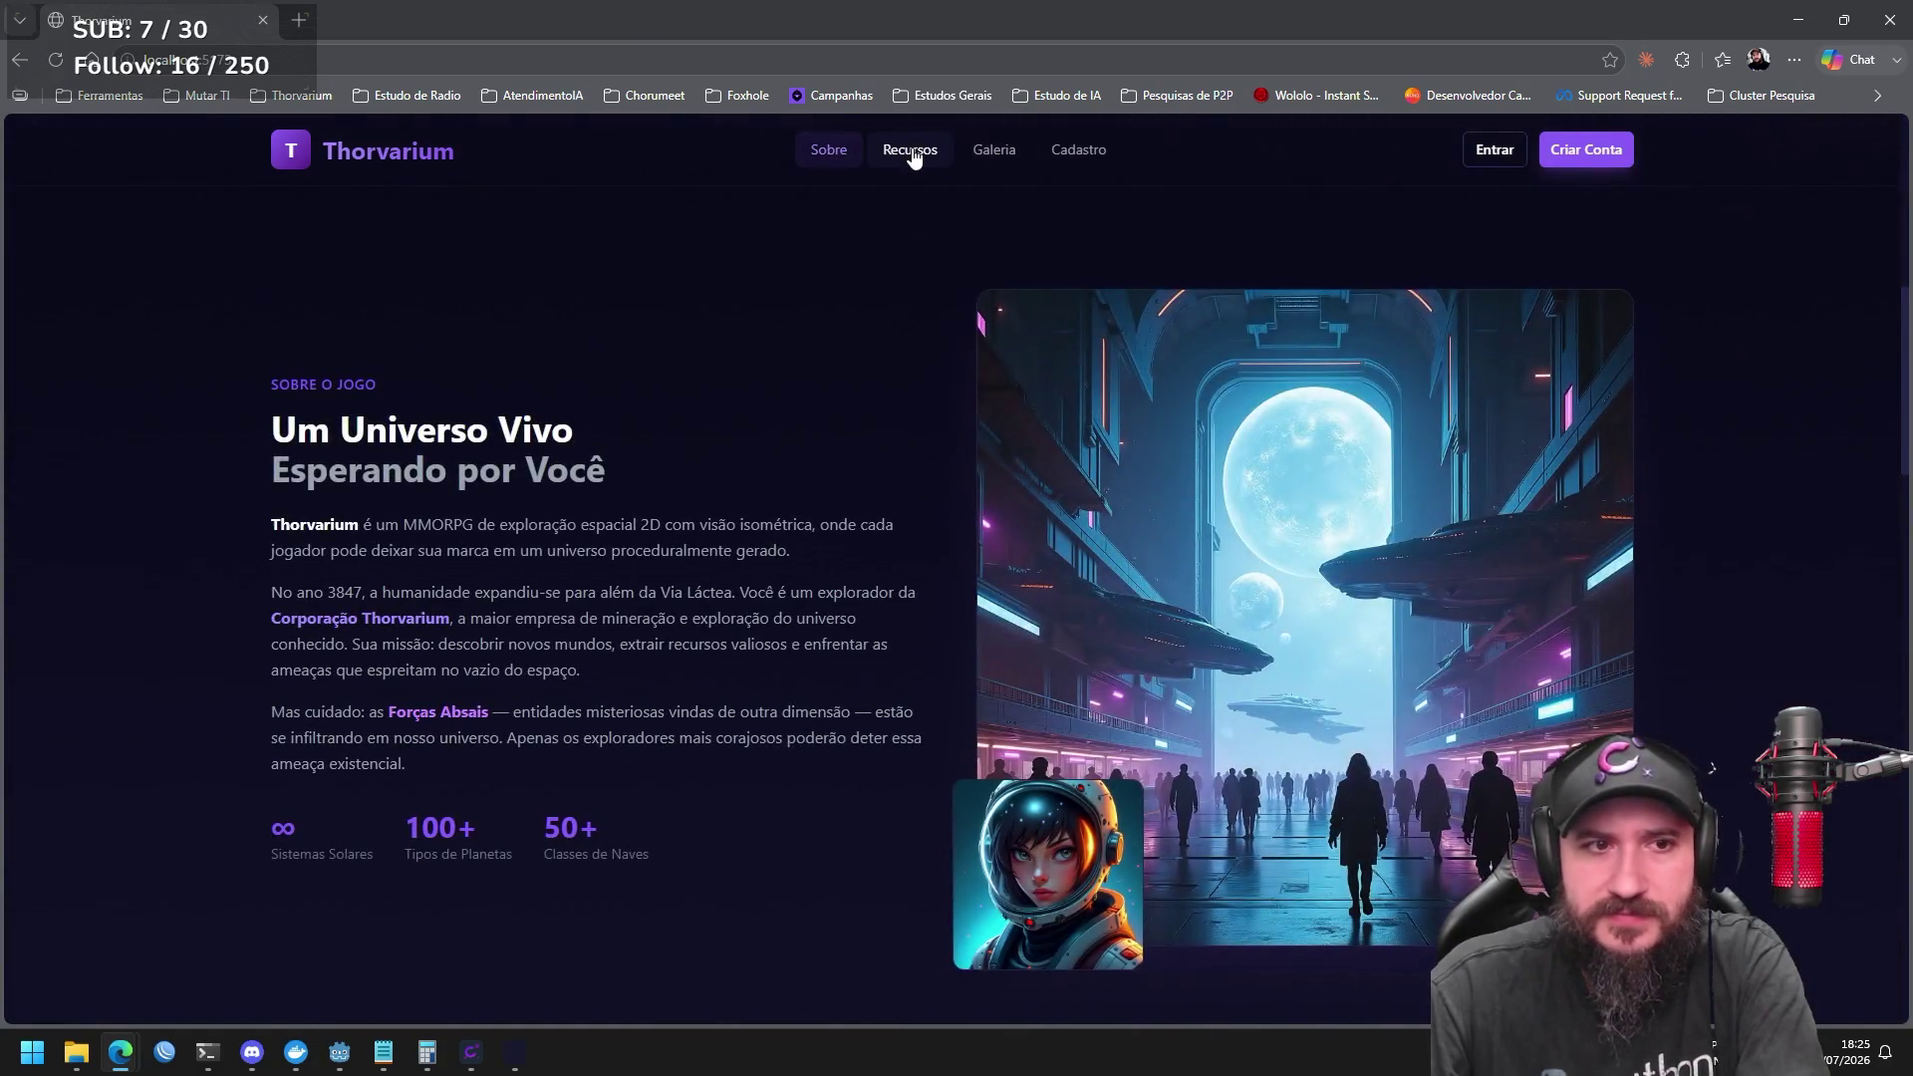
pyautogui.click(992, 158)
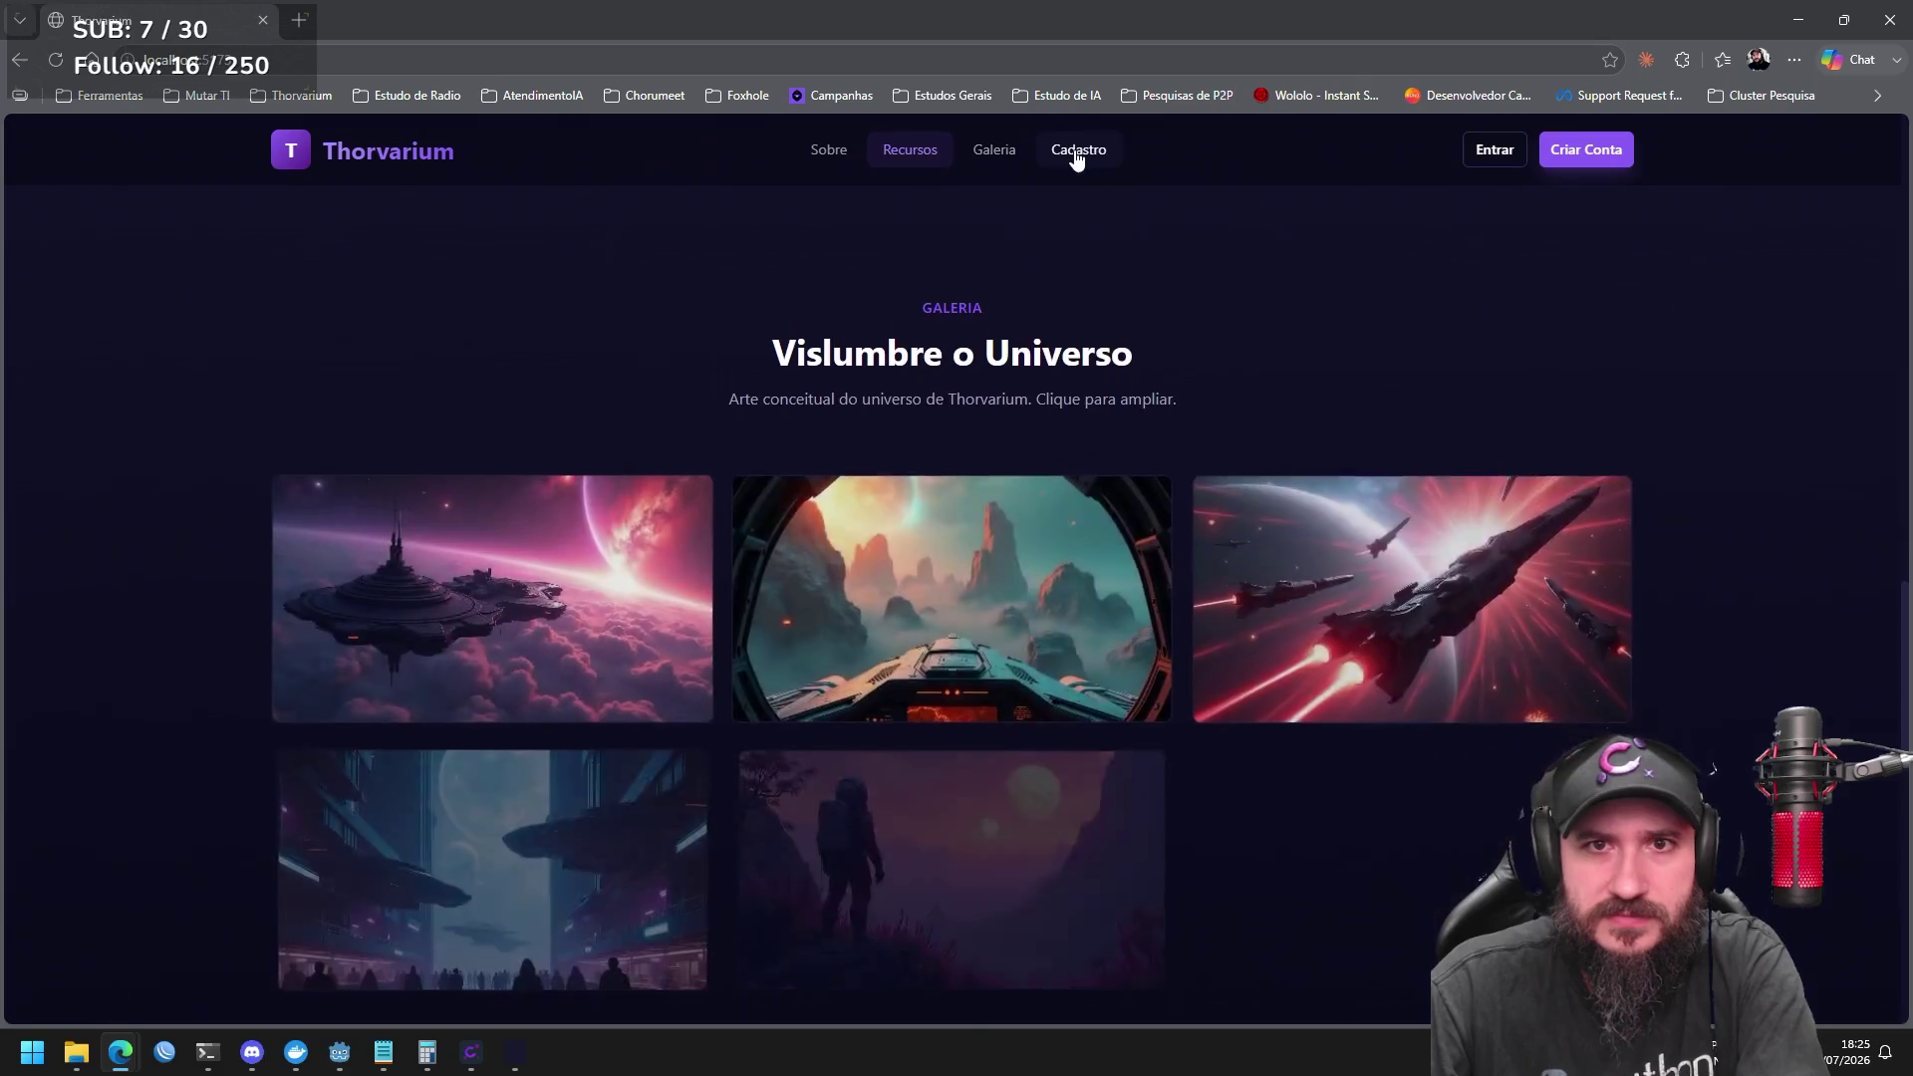
pyautogui.click(1075, 159)
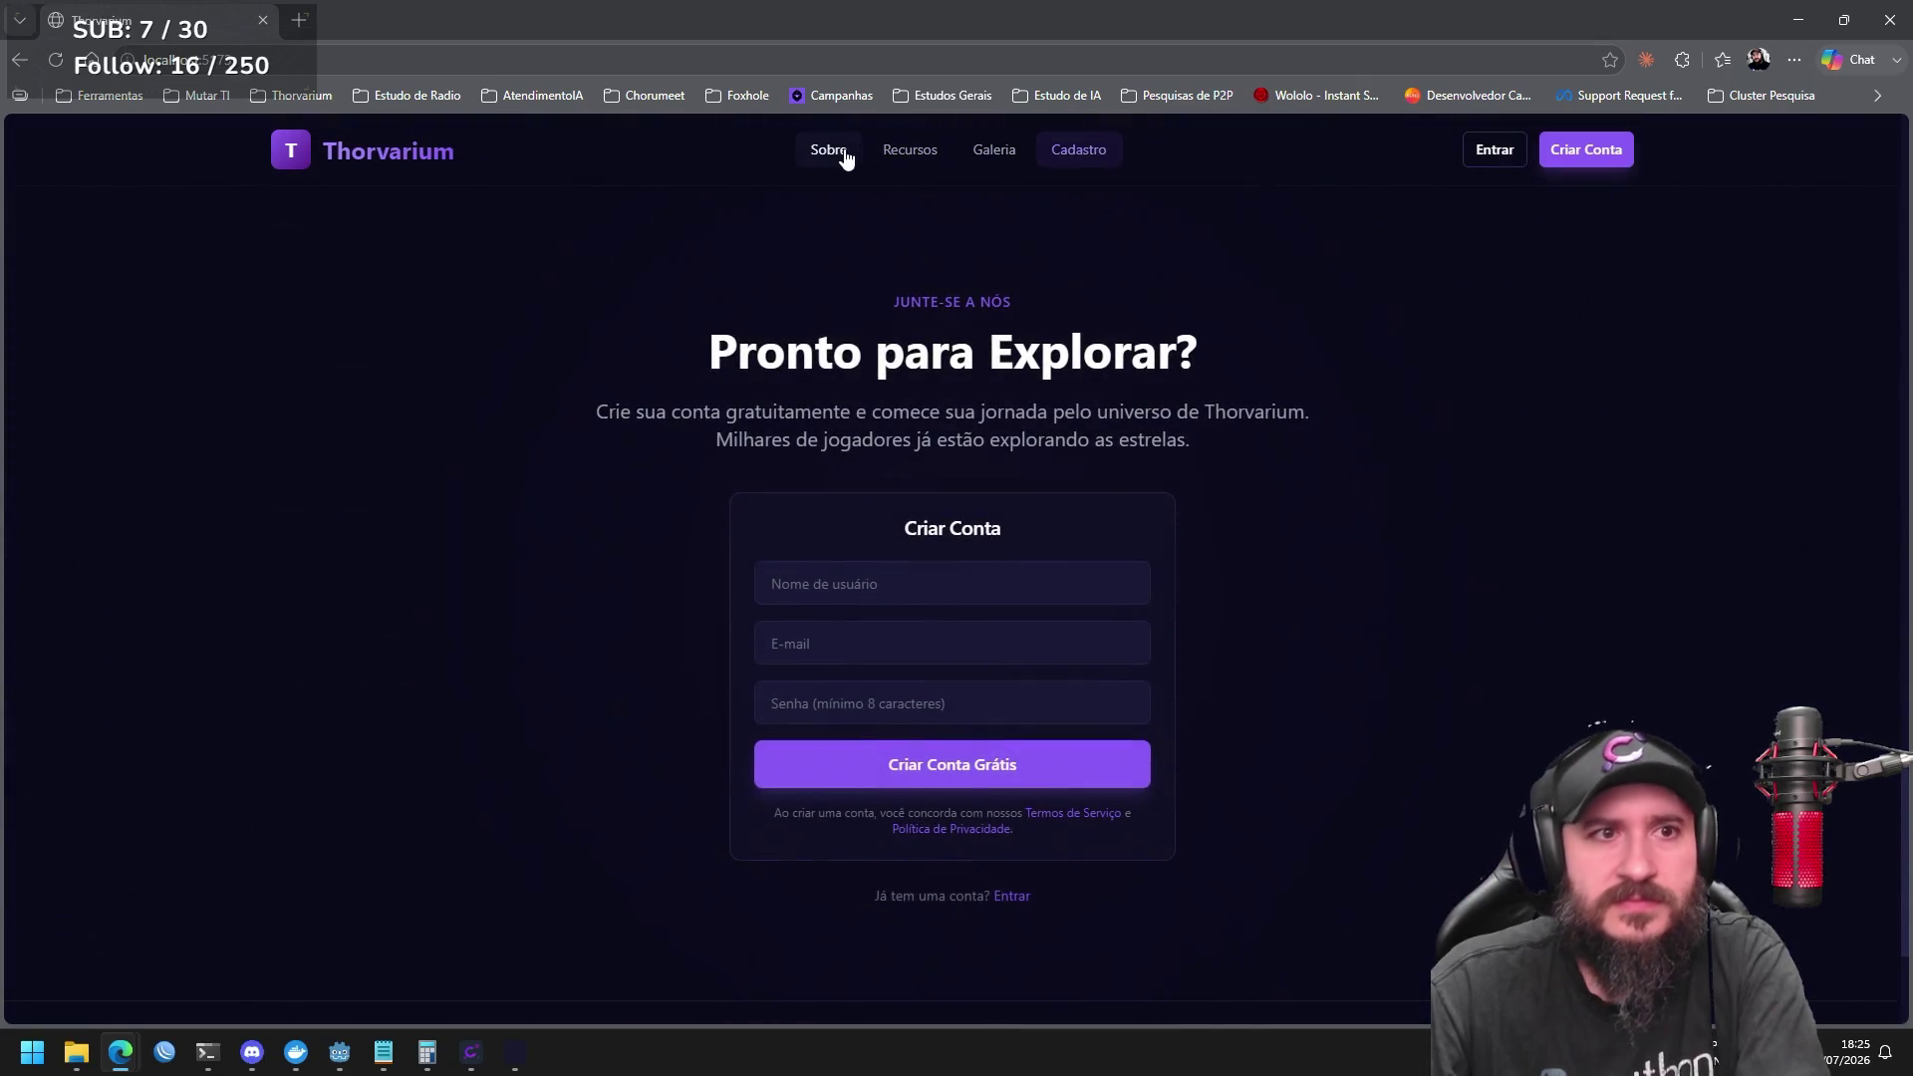
pyautogui.click(837, 157)
pyautogui.click(405, 164)
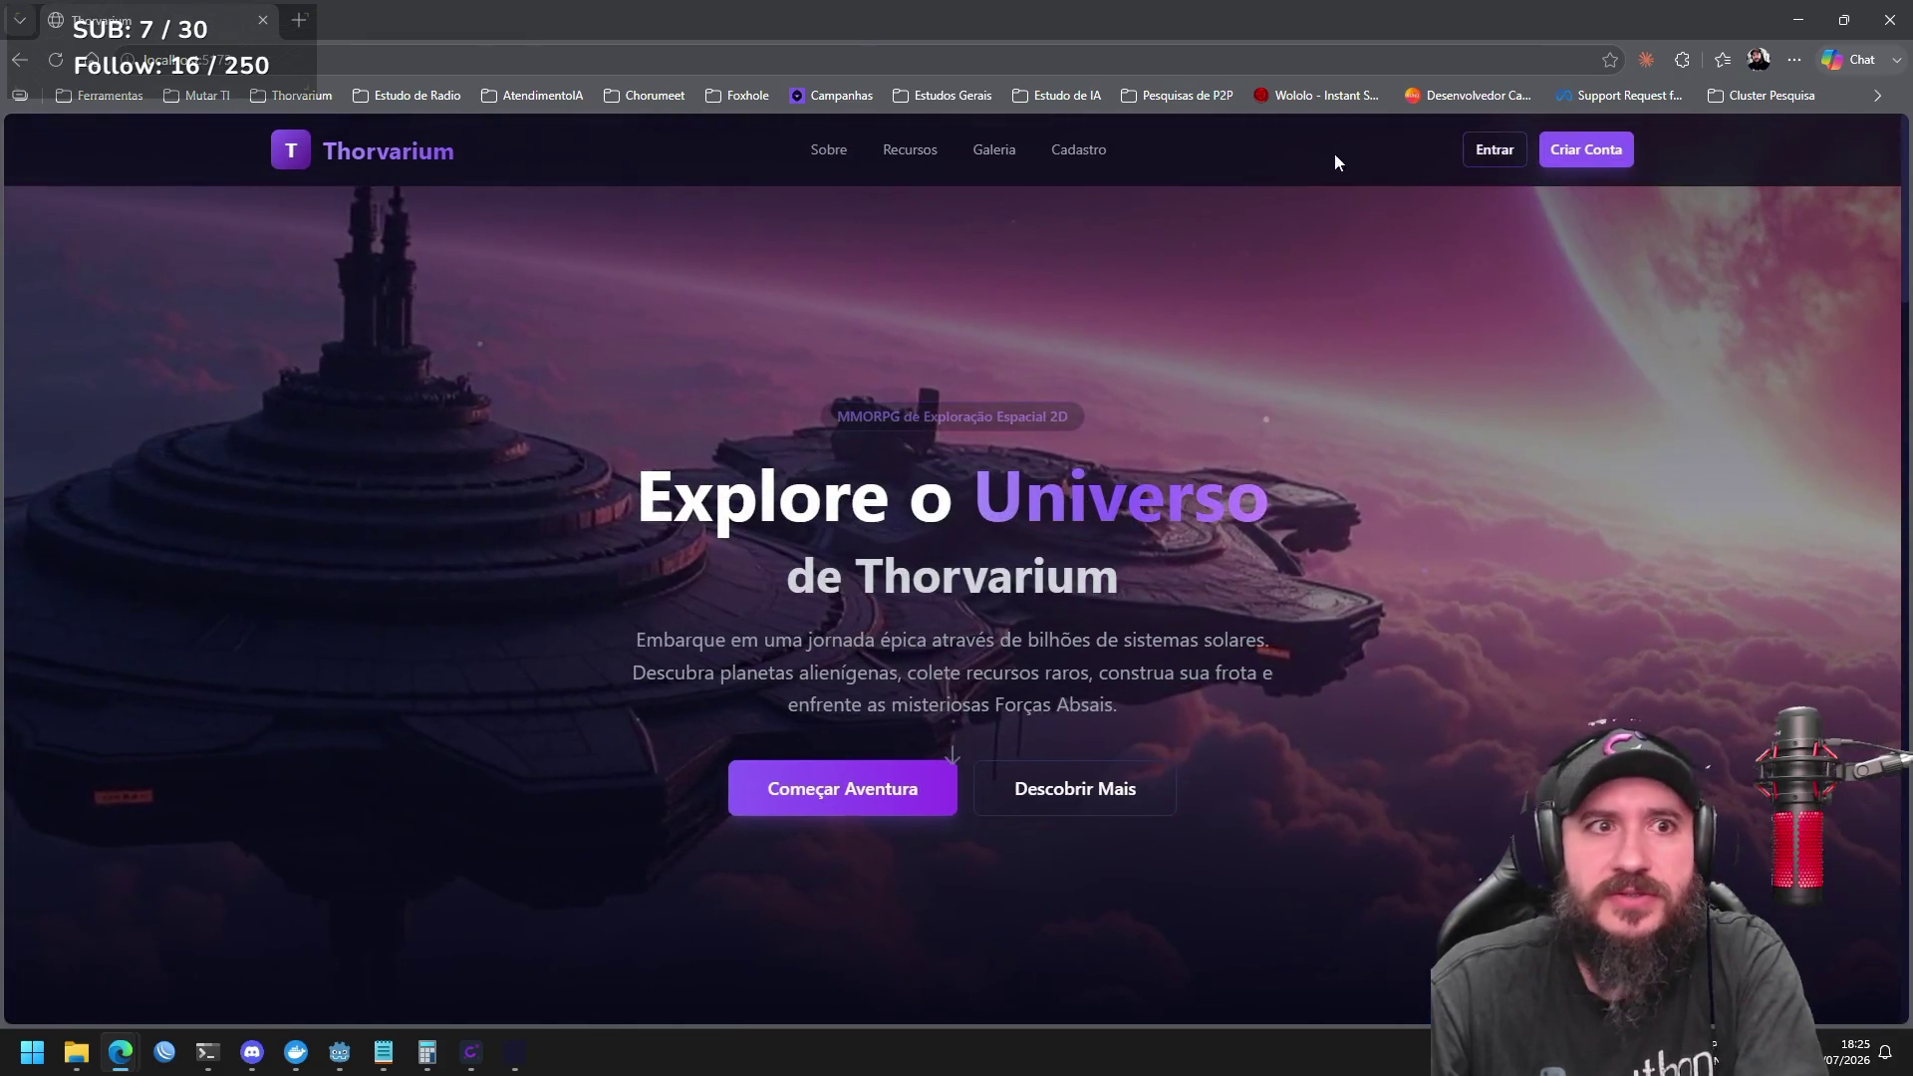
pyautogui.click(1903, 26)
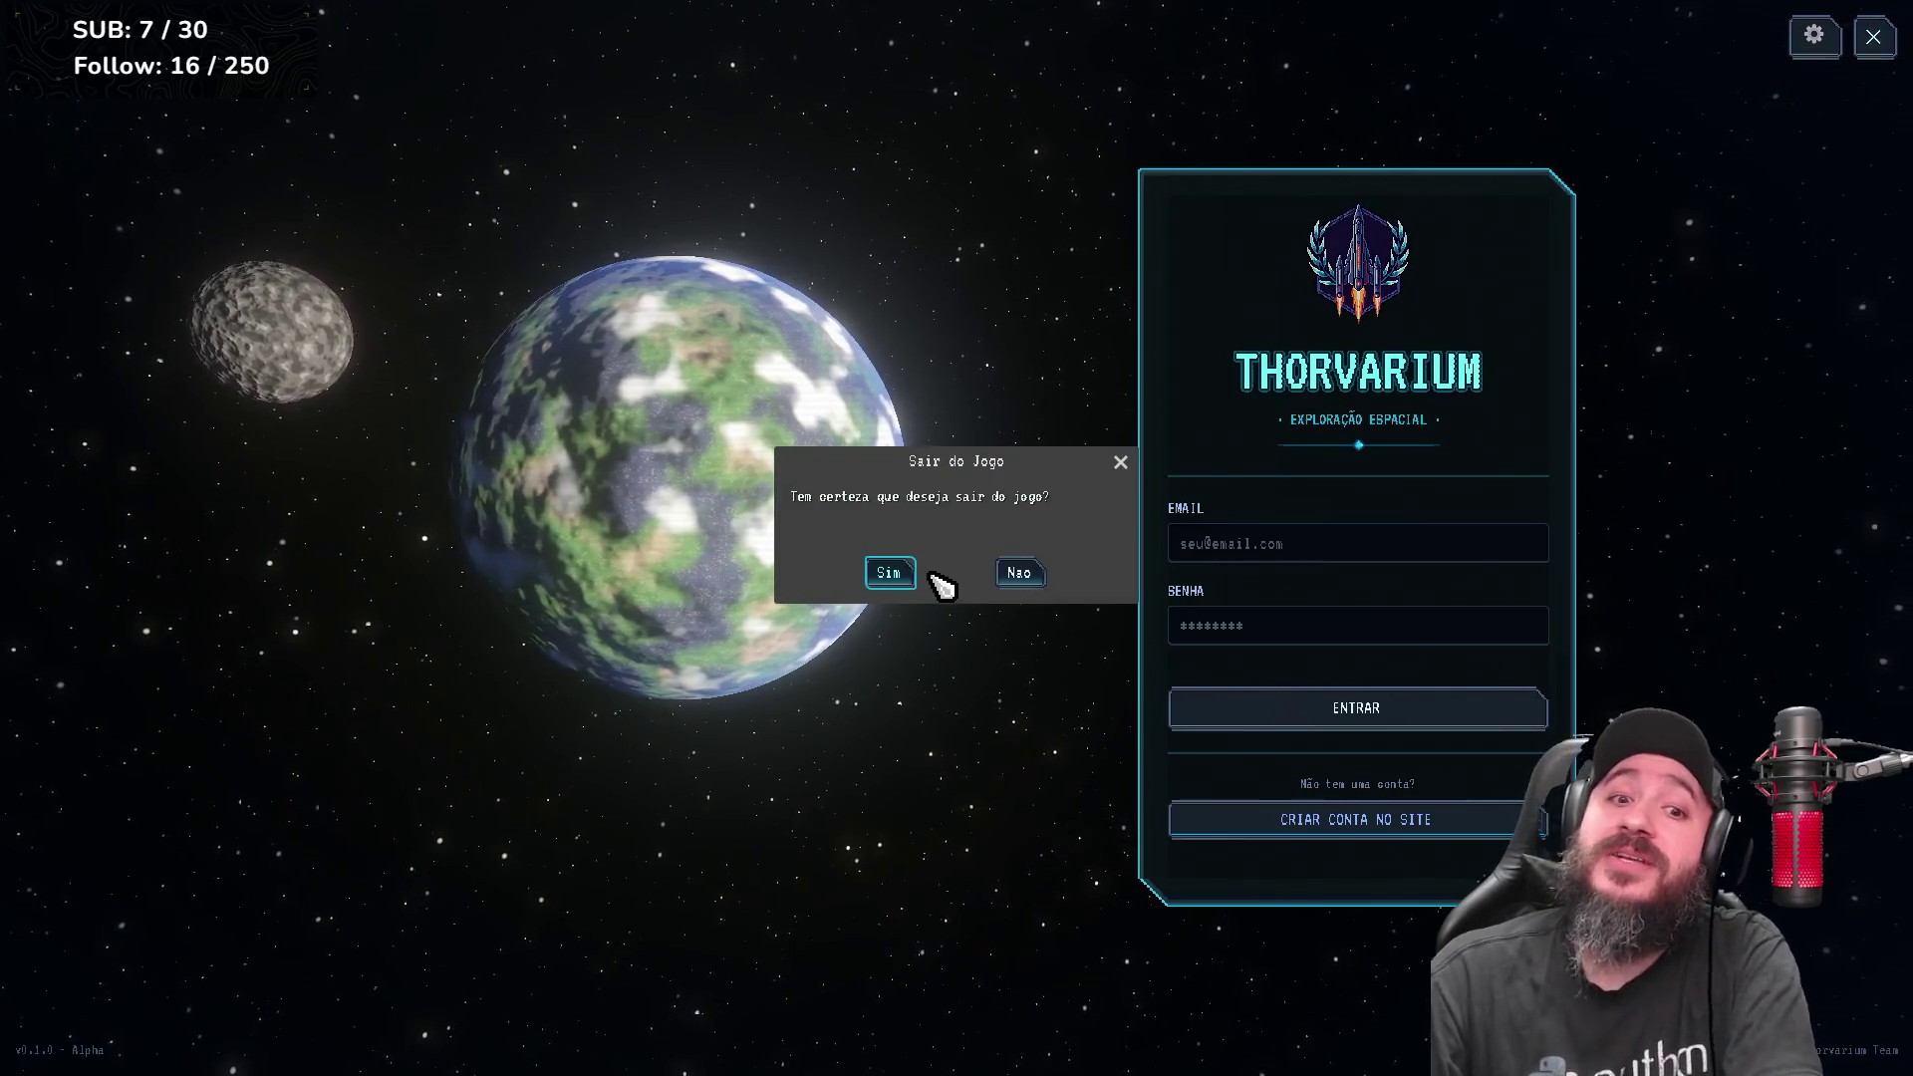
# Confirm Sim in Sair do Jogo to quit Thorvarium back to the editor.
pyautogui.click(903, 577)
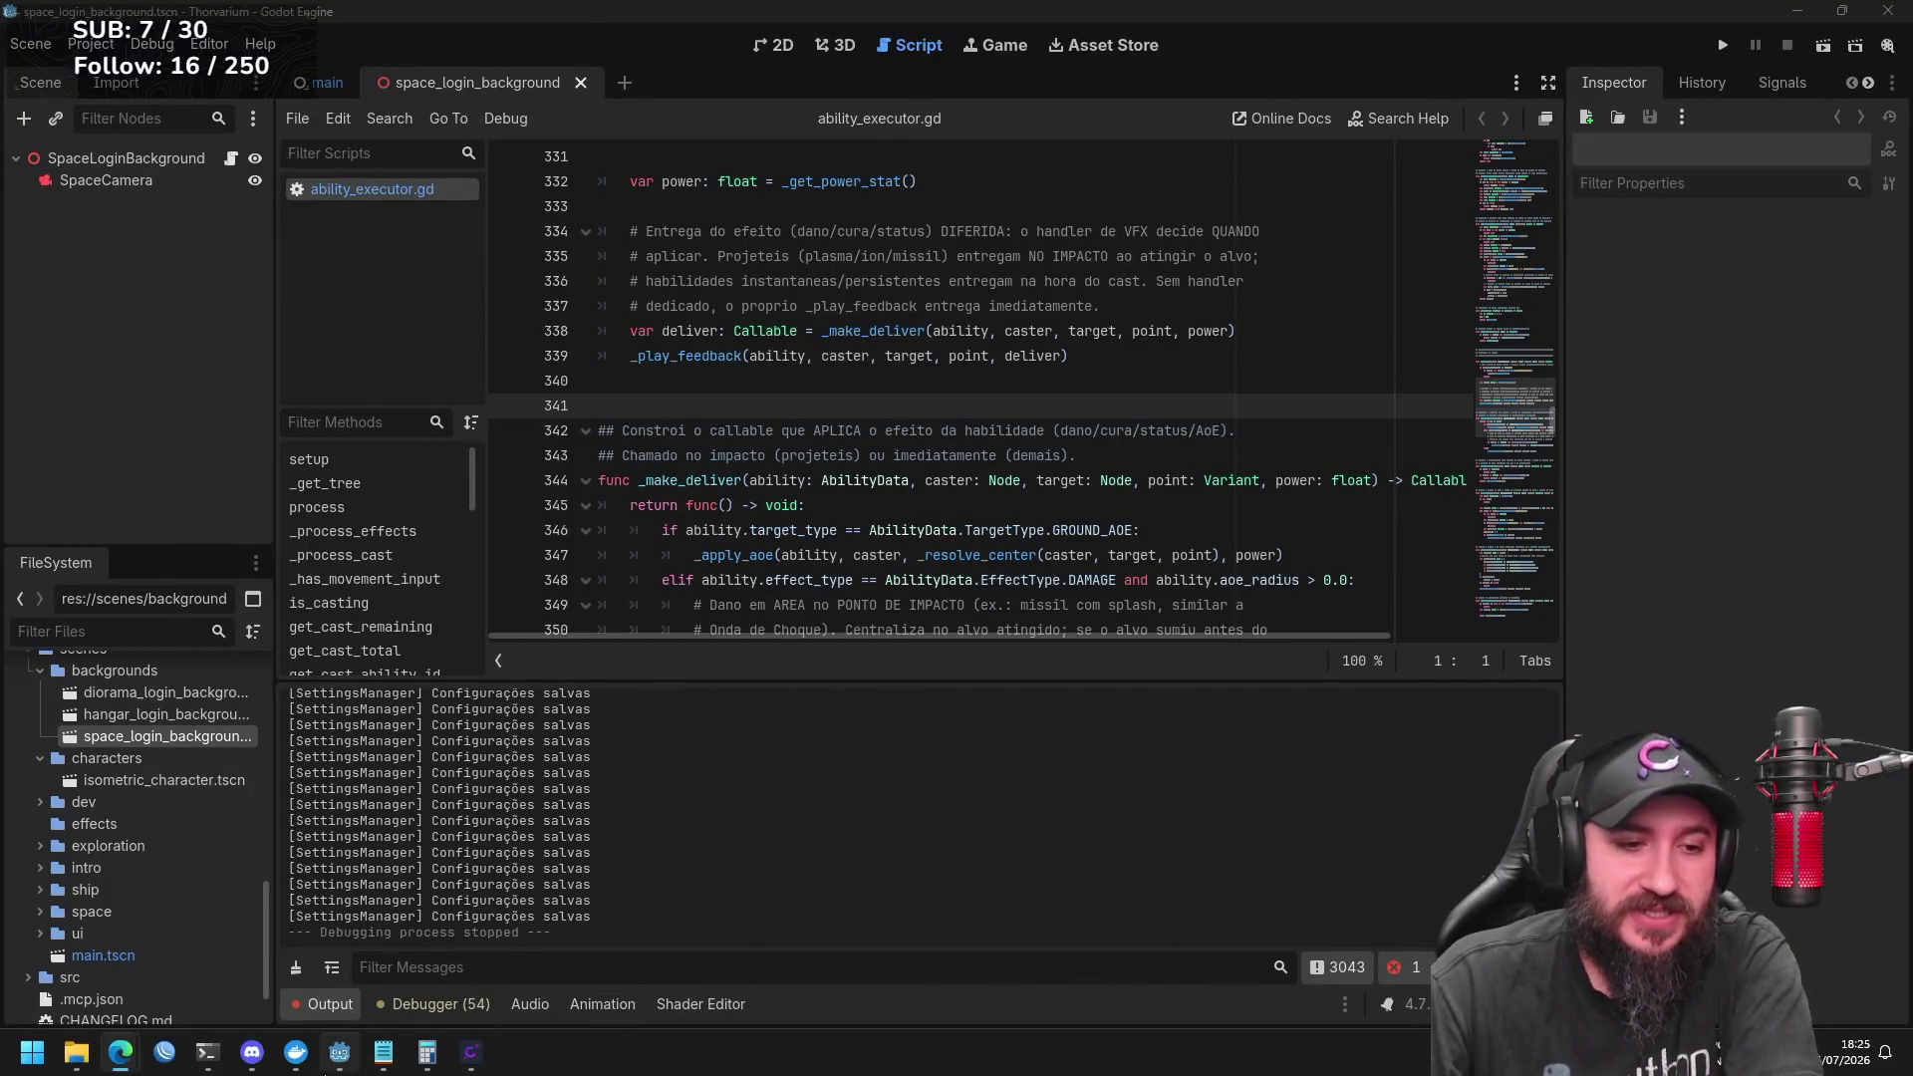
# Check the Claude Code .gitignore change keeping assets/models/**/*.import tracked, then switch to TRELLIS.2.
pyautogui.moveTo(340, 1065)
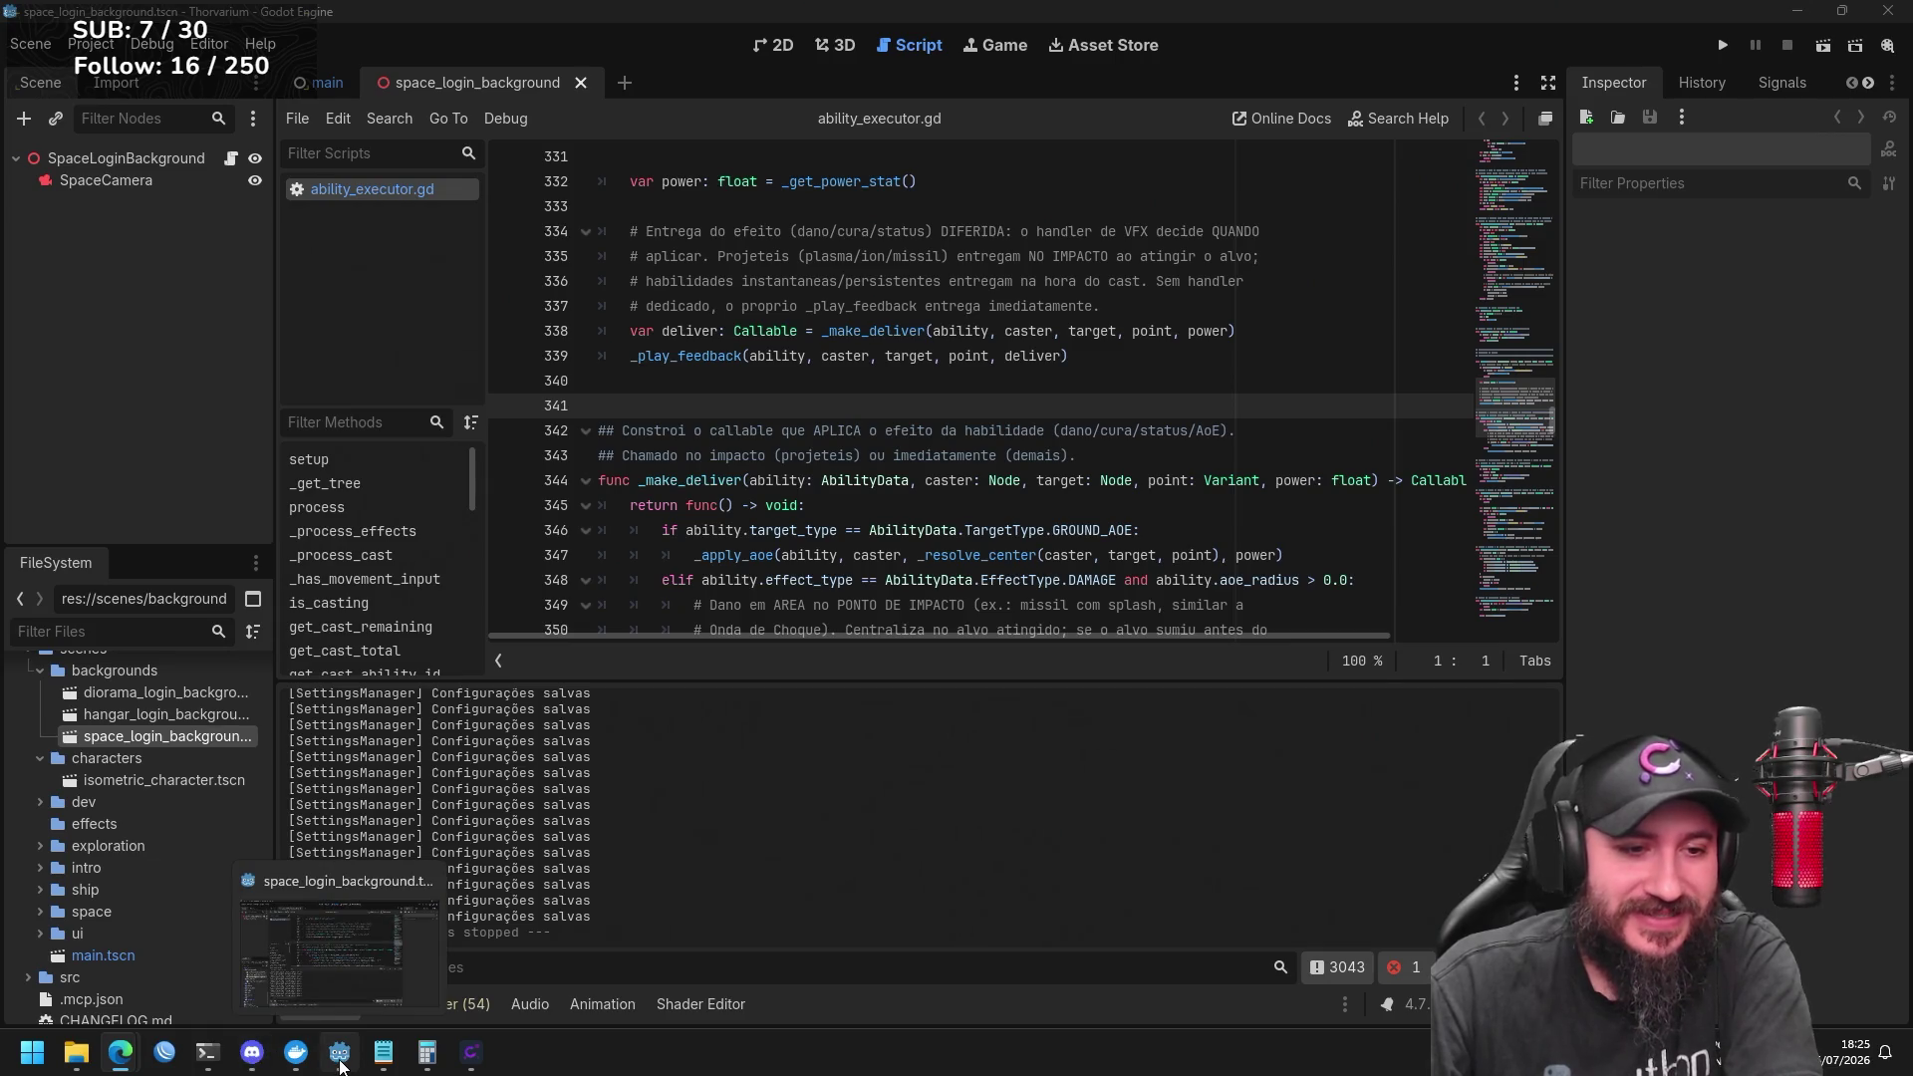
pyautogui.moveTo(207, 1052)
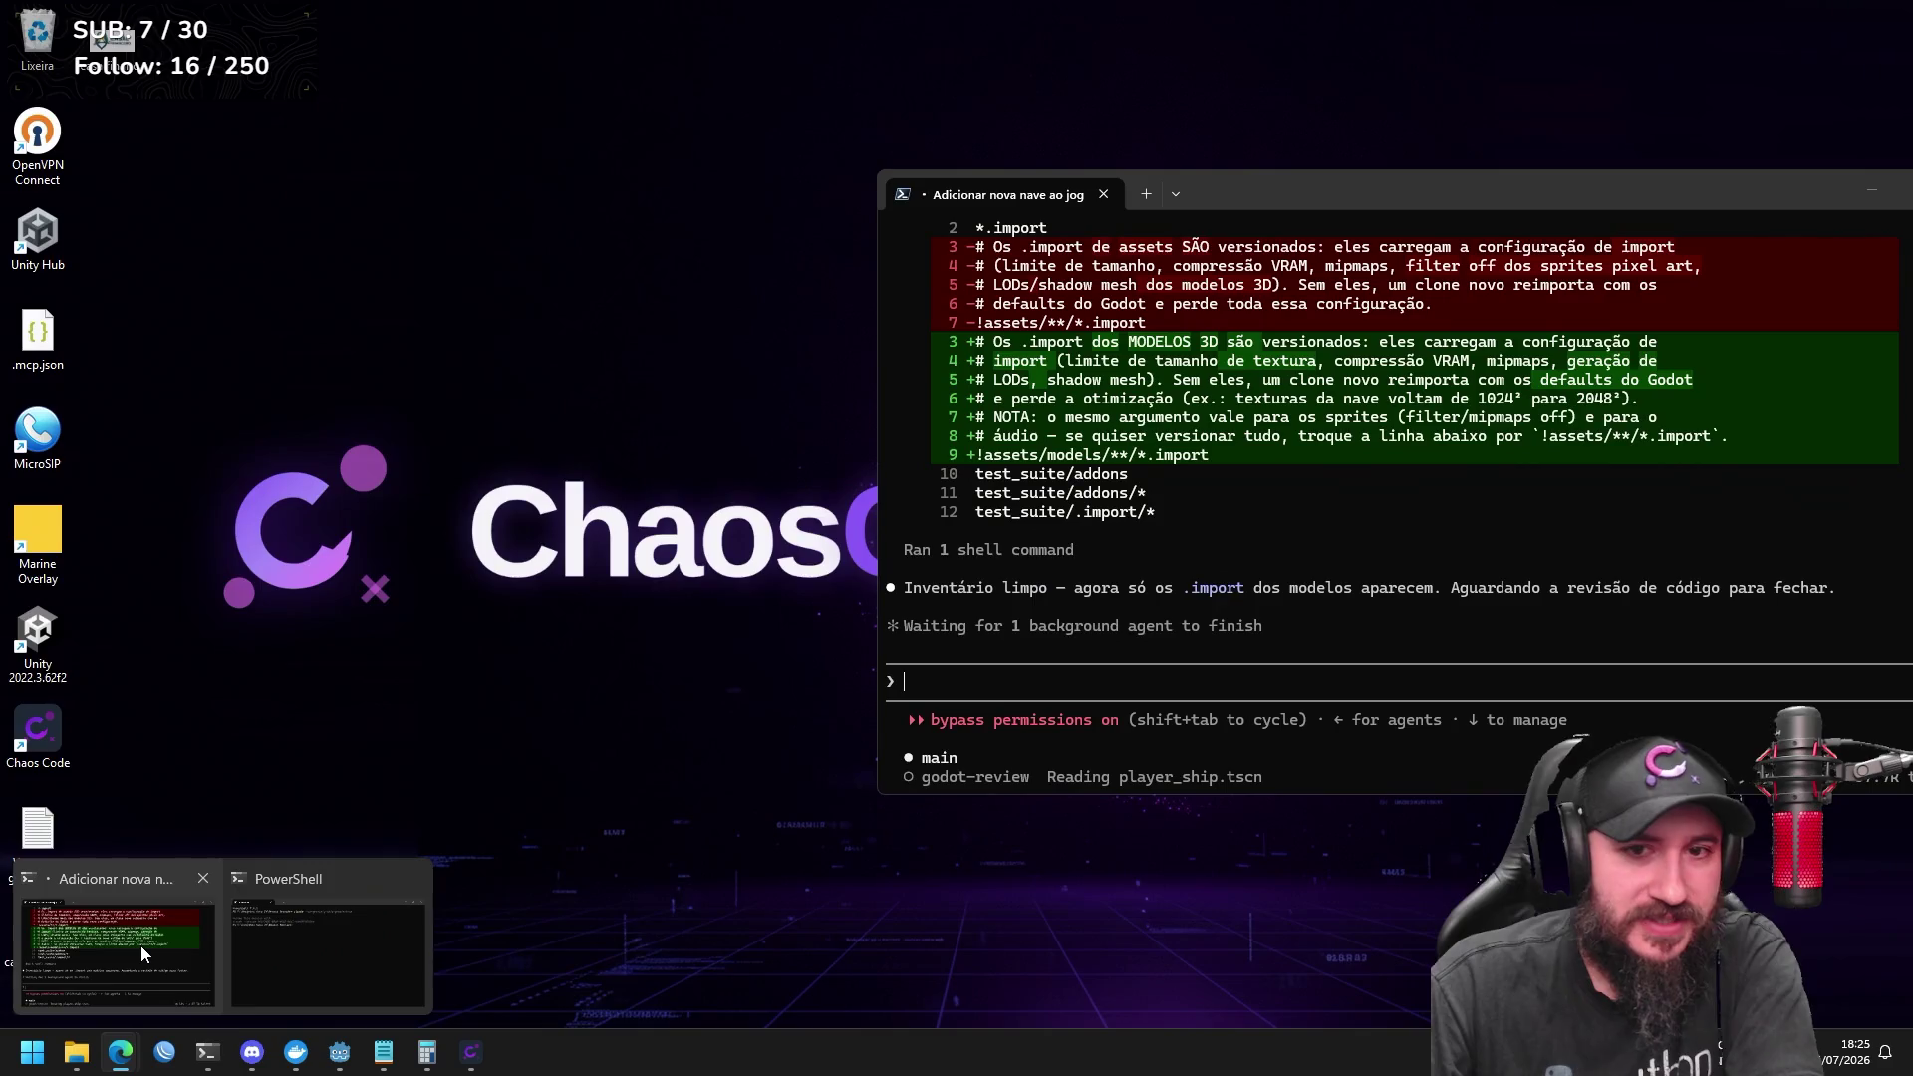
pyautogui.click(140, 946)
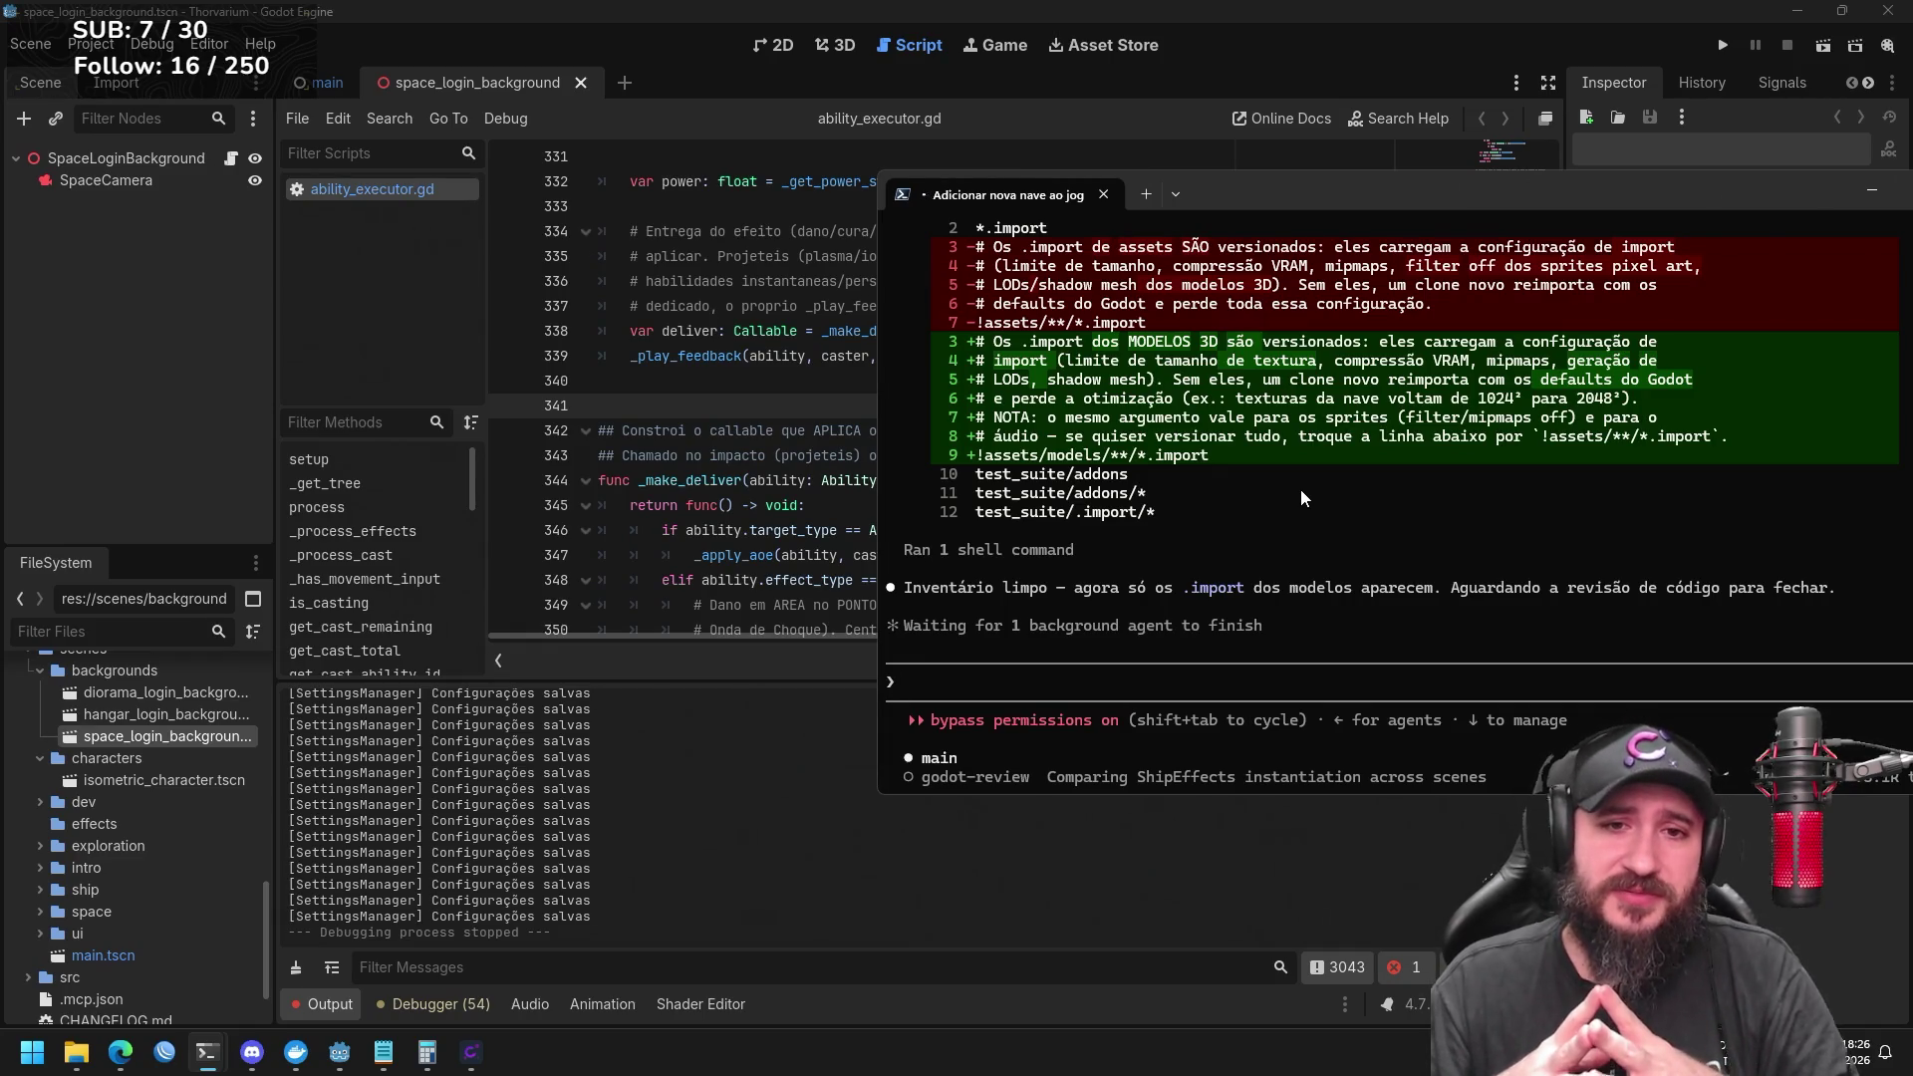
pyautogui.hotkey('alt', 'Tab')
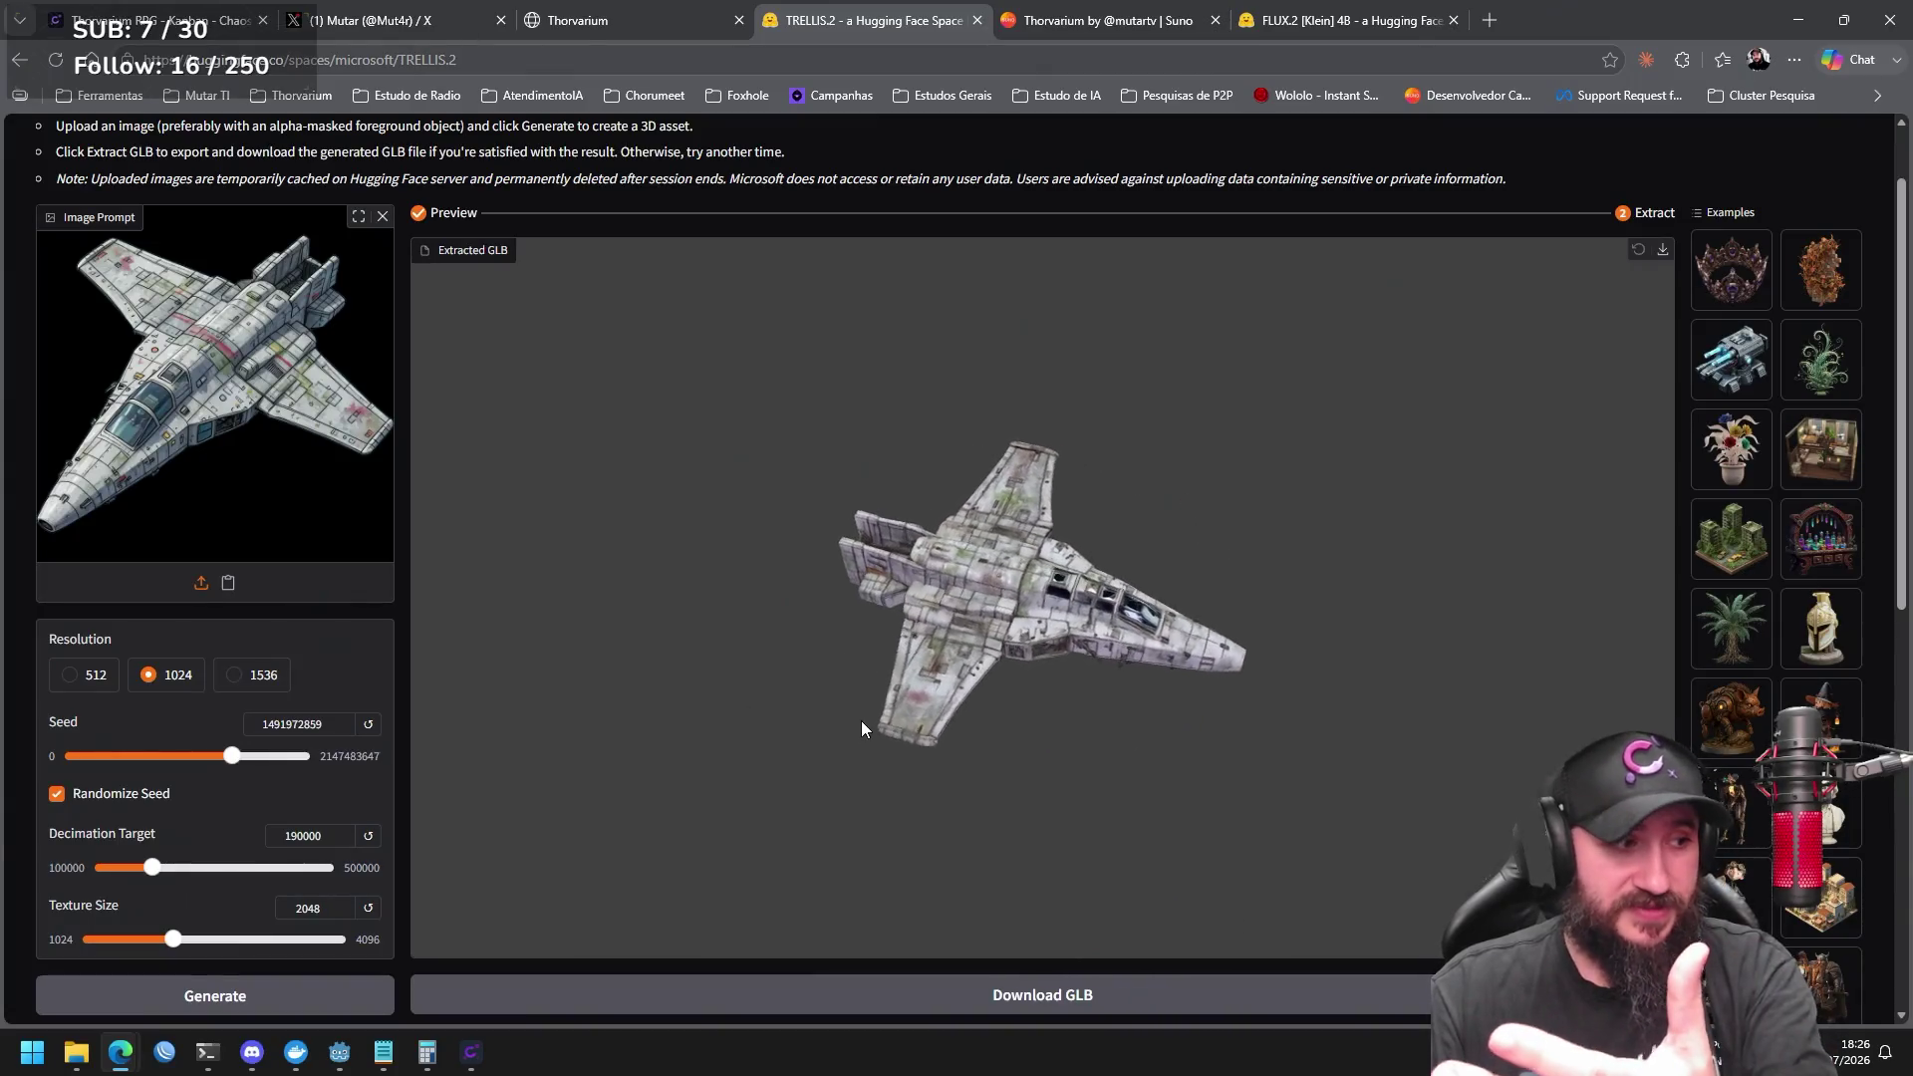
# Orbit and zoom the Extracted GLB ship to nose-up, side and top-down views, then open Suno.
pyautogui.moveTo(983, 689)
pyautogui.mouseDown()
pyautogui.moveTo(1018, 647)
pyautogui.moveTo(1077, 692)
pyautogui.moveTo(942, 702)
pyautogui.moveTo(1071, 662)
pyautogui.moveTo(1091, 622)
pyautogui.moveTo(1034, 725)
pyautogui.moveTo(1233, 669)
pyautogui.moveTo(1156, 589)
pyautogui.moveTo(992, 526)
pyautogui.moveTo(1091, 662)
pyautogui.moveTo(1049, 477)
pyautogui.moveTo(1159, 630)
pyautogui.moveTo(1175, 423)
pyautogui.moveTo(1344, 631)
pyautogui.moveTo(992, 680)
pyautogui.mouseUp()
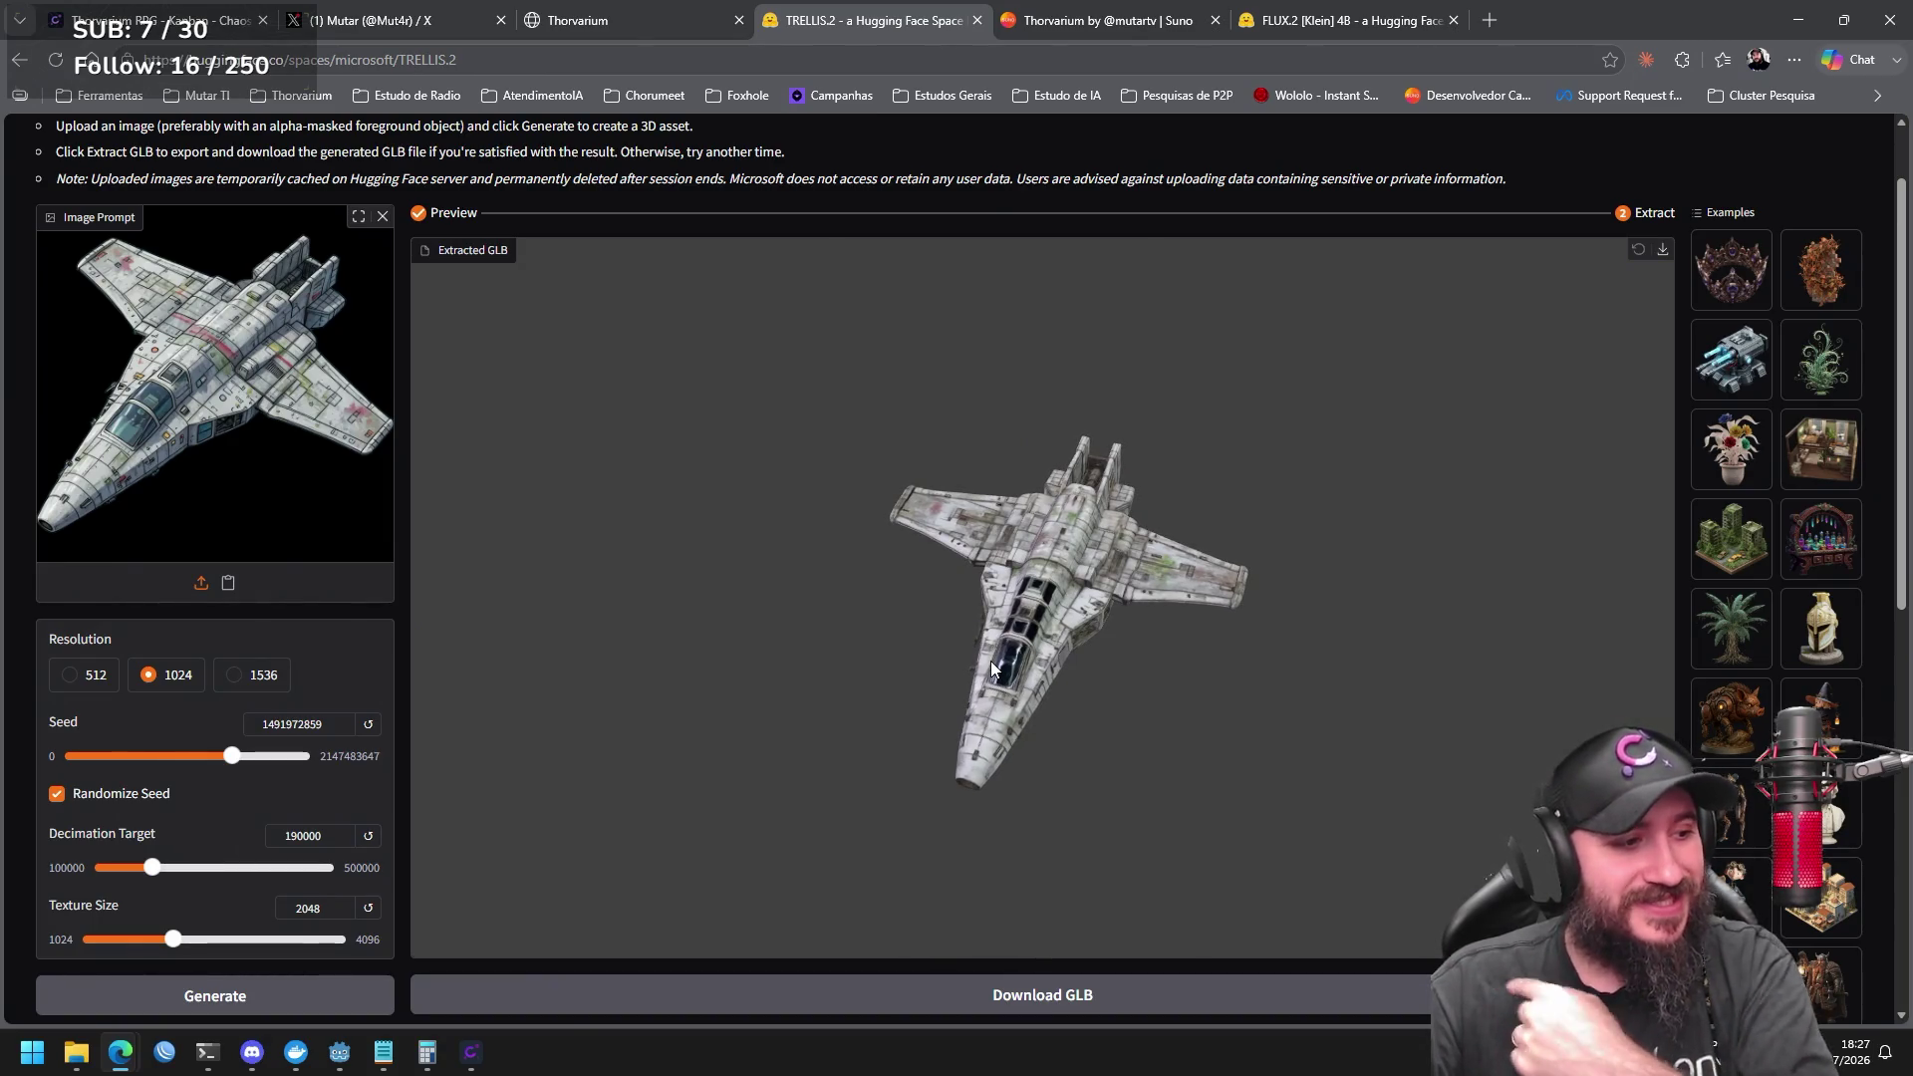
pyautogui.scroll(5, 1095, 624)
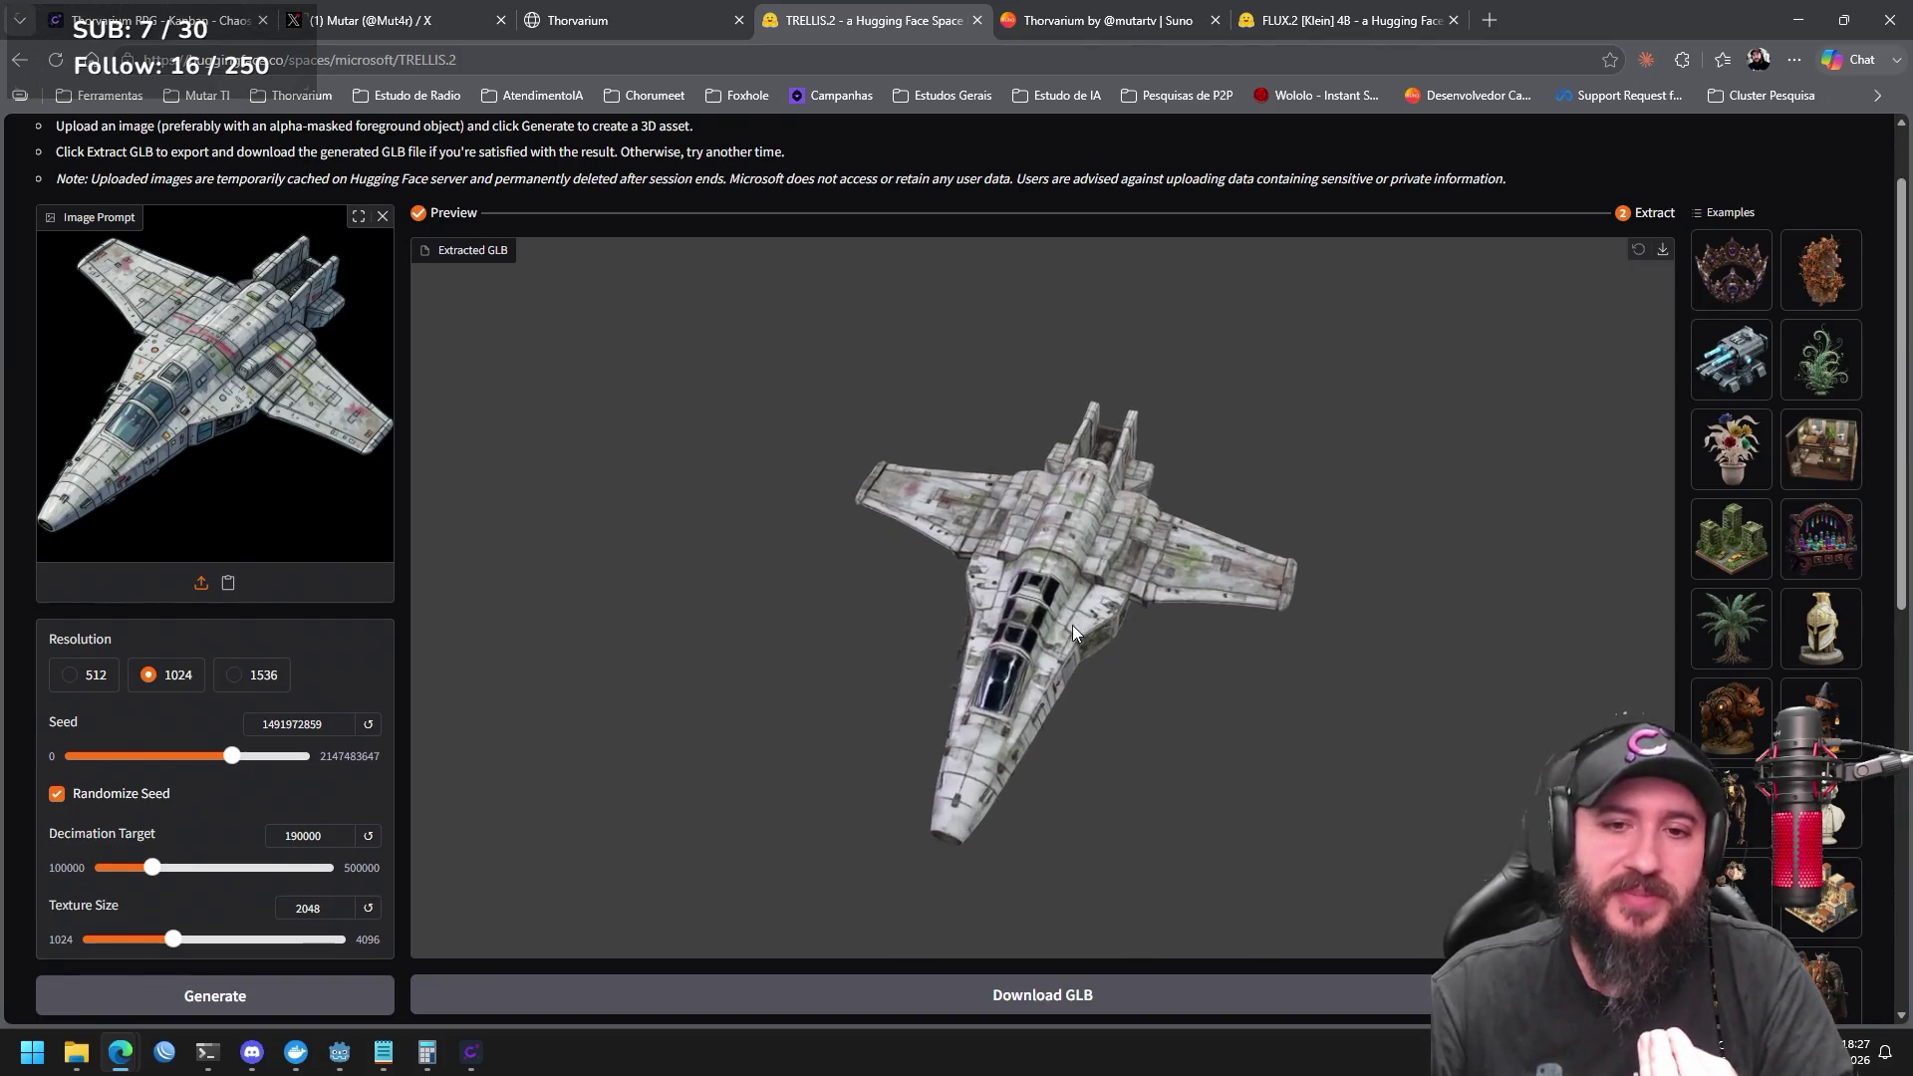
pyautogui.moveTo(1038, 679)
pyautogui.mouseDown()
pyautogui.moveTo(1043, 743)
pyautogui.moveTo(1080, 688)
pyautogui.moveTo(1193, 681)
pyautogui.mouseUp()
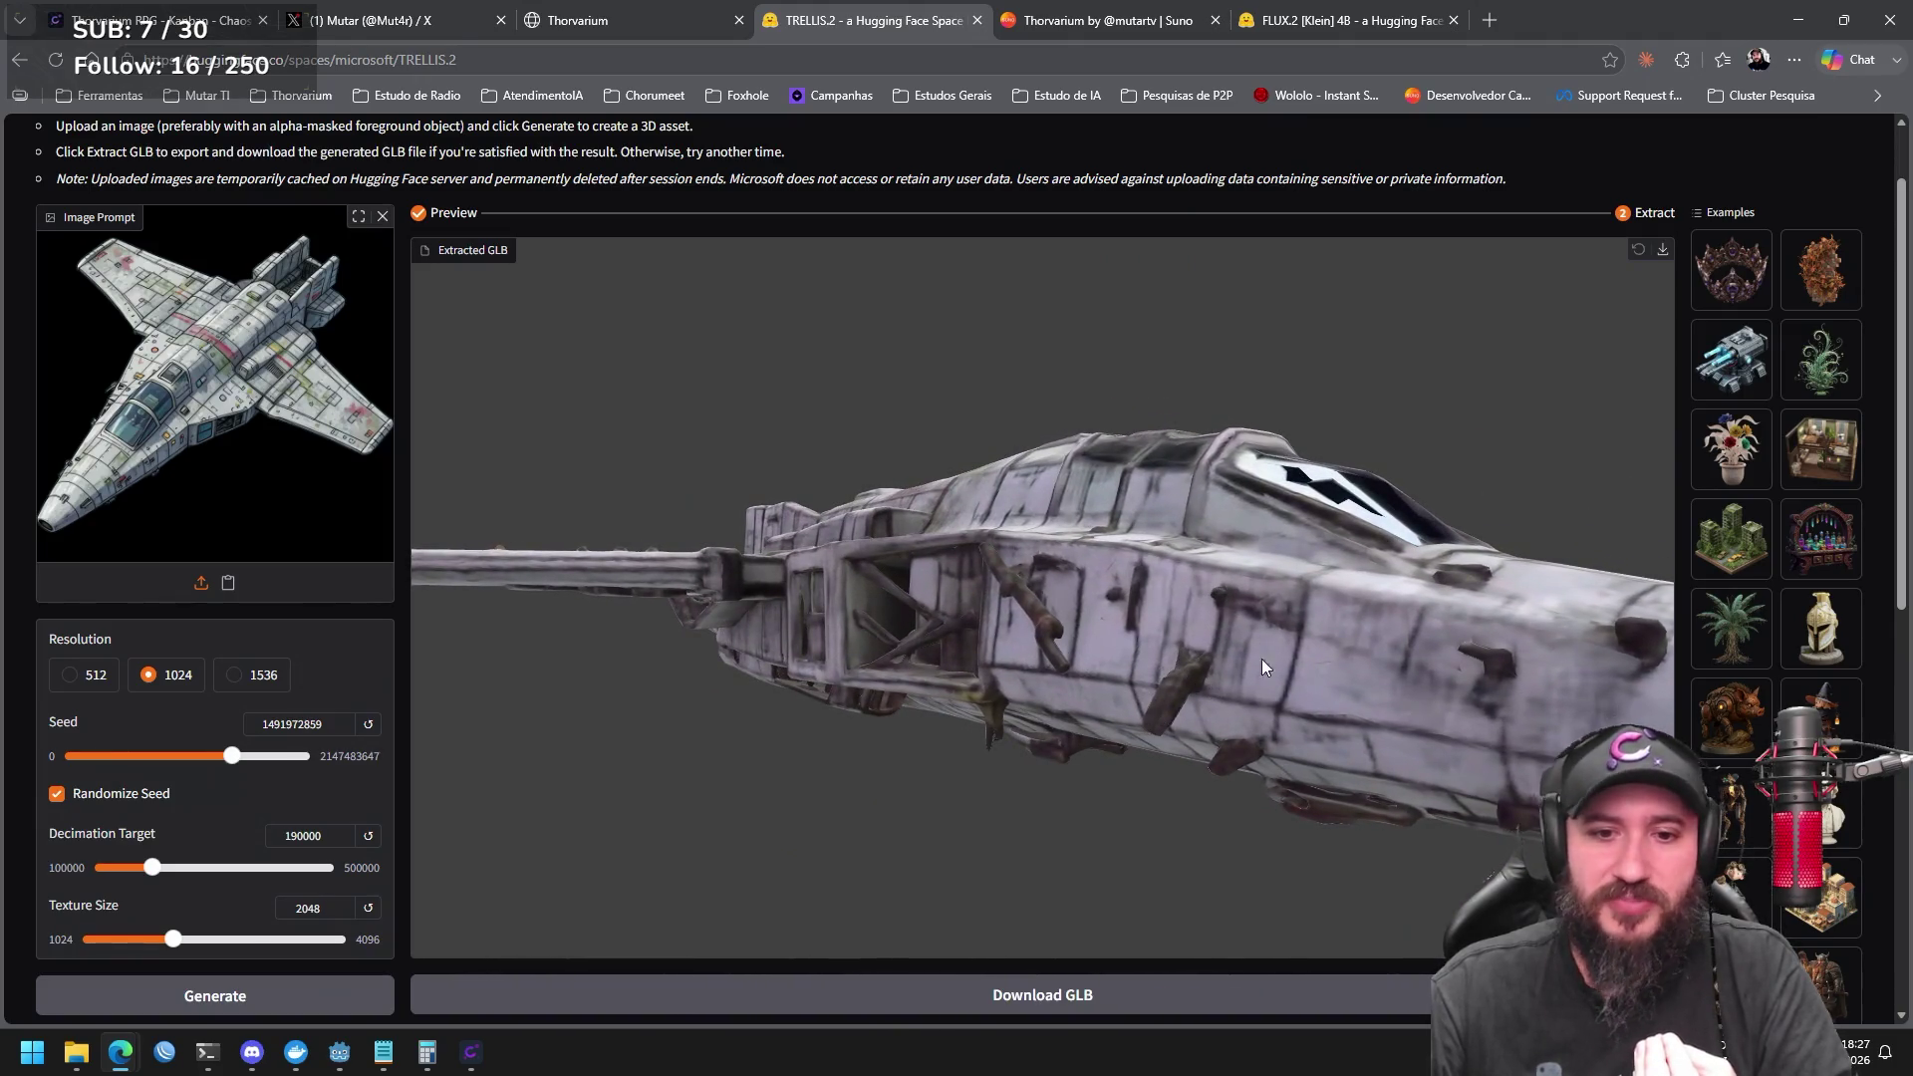
pyautogui.scroll(-6, 1144, 775)
pyautogui.moveTo(1145, 769)
pyautogui.mouseDown()
pyautogui.moveTo(1156, 611)
pyautogui.moveTo(1036, 697)
pyautogui.moveTo(957, 724)
pyautogui.mouseUp()
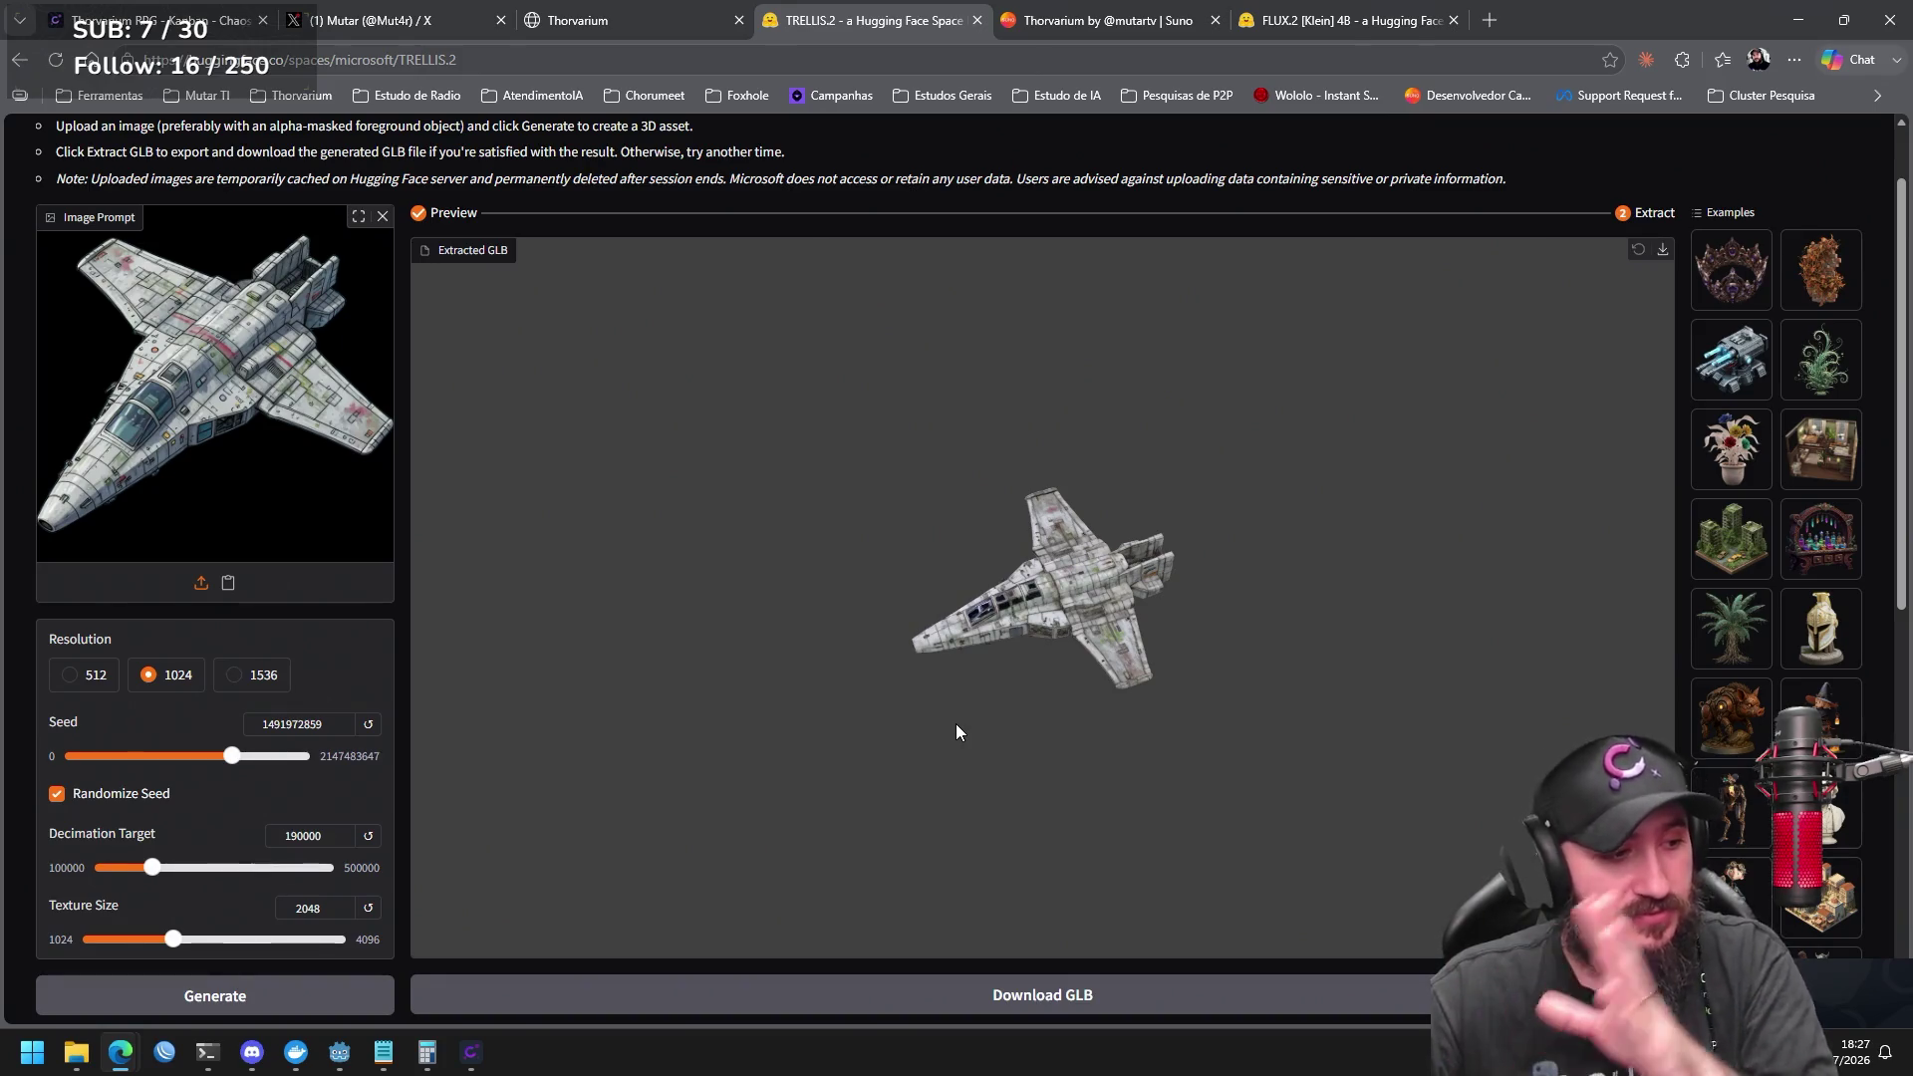
pyautogui.scroll(1, 958, 729)
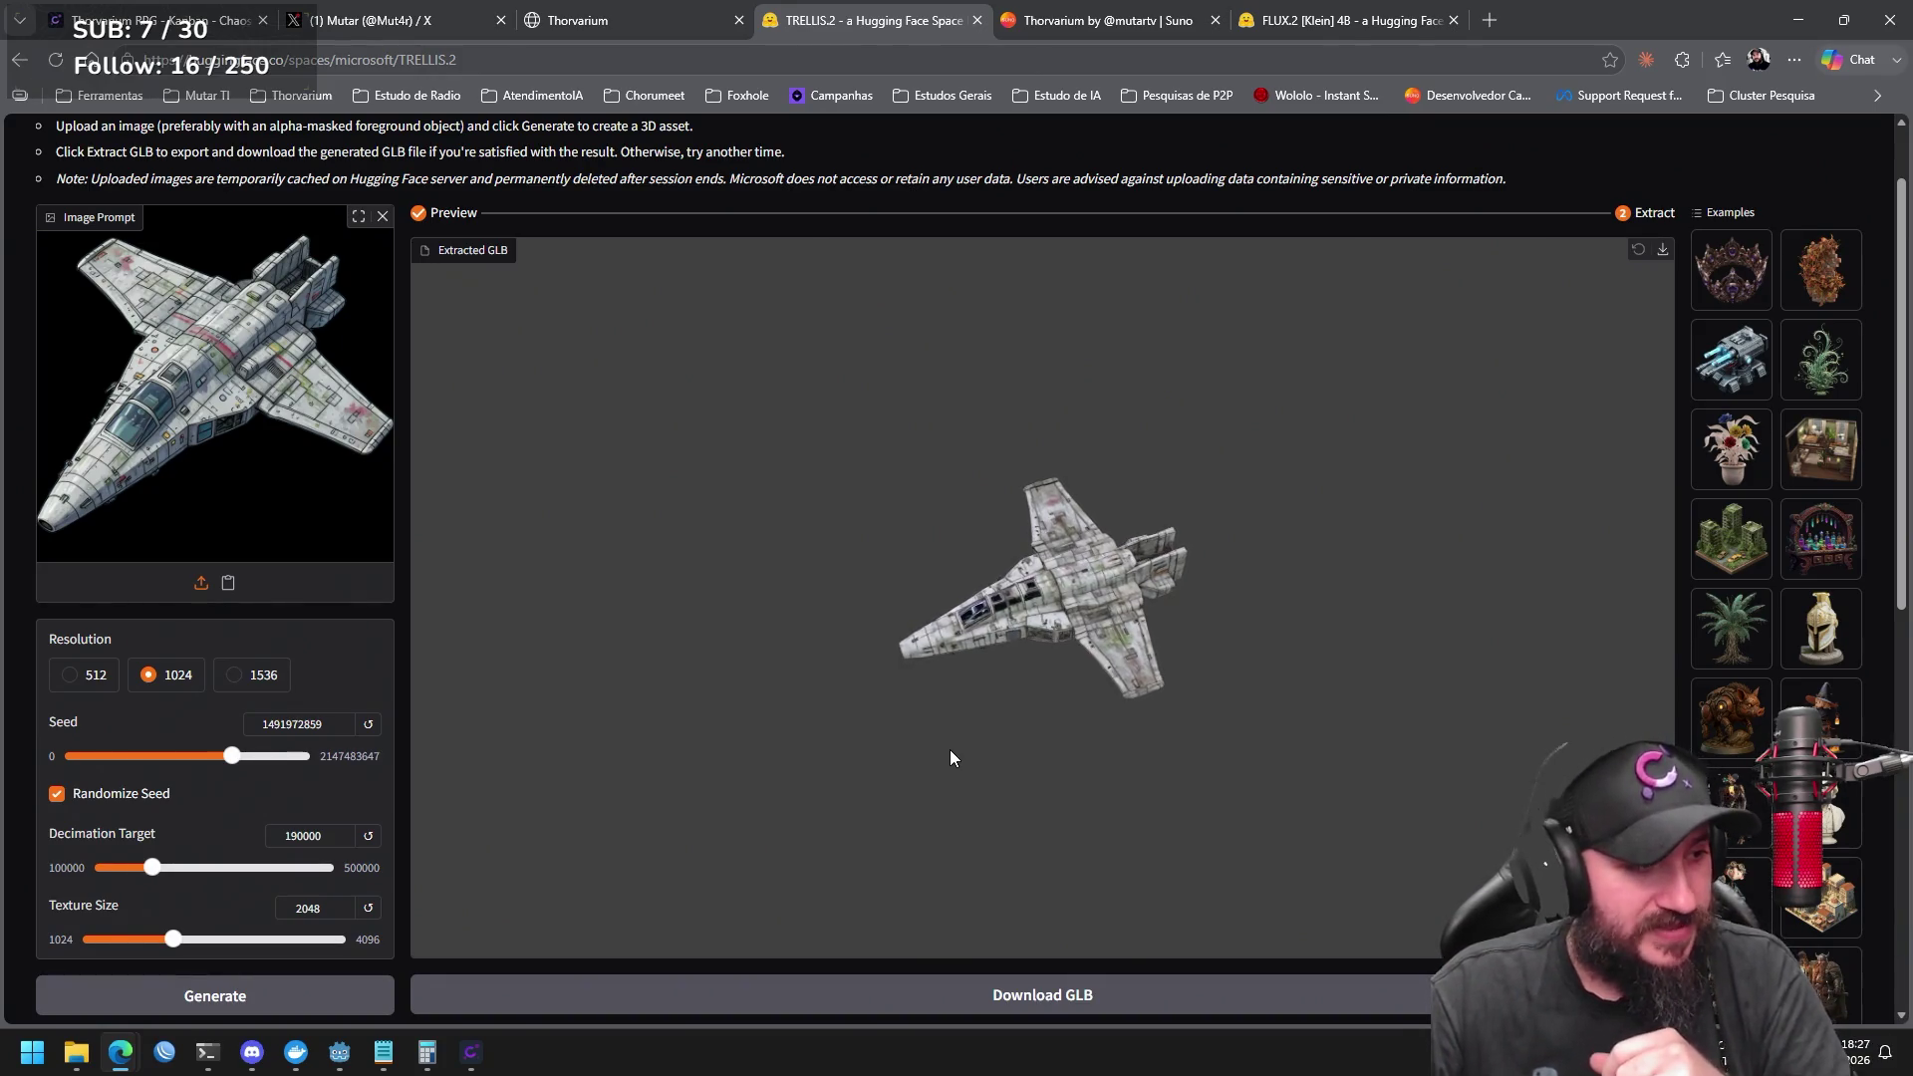
pyautogui.scroll(1, 1072, 638)
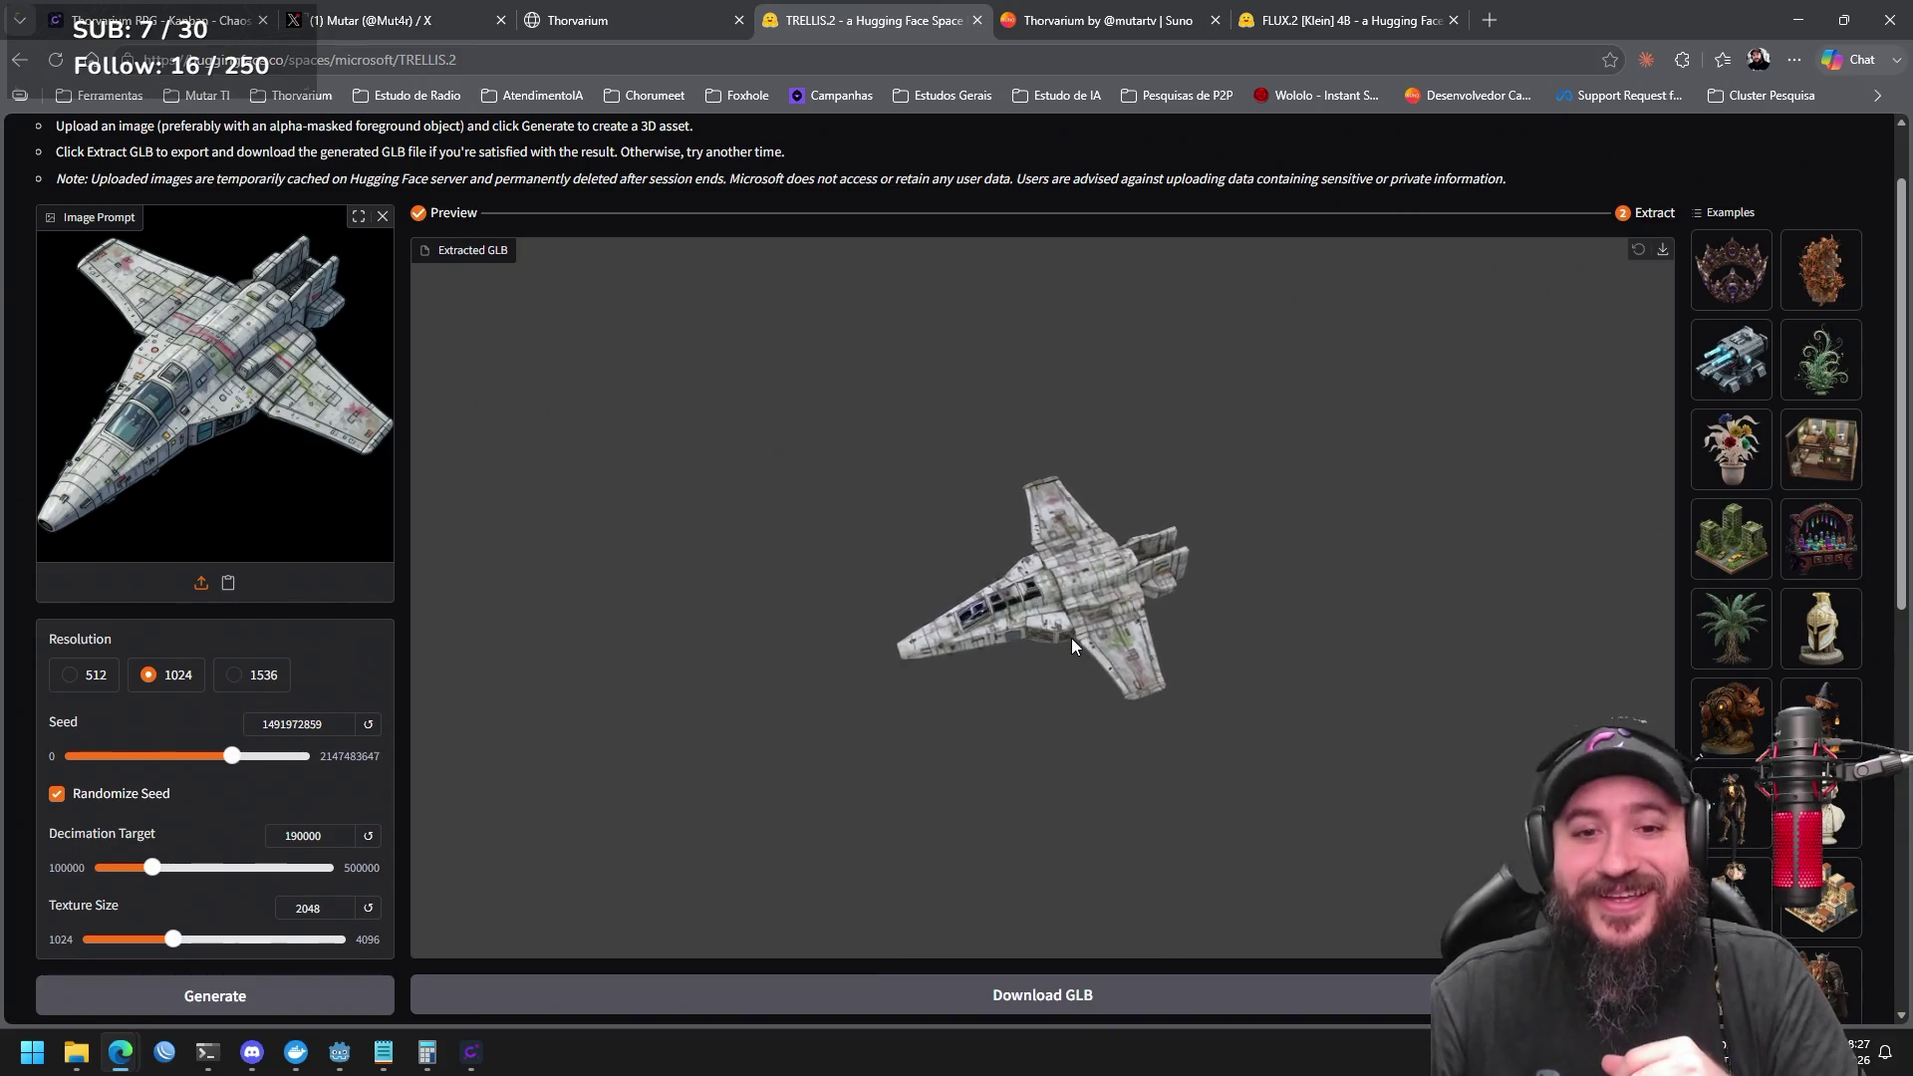
pyautogui.scroll(5, 1061, 649)
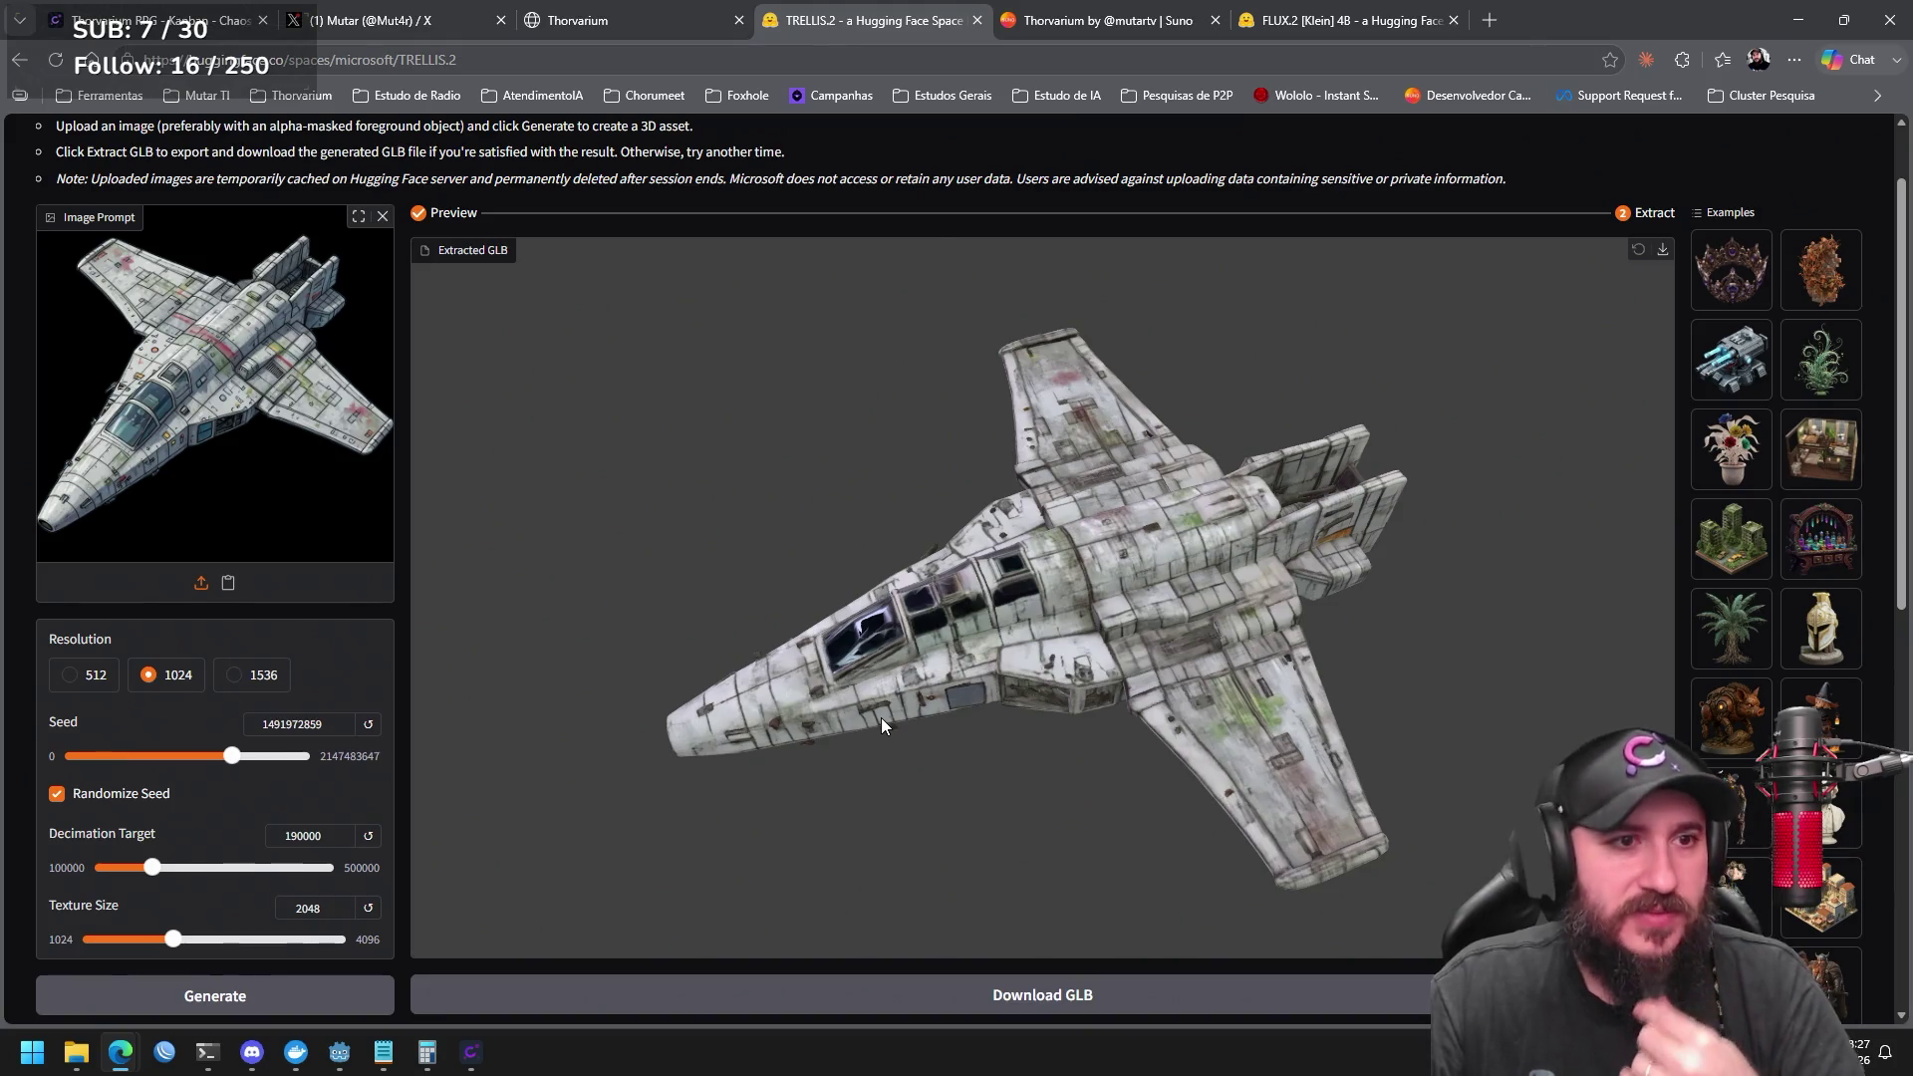
pyautogui.click(1099, 27)
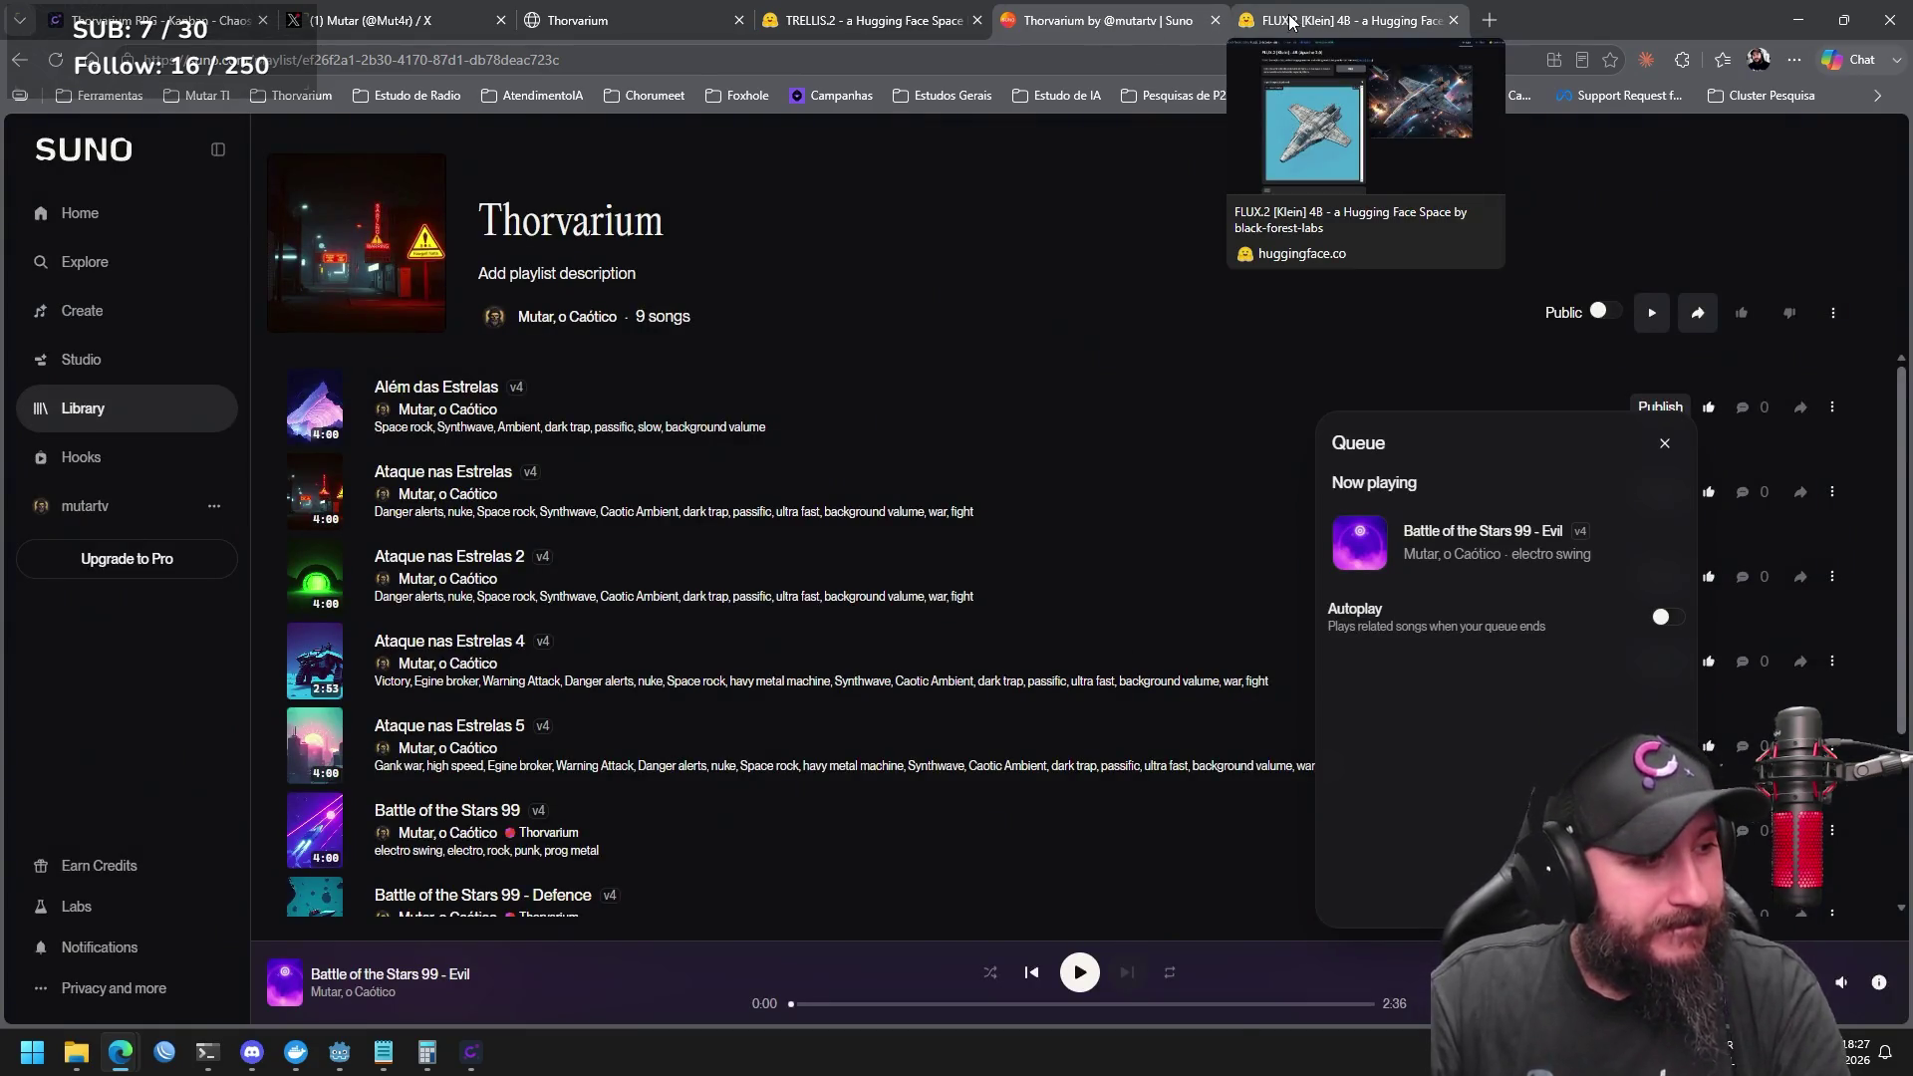
# Back on TRELLIS.2, zoom and orbit the ship model from top-down to a side view.
pyautogui.click(925, 15)
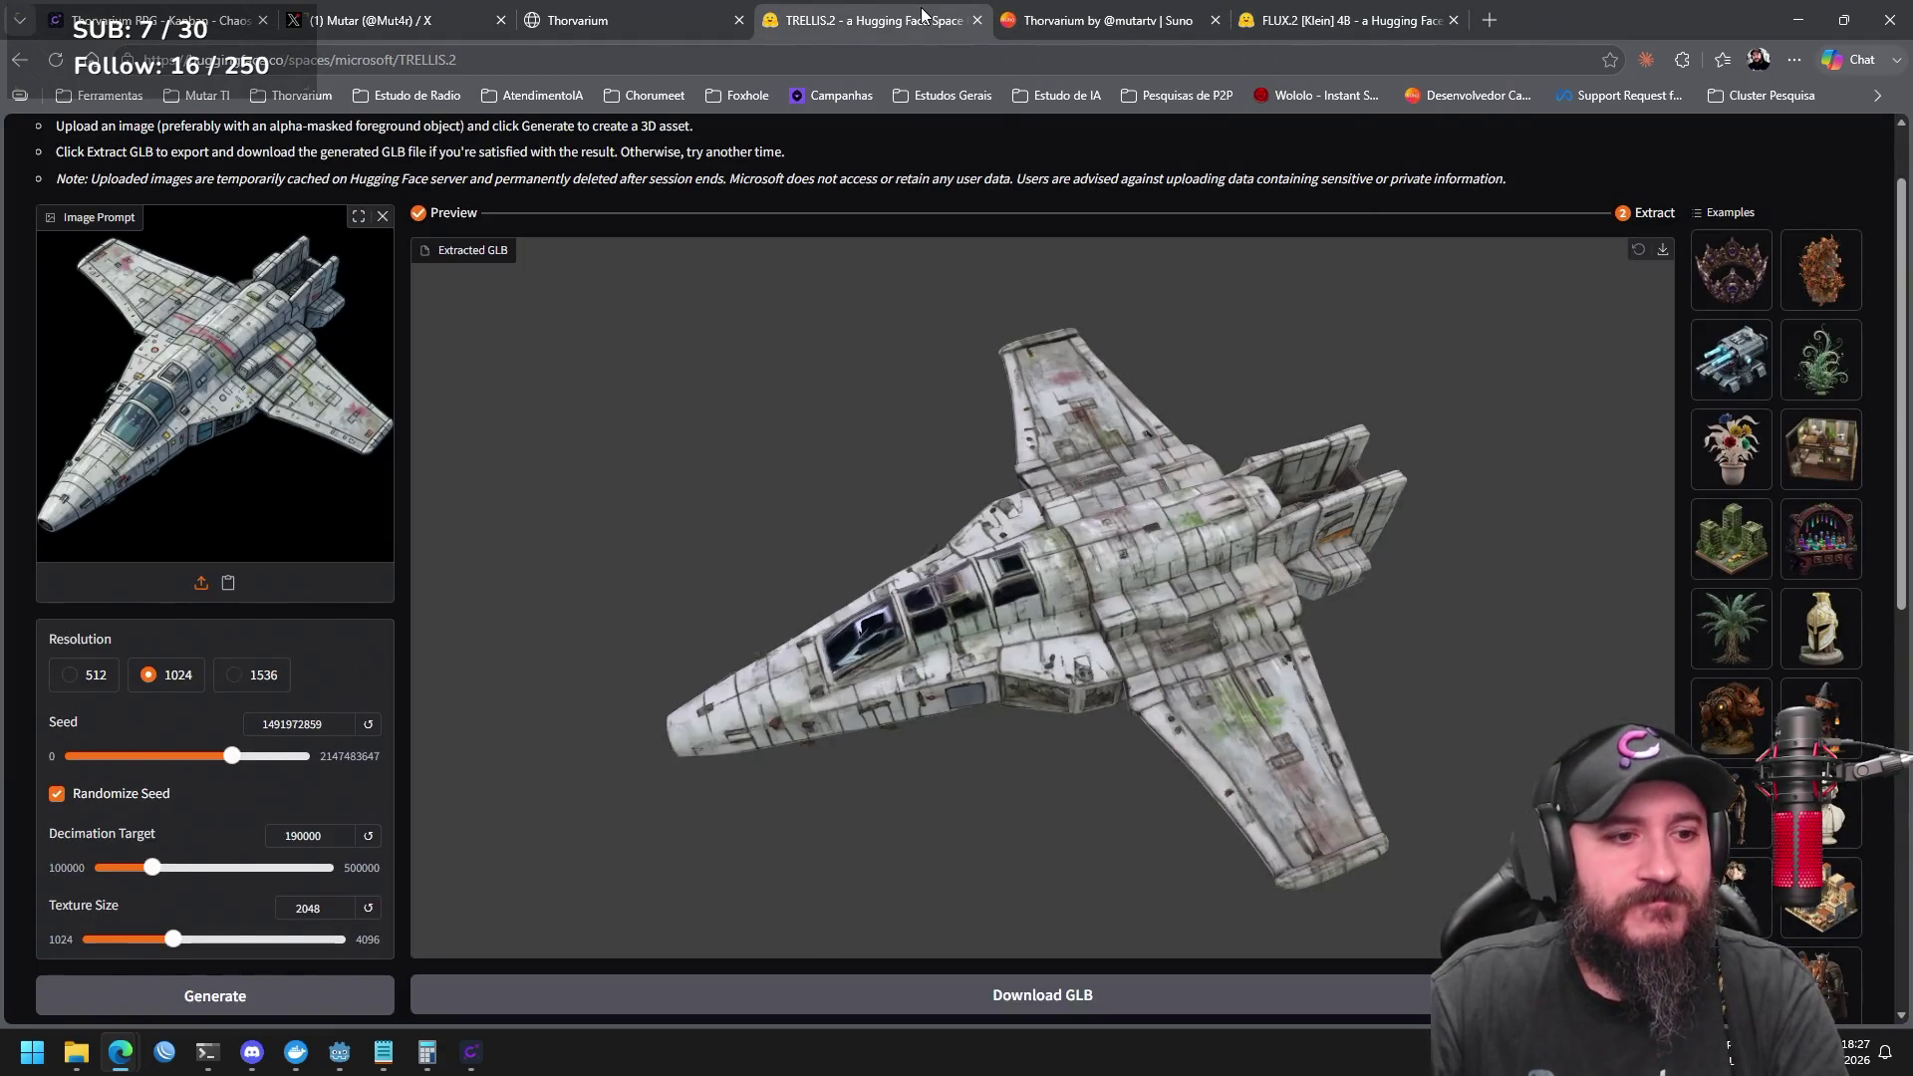
pyautogui.scroll(1, 804, 187)
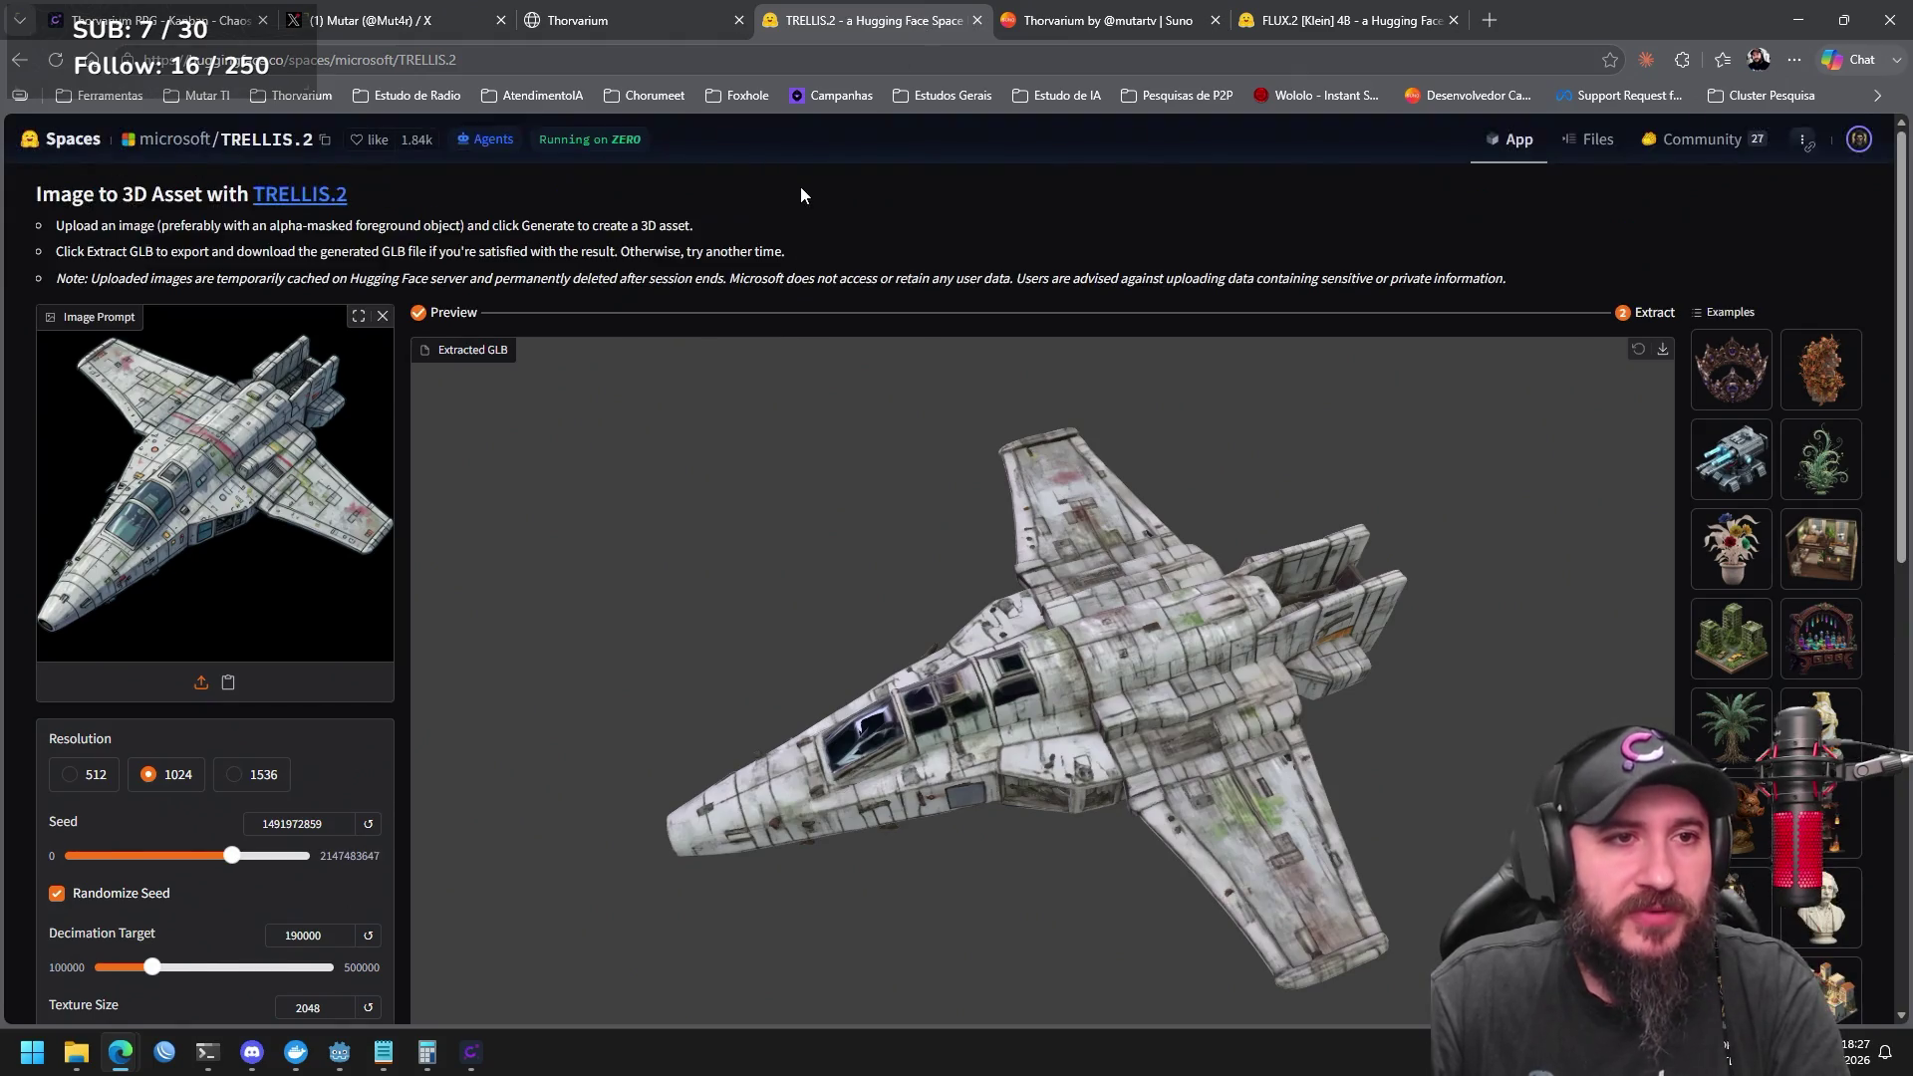
pyautogui.scroll(-5, 803, 516)
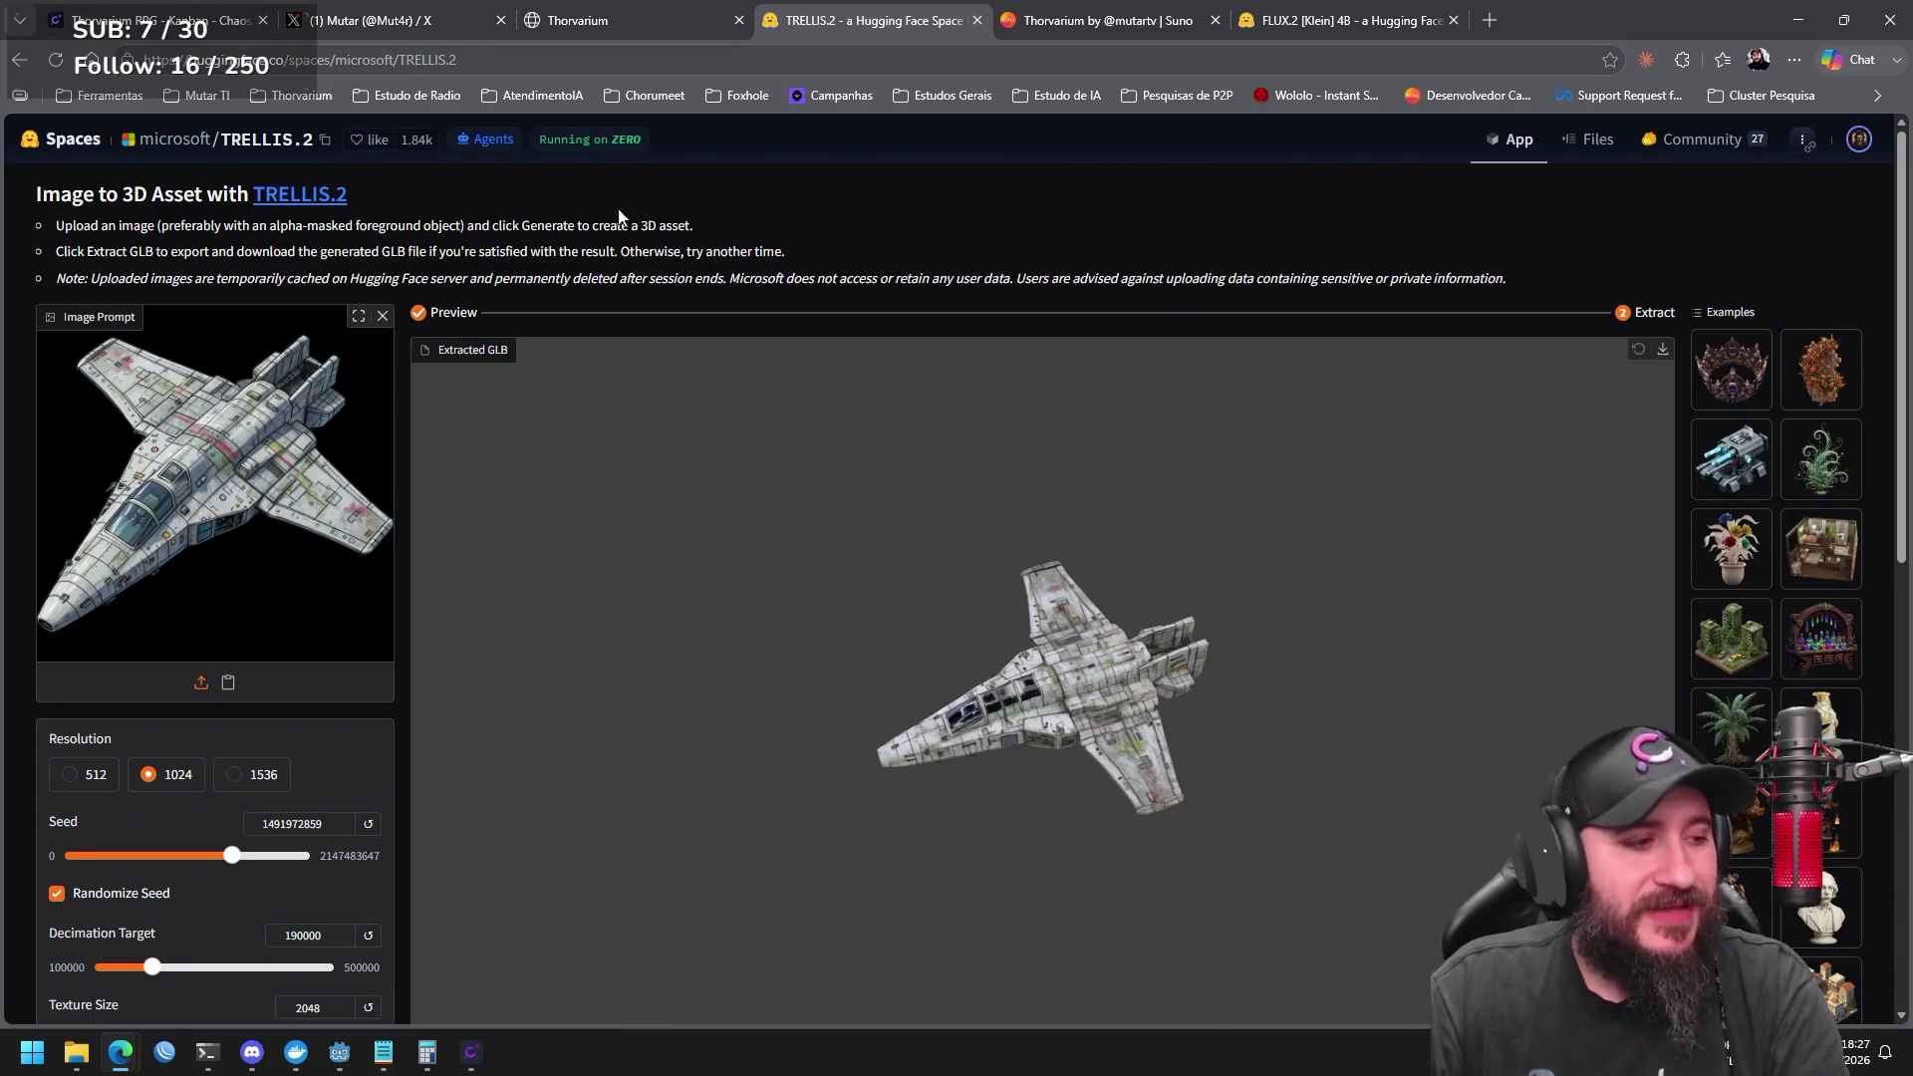
pyautogui.moveTo(957, 728)
pyautogui.mouseDown()
pyautogui.moveTo(1161, 734)
pyautogui.moveTo(1161, 598)
pyautogui.moveTo(1145, 680)
pyautogui.mouseUp()
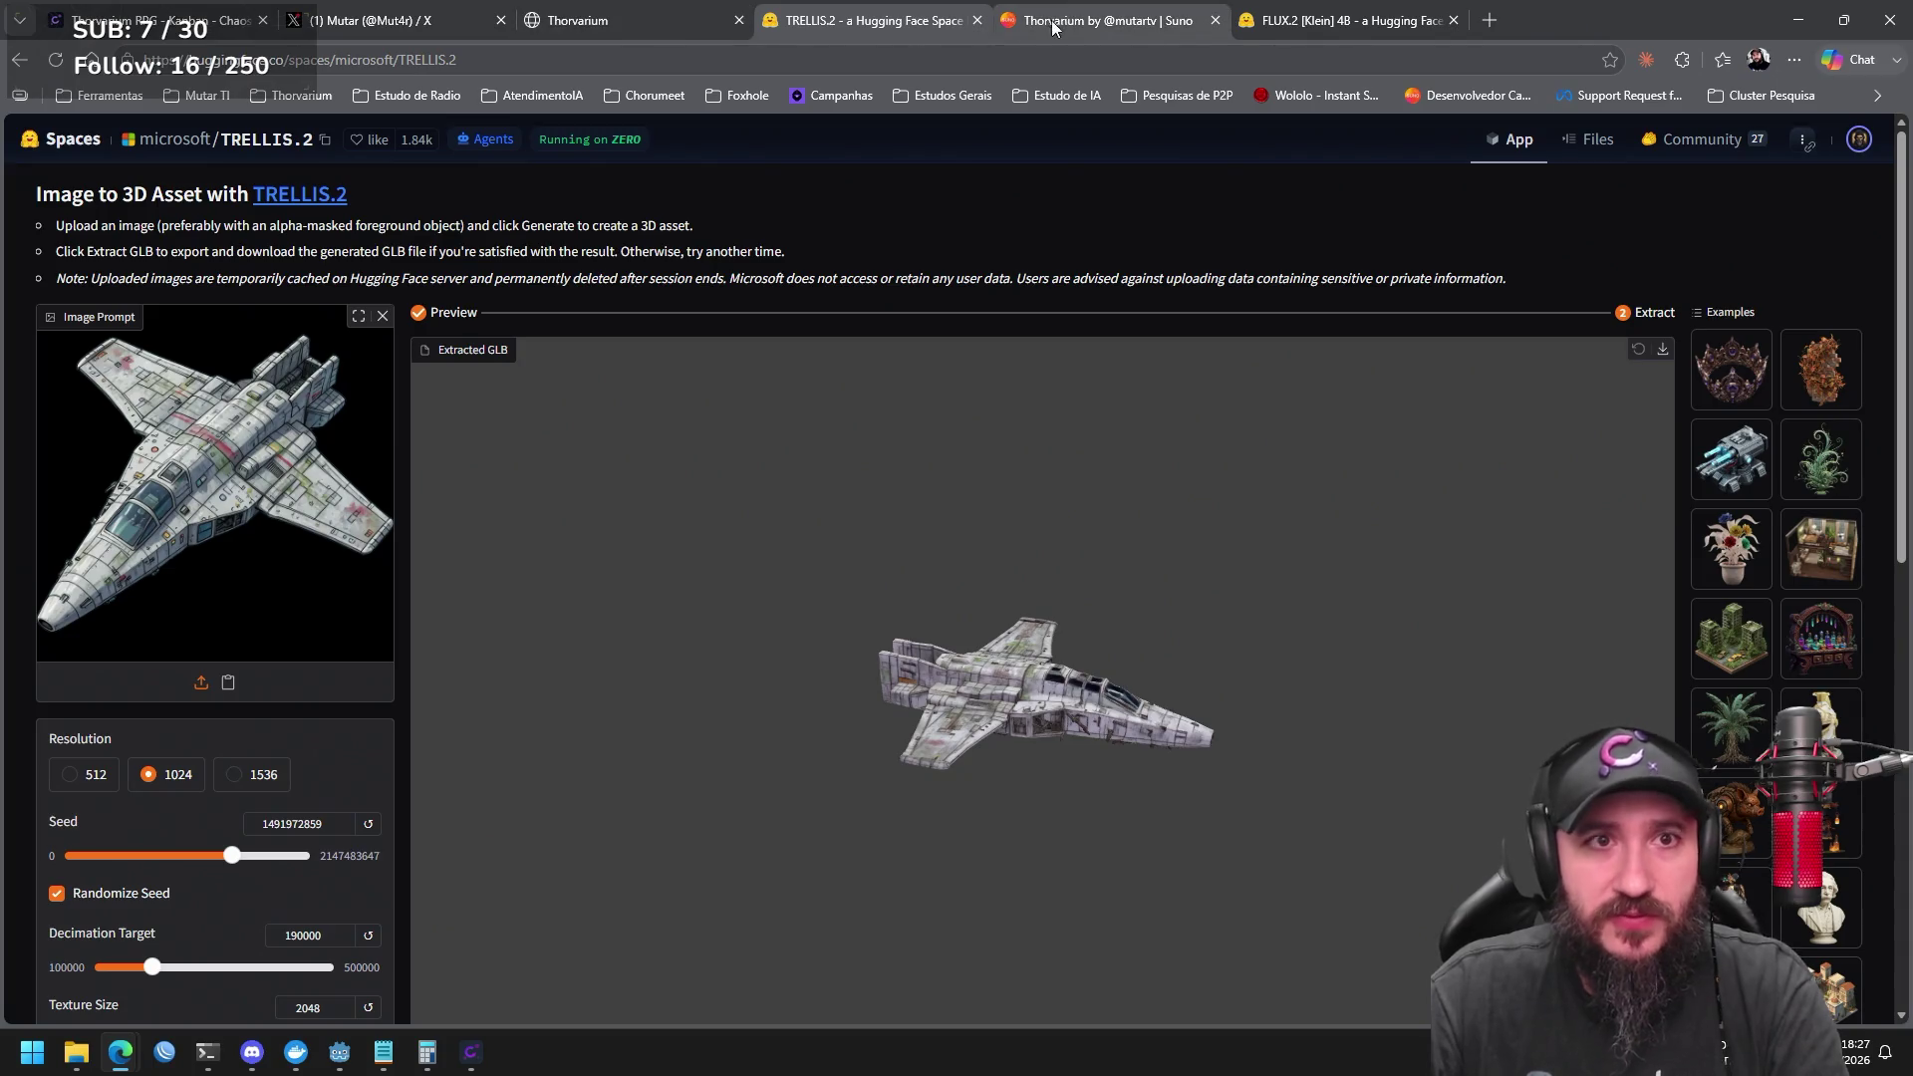
# Compare against the Thorvarium site and FLUX.2 Klein concept art, then orbit the TRELLIS.2 model again.
pyautogui.click(654, 10)
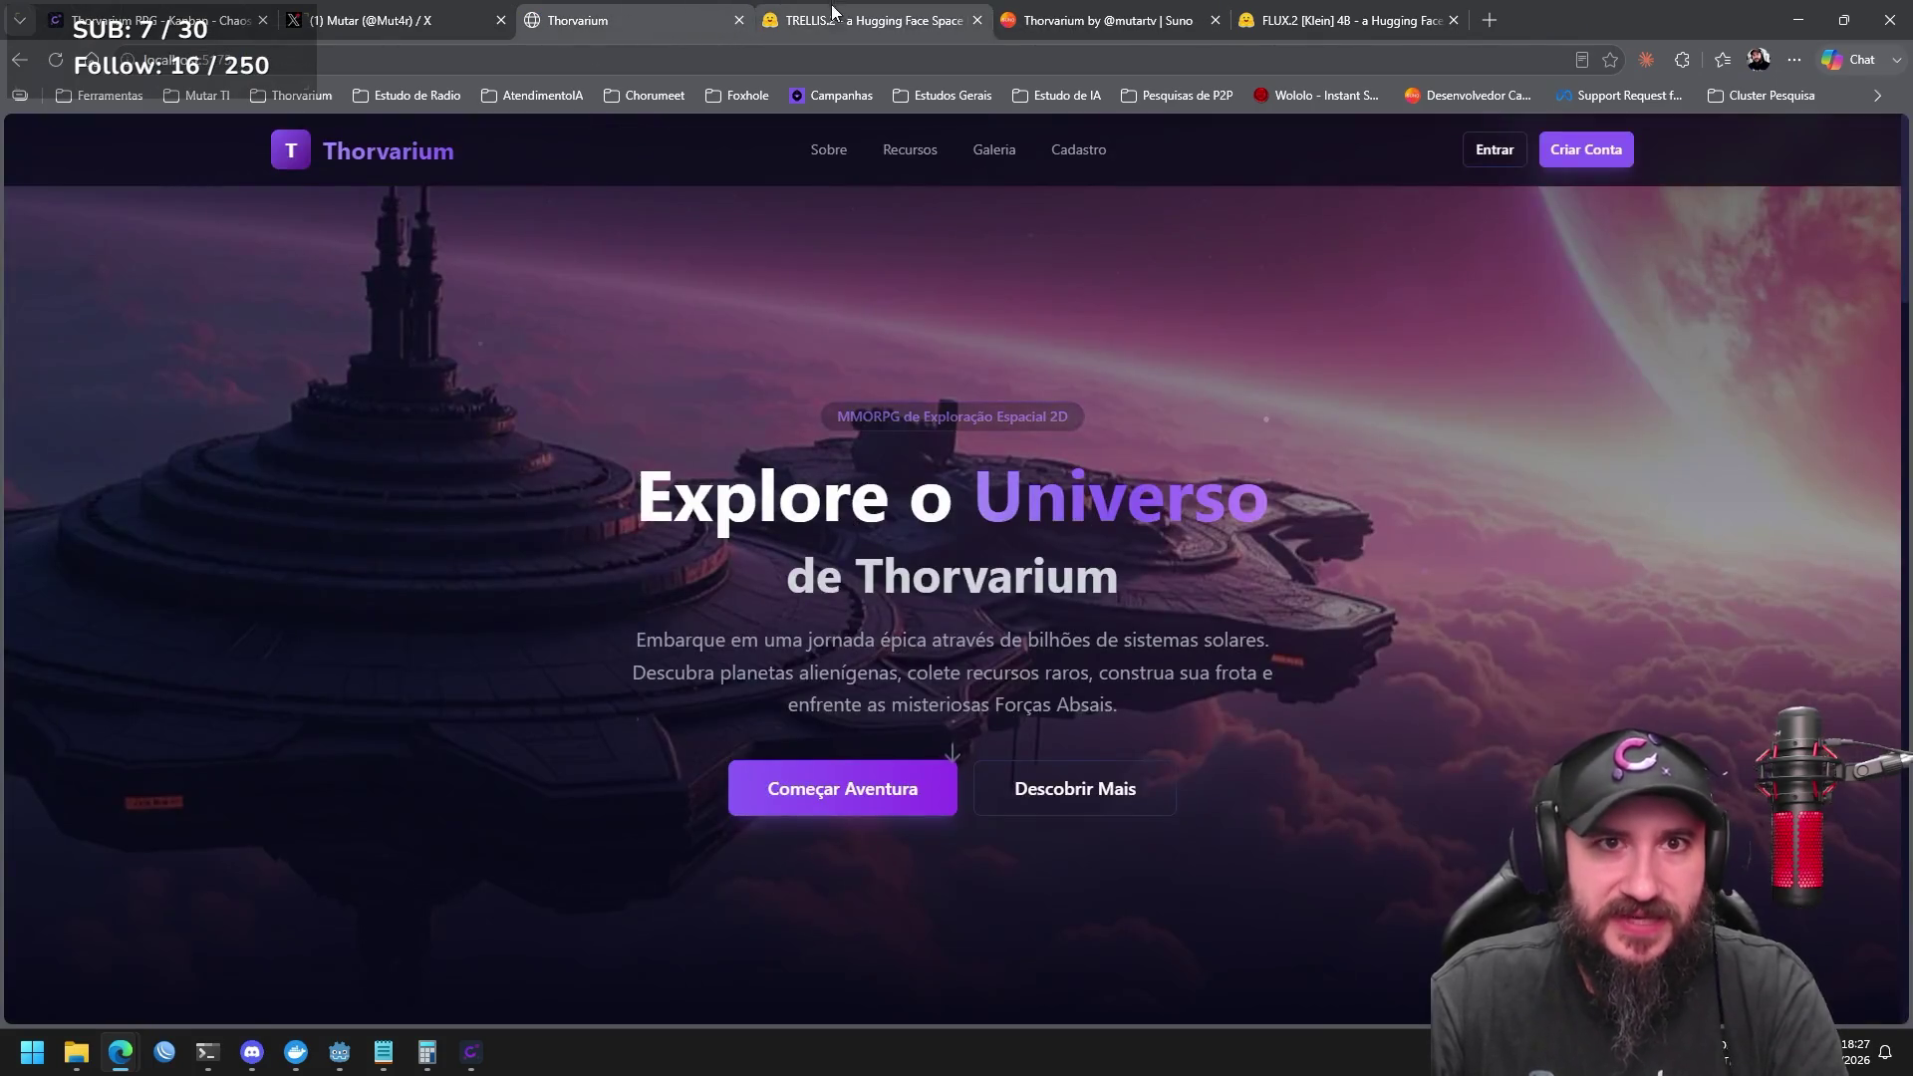
pyautogui.click(847, 17)
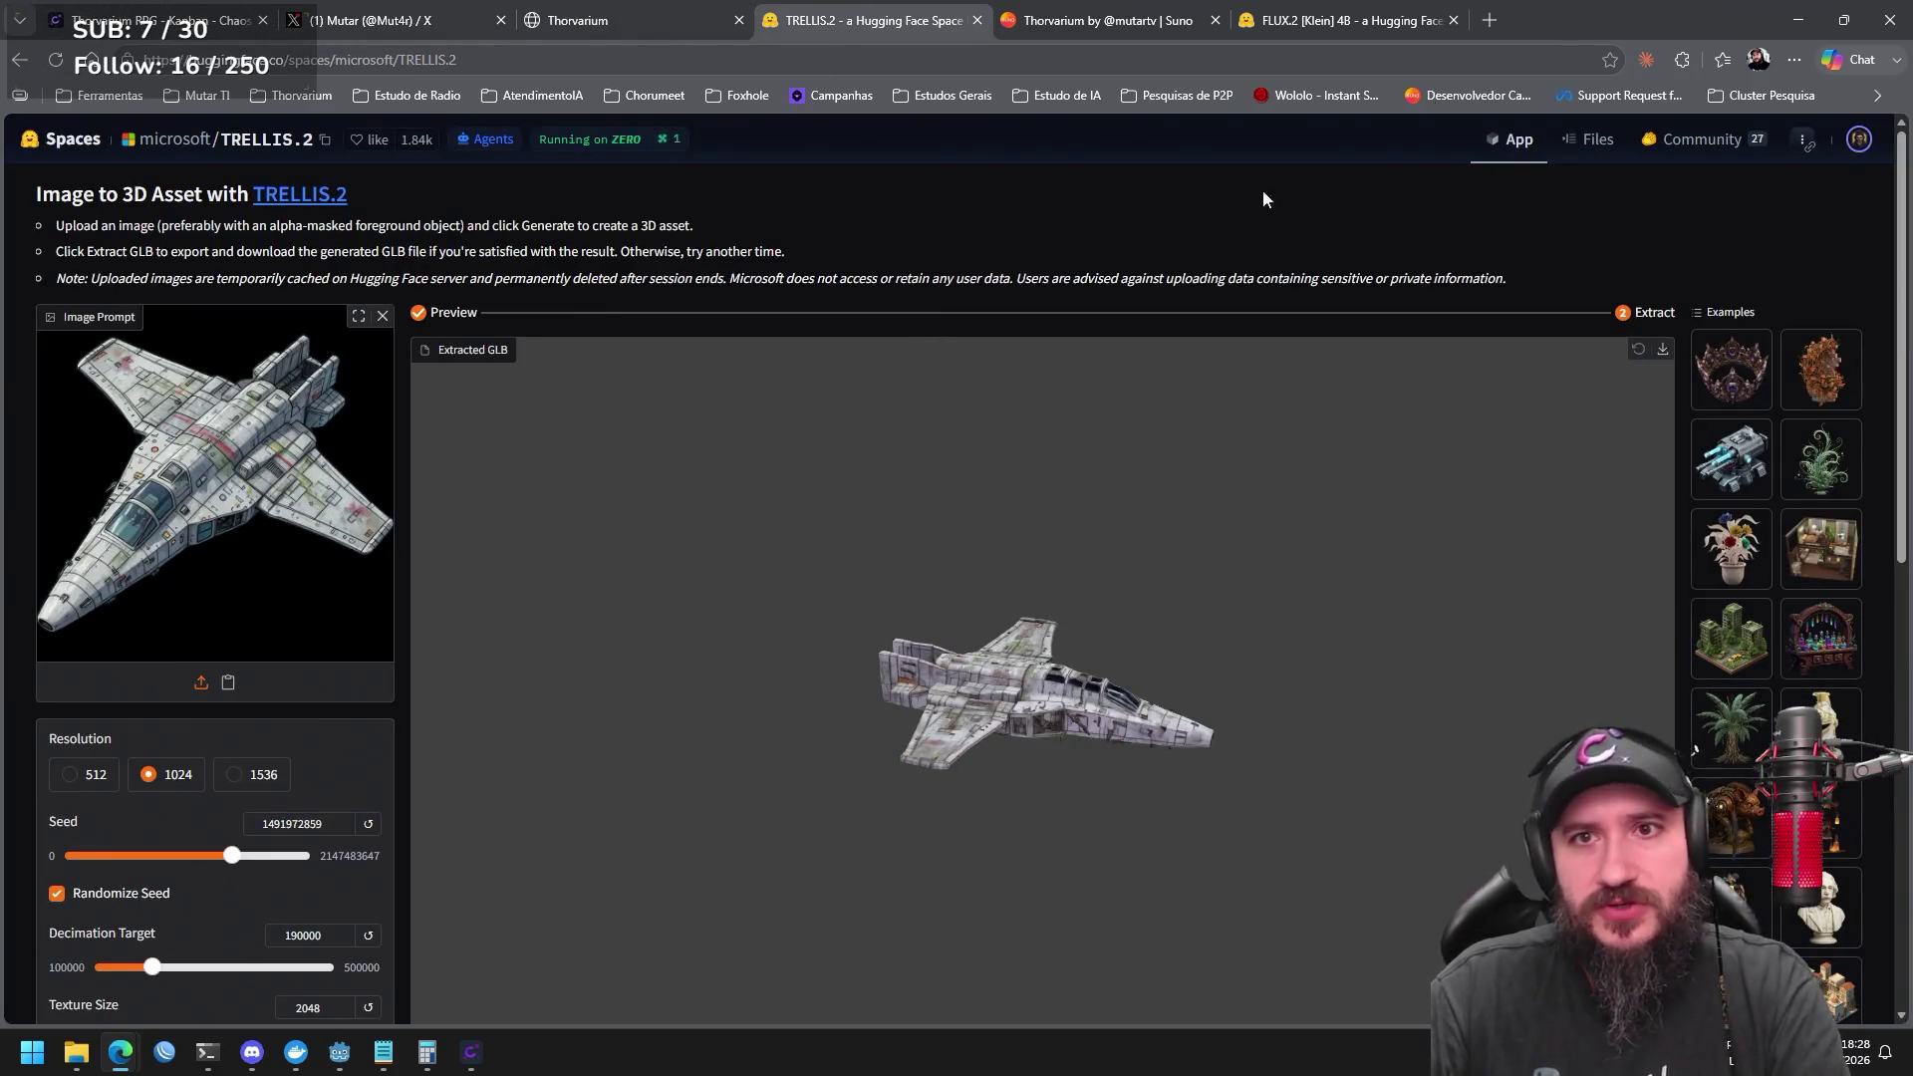
pyautogui.click(1348, 20)
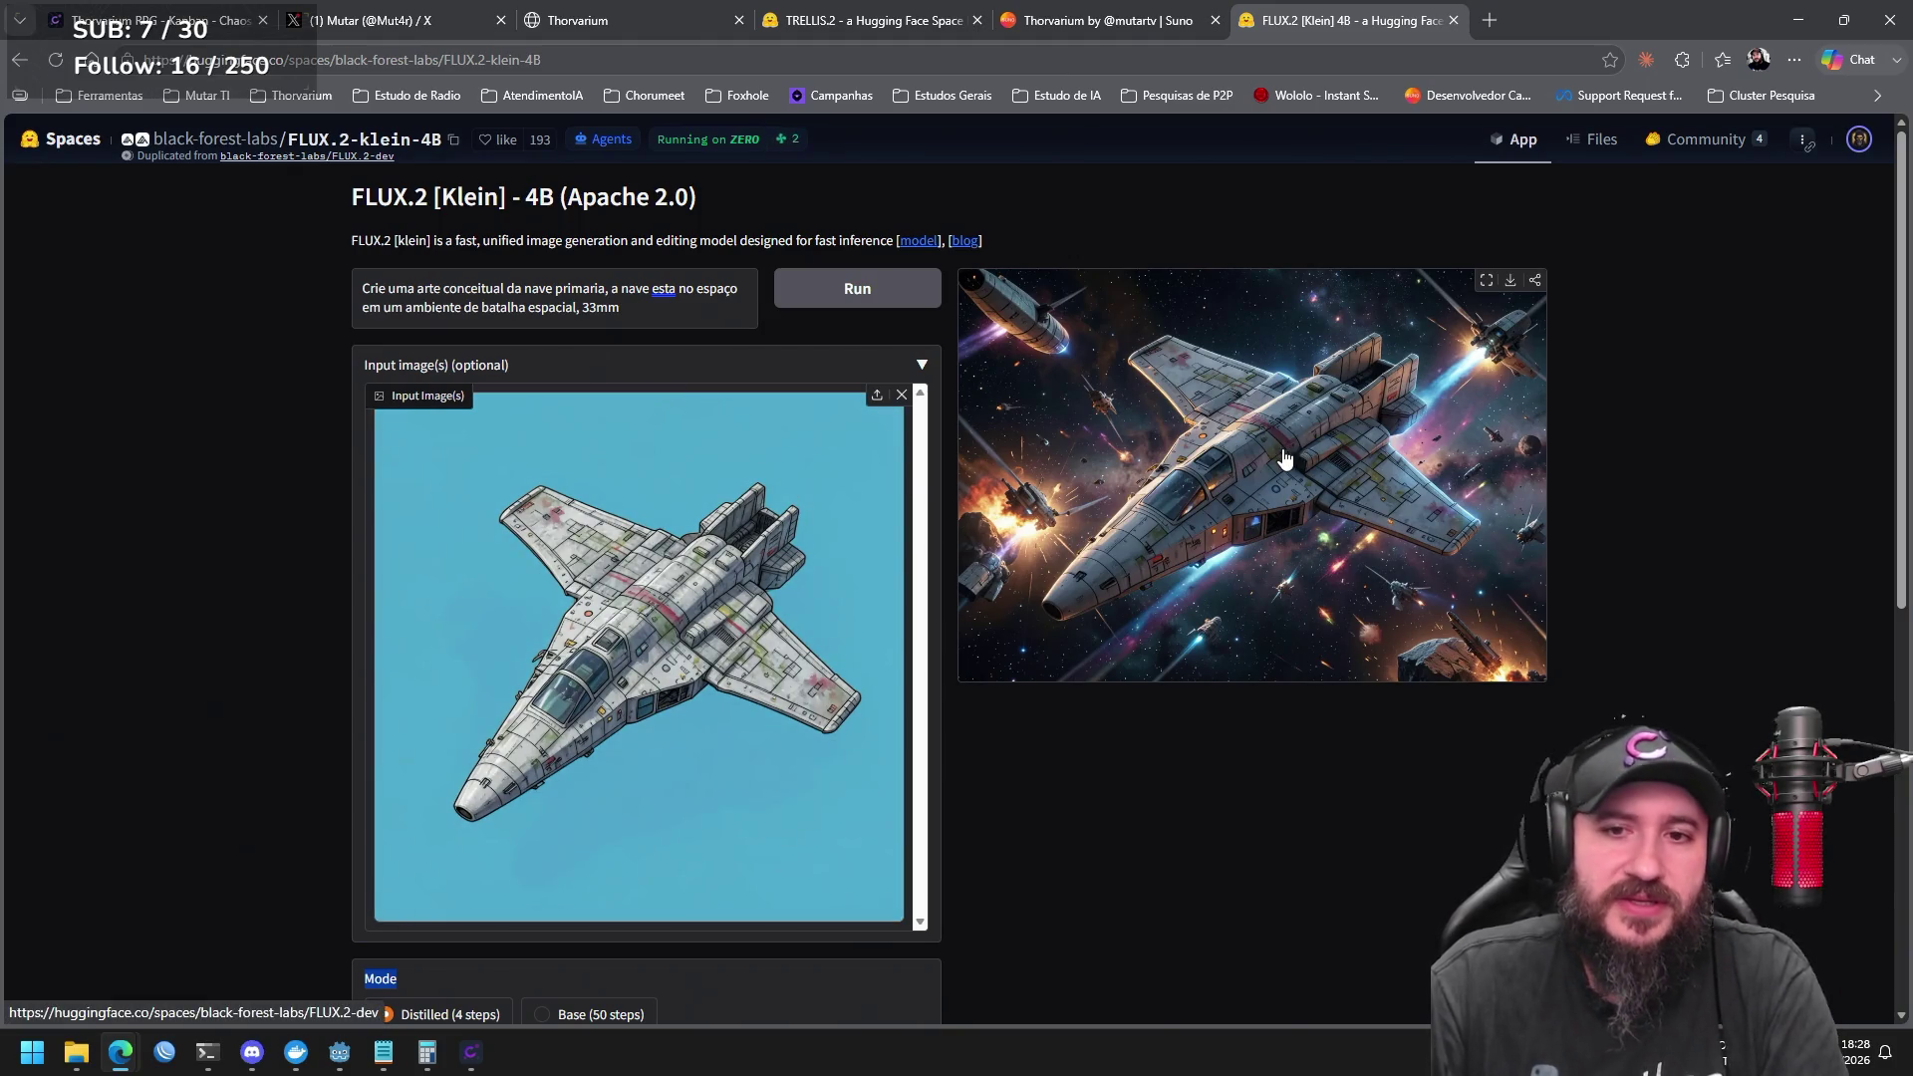
pyautogui.click(889, 20)
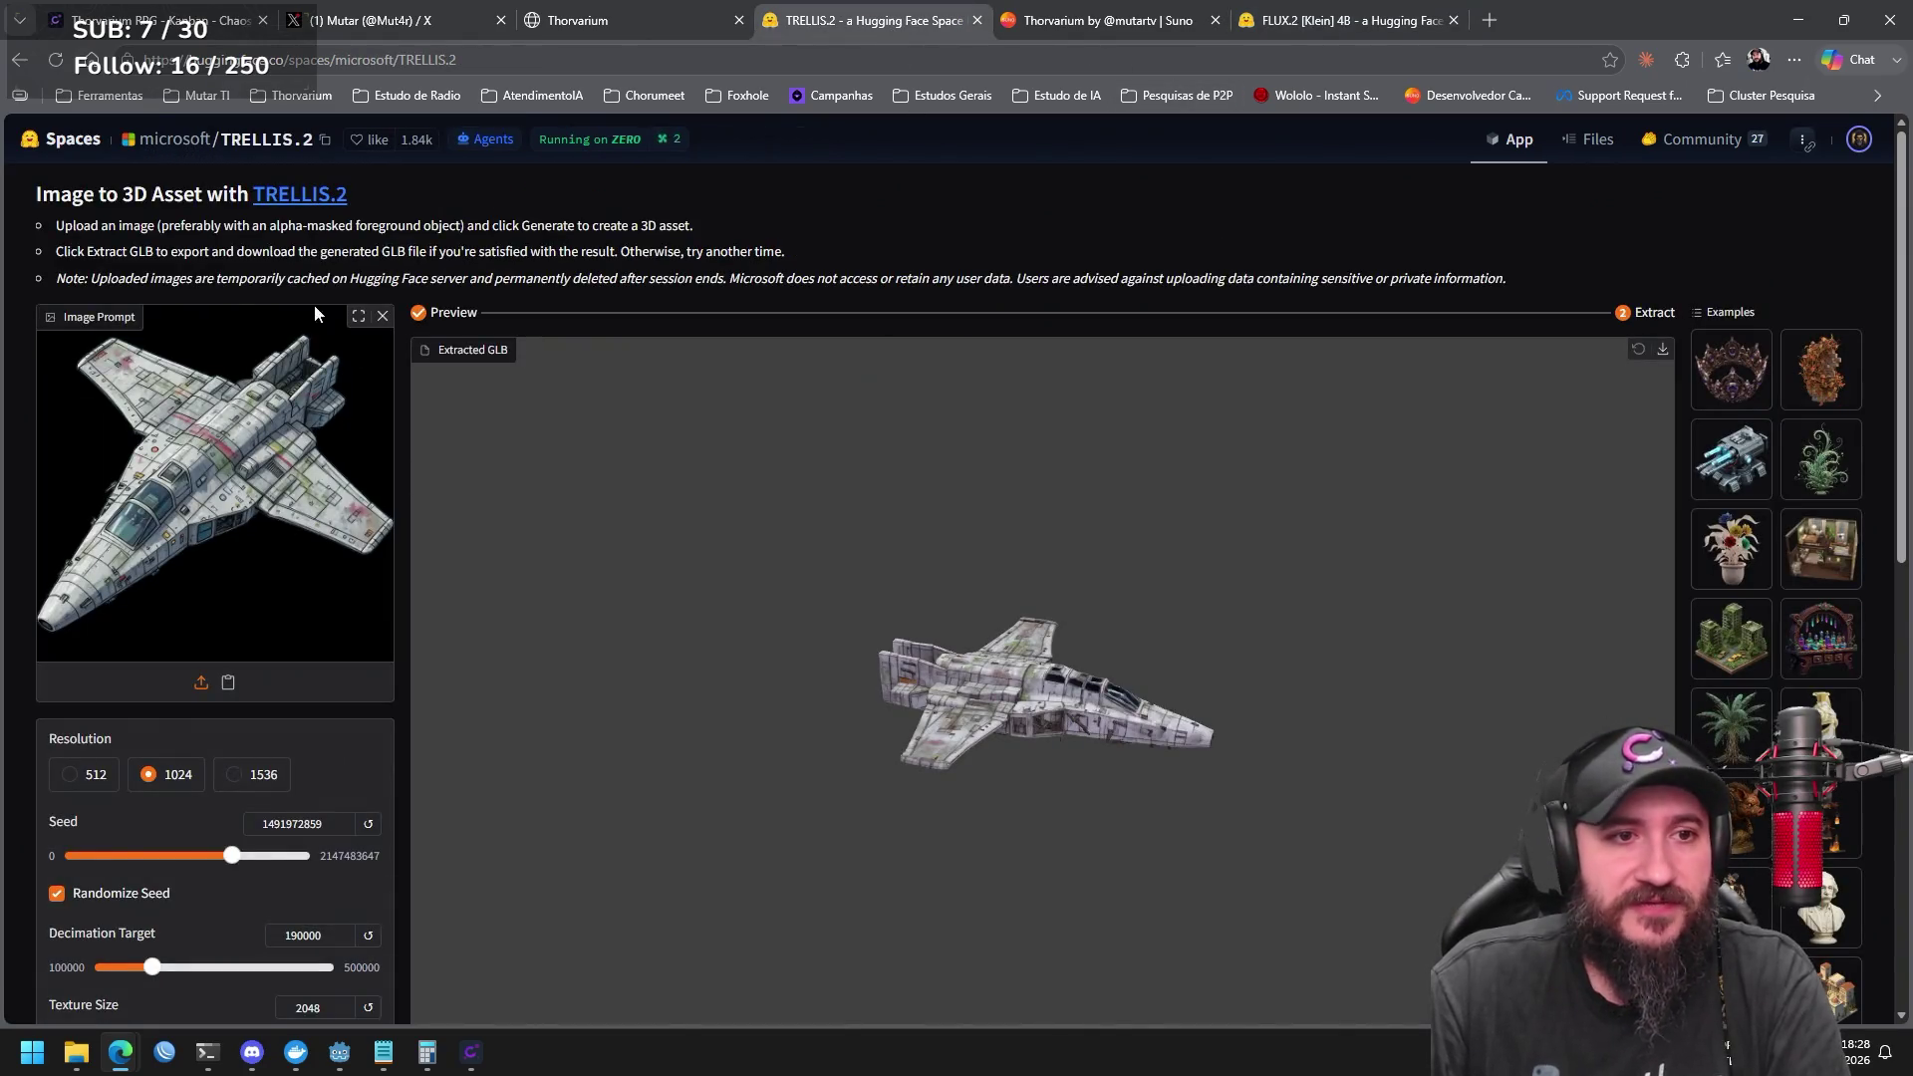
pyautogui.moveTo(1091, 684)
pyautogui.mouseDown()
pyautogui.moveTo(1126, 613)
pyautogui.moveTo(930, 733)
pyautogui.moveTo(910, 791)
pyautogui.moveTo(942, 598)
pyautogui.moveTo(1058, 661)
pyautogui.moveTo(953, 636)
pyautogui.moveTo(1036, 640)
pyautogui.mouseUp()
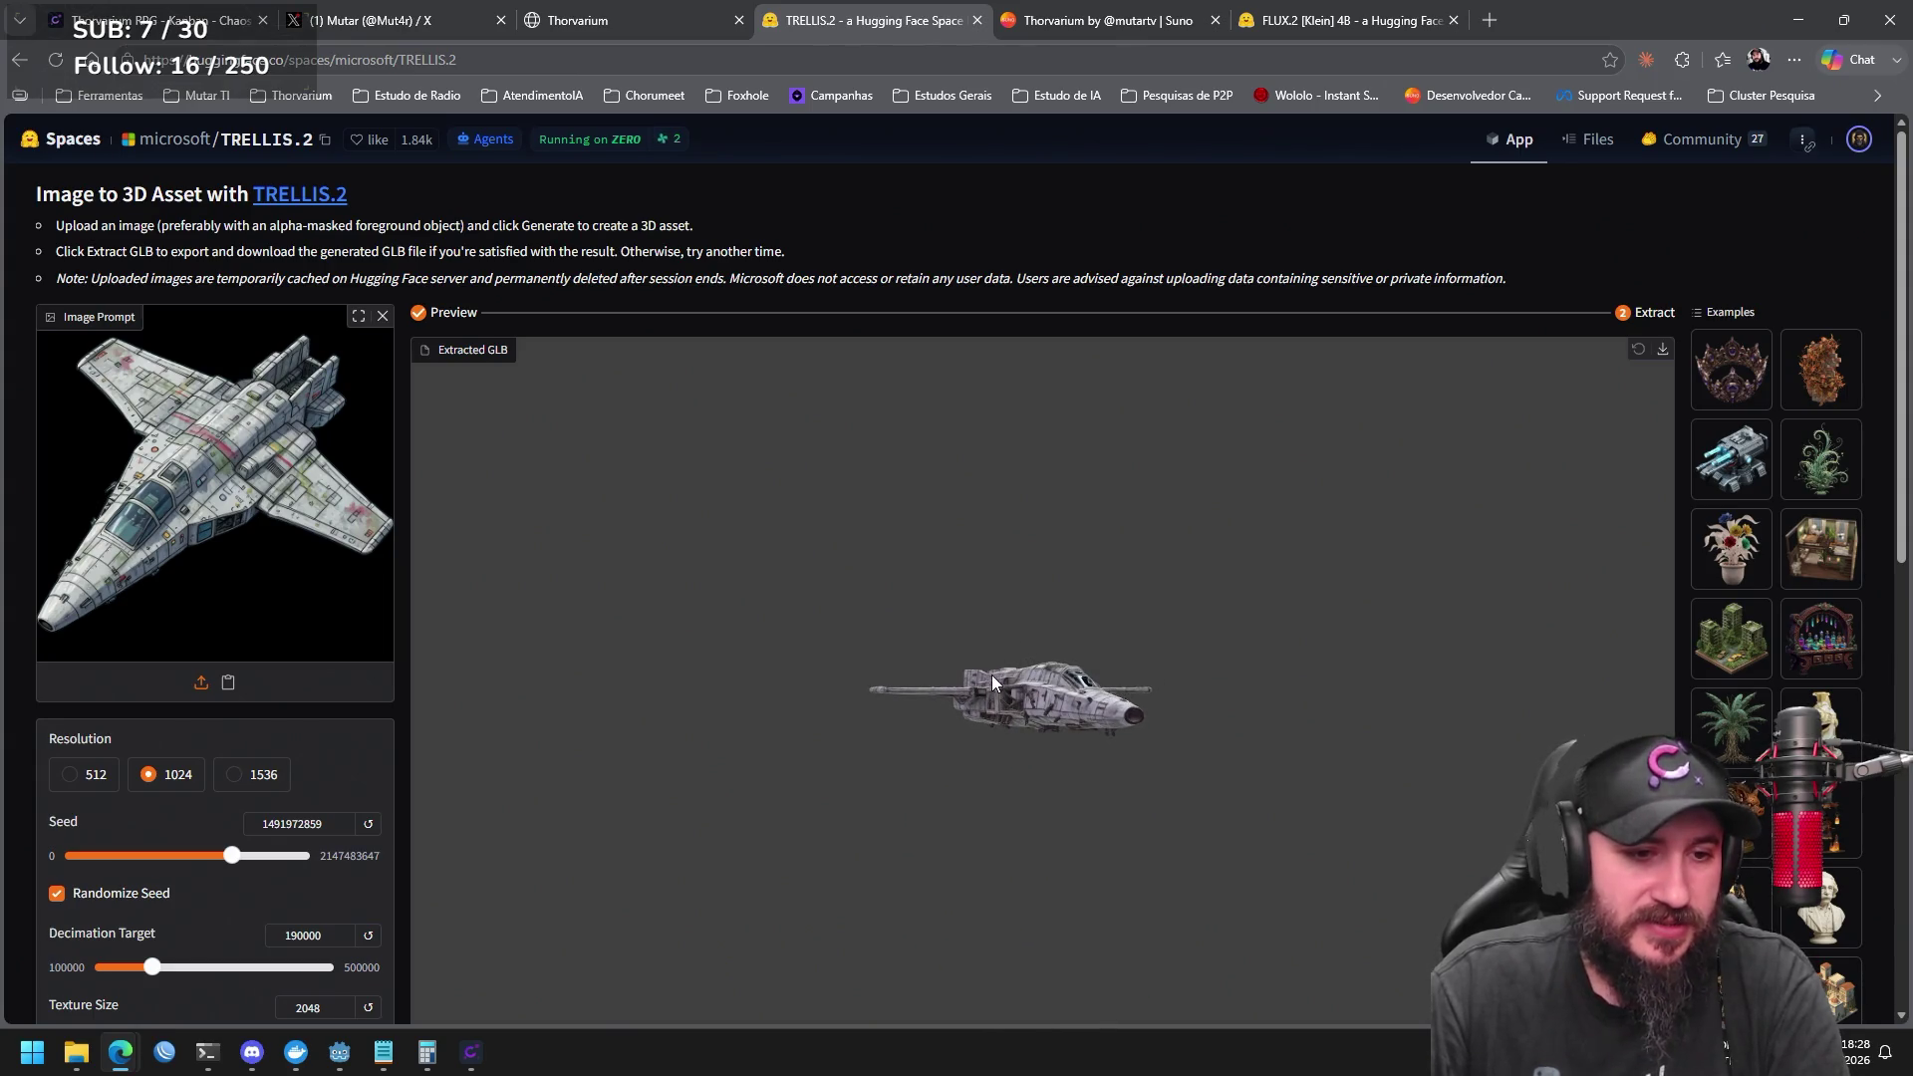
# Check the Godot editor, return to TRELLIS.2, and scroll down to the ship's Download GLB button.
pyautogui.click(337, 1058)
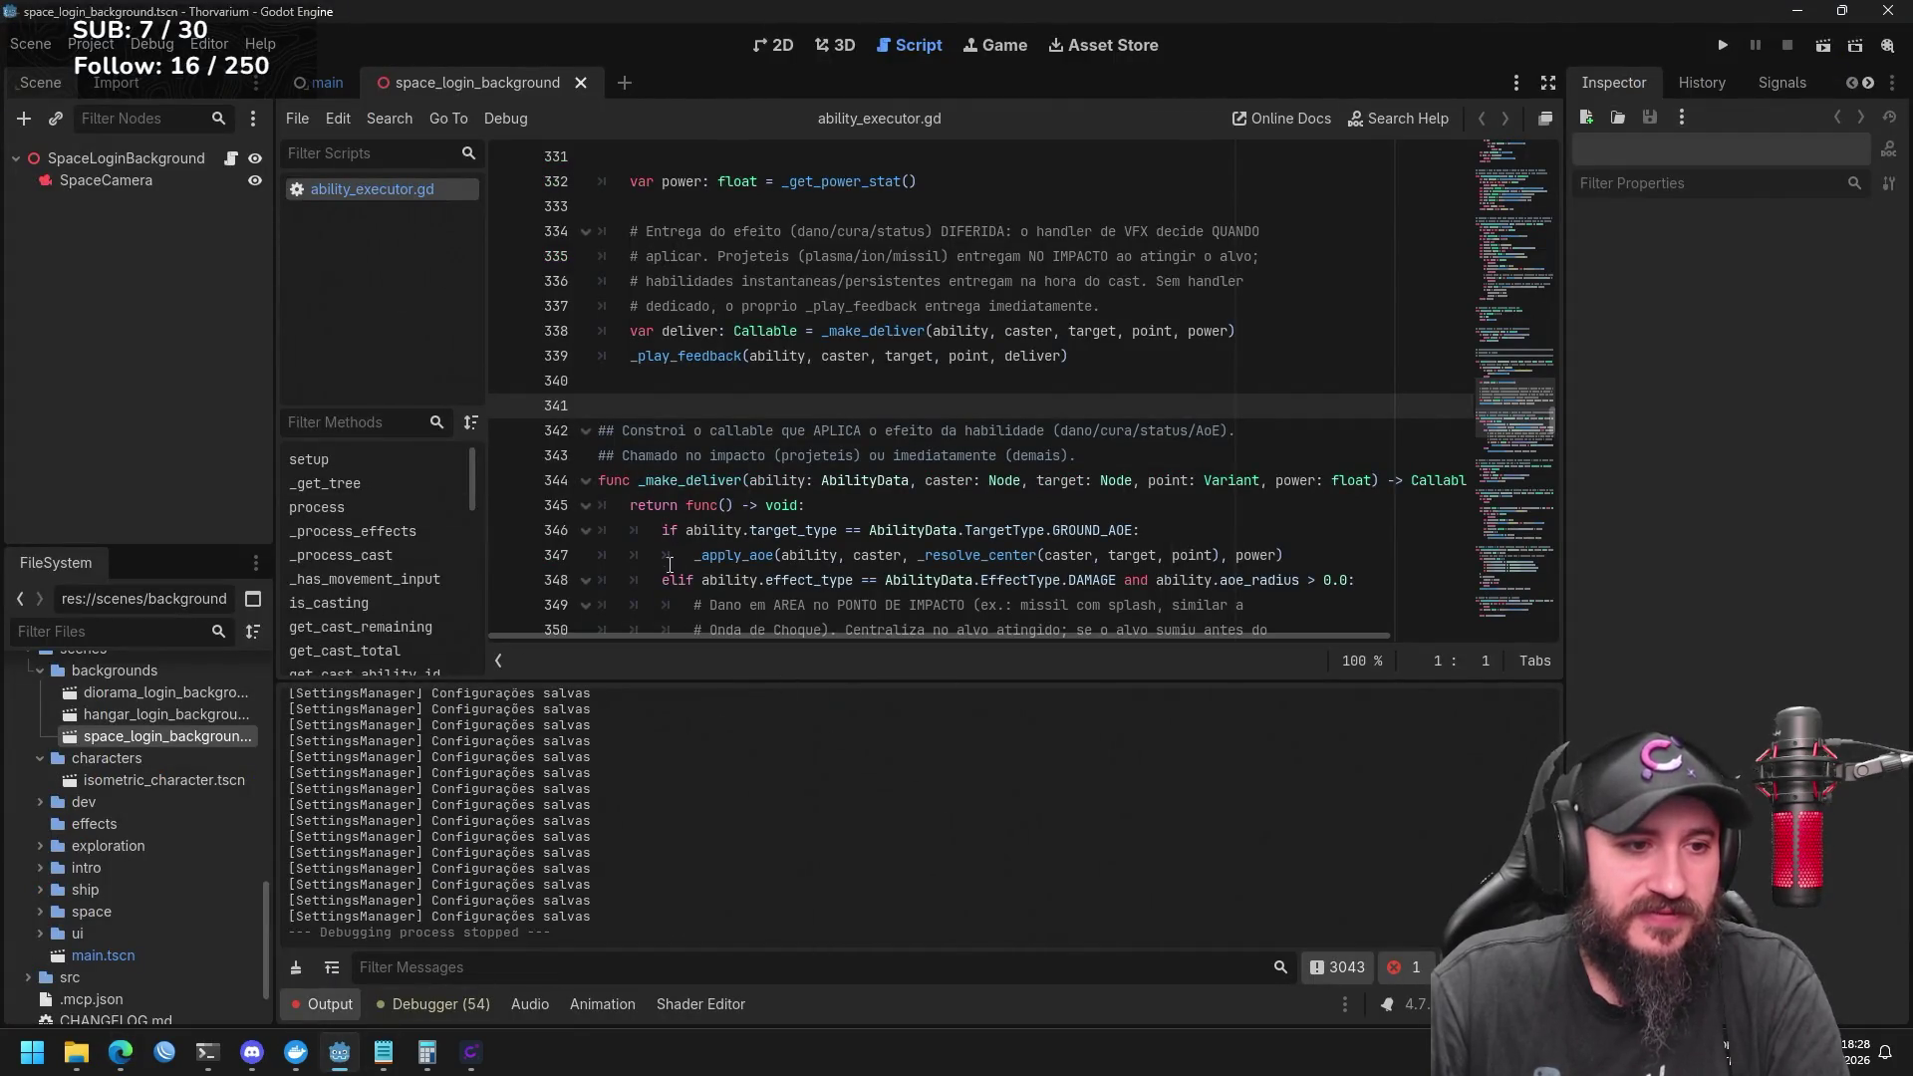
pyautogui.moveTo(680, 556)
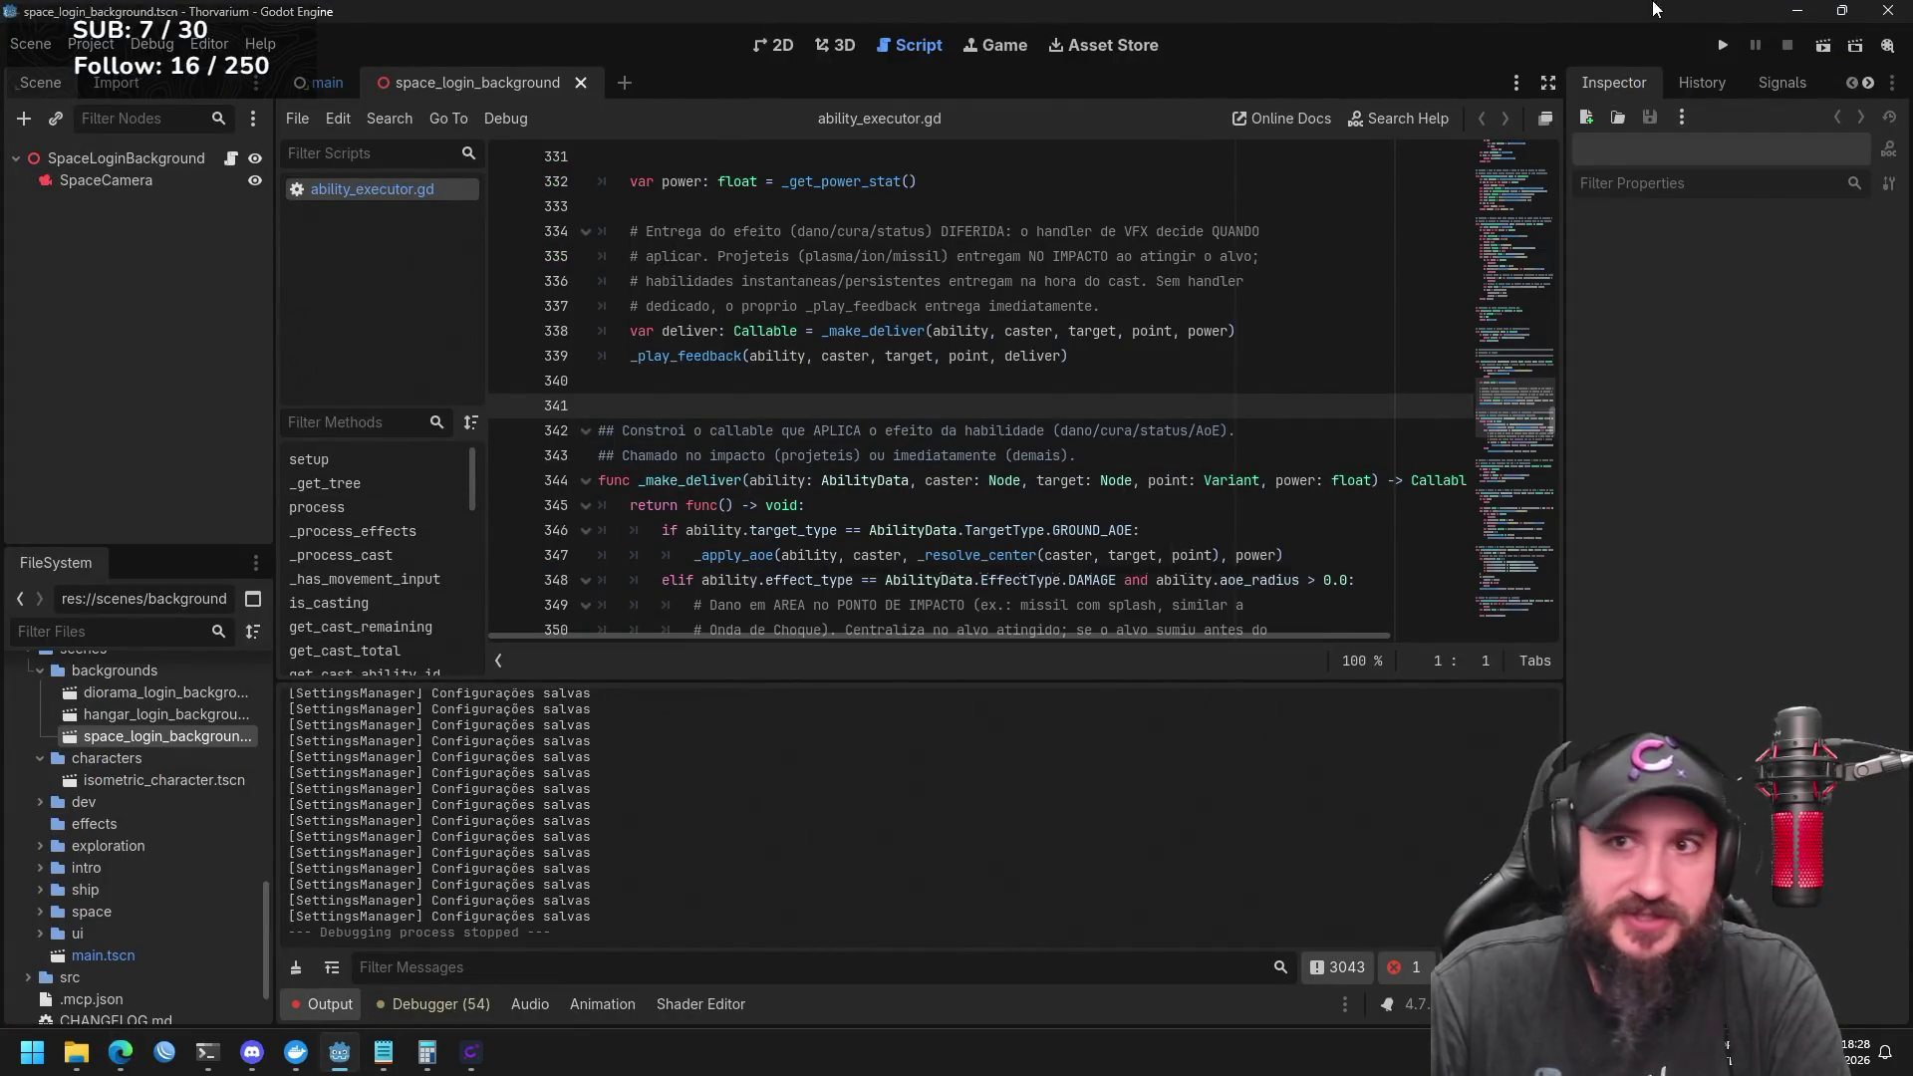
pyautogui.click(1797, 12)
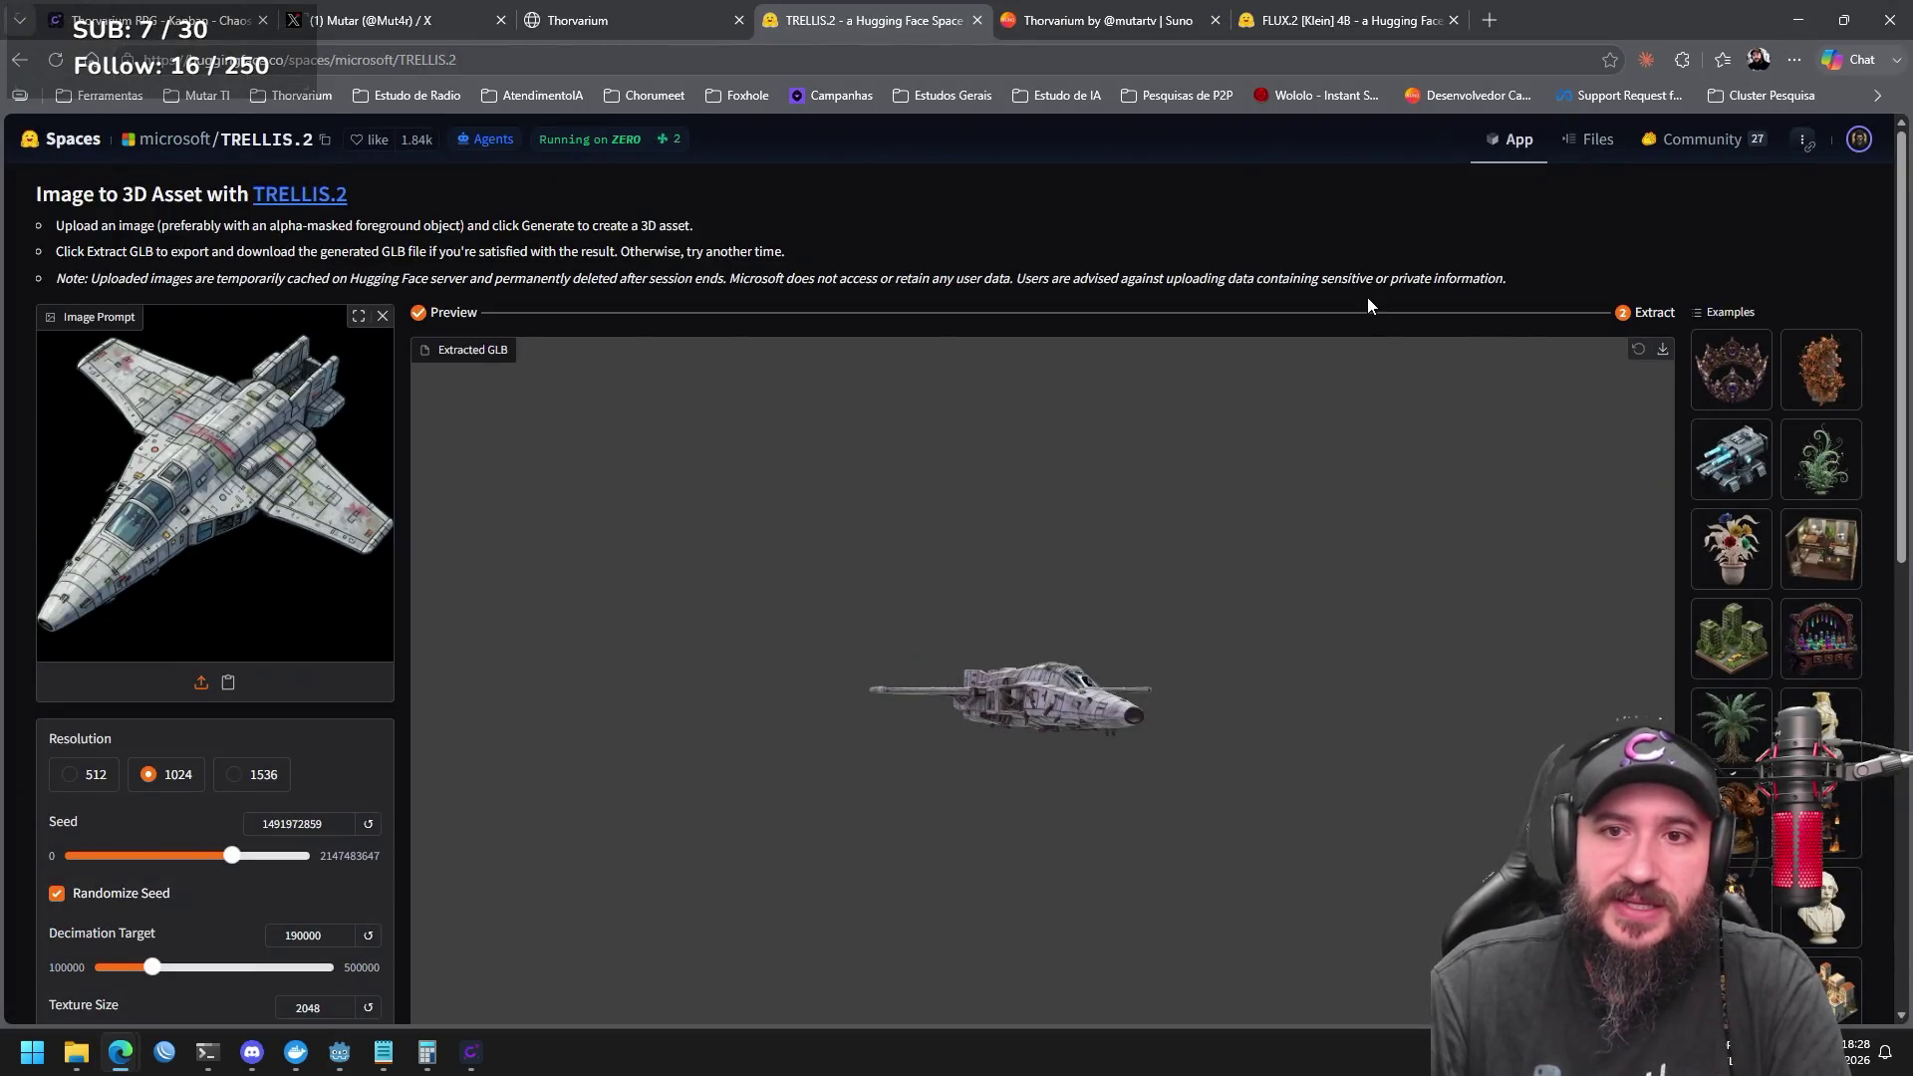
pyautogui.scroll(-1, 1379, 359)
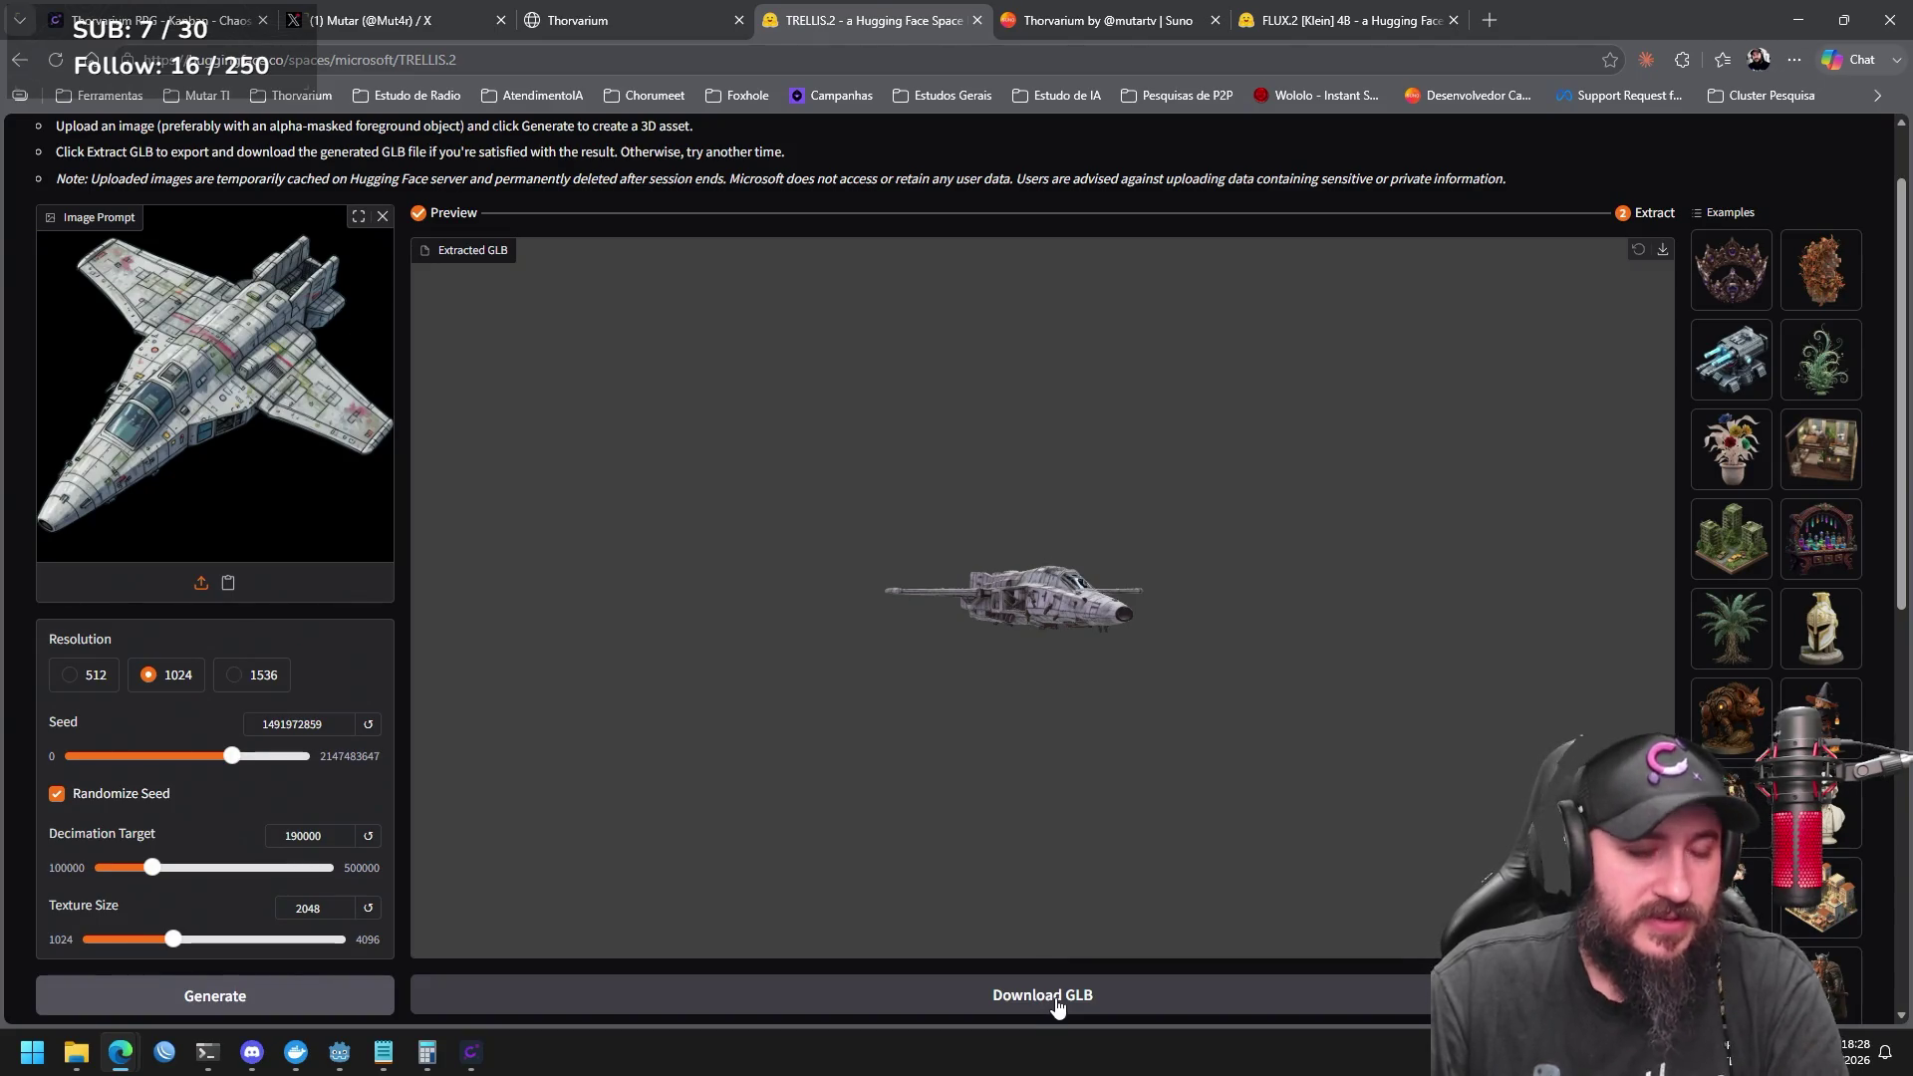
pyautogui.scroll(-1, 1096, 973)
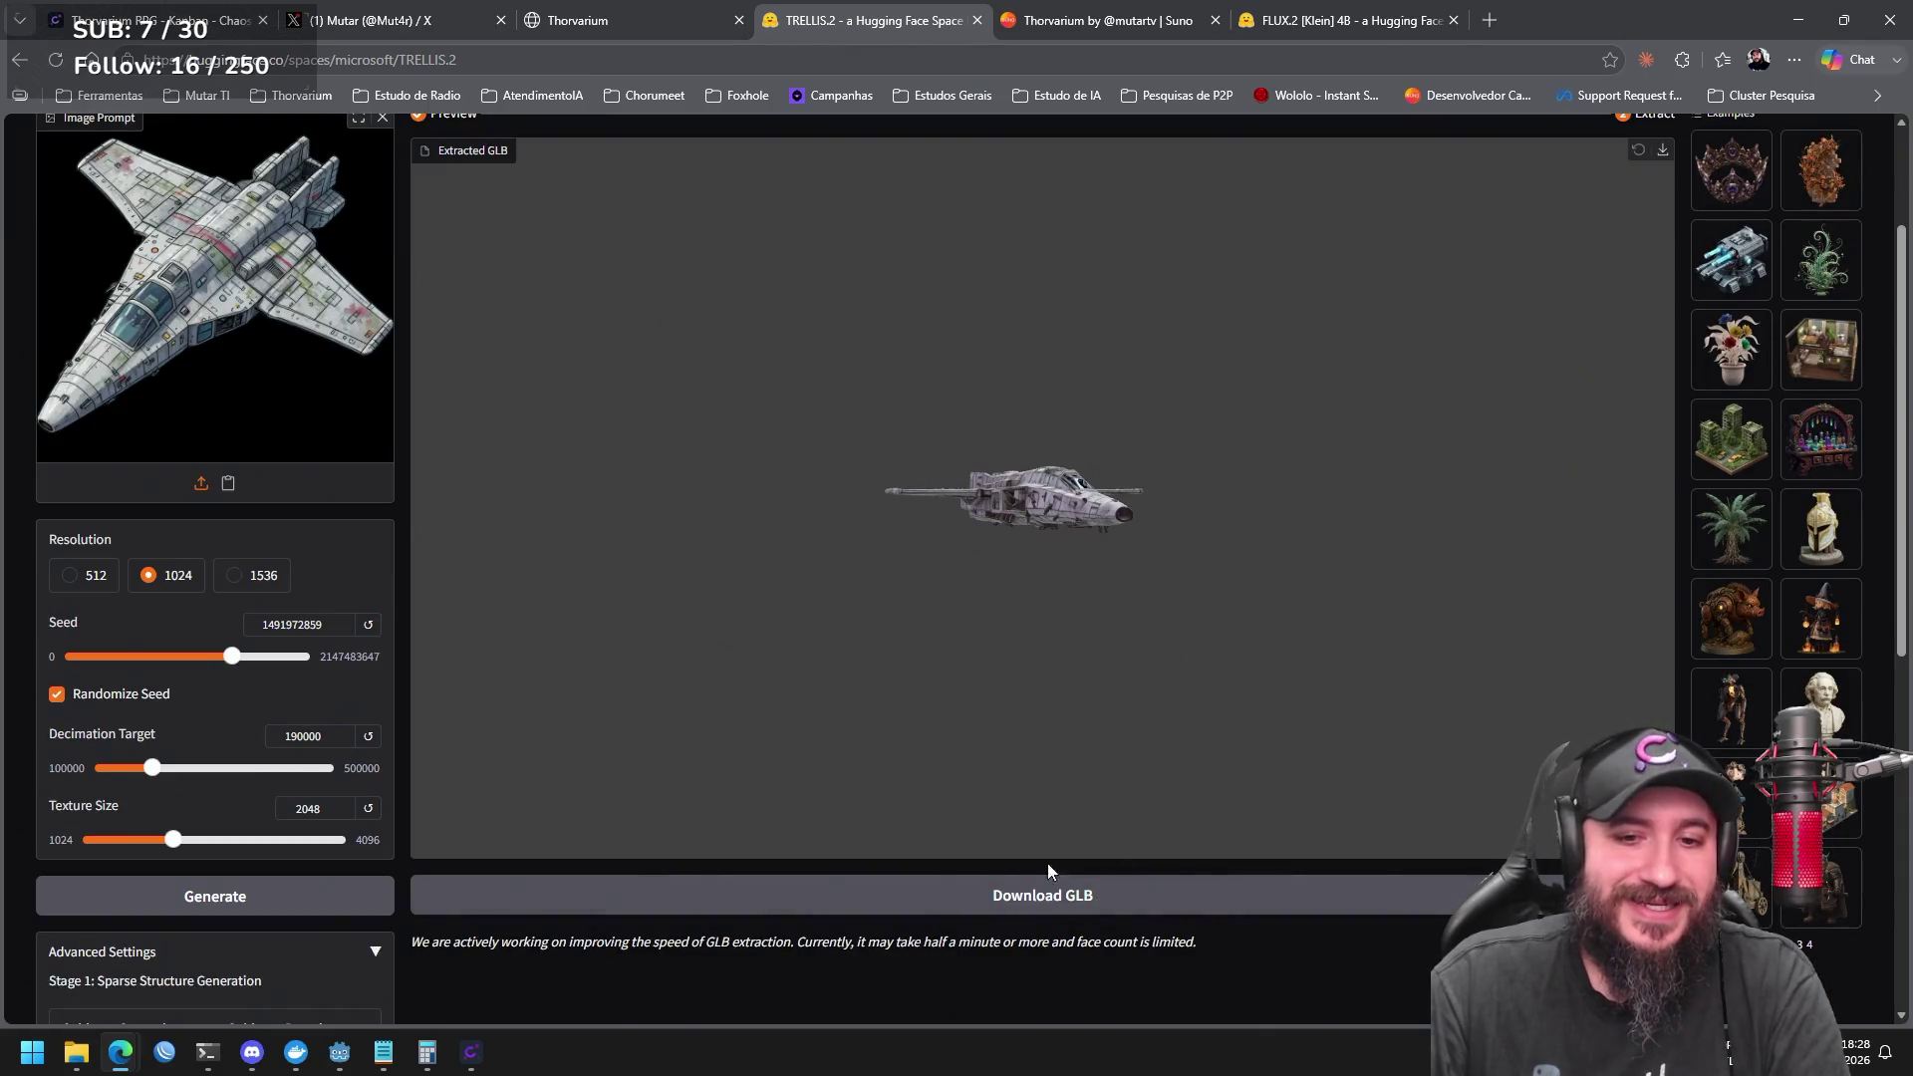